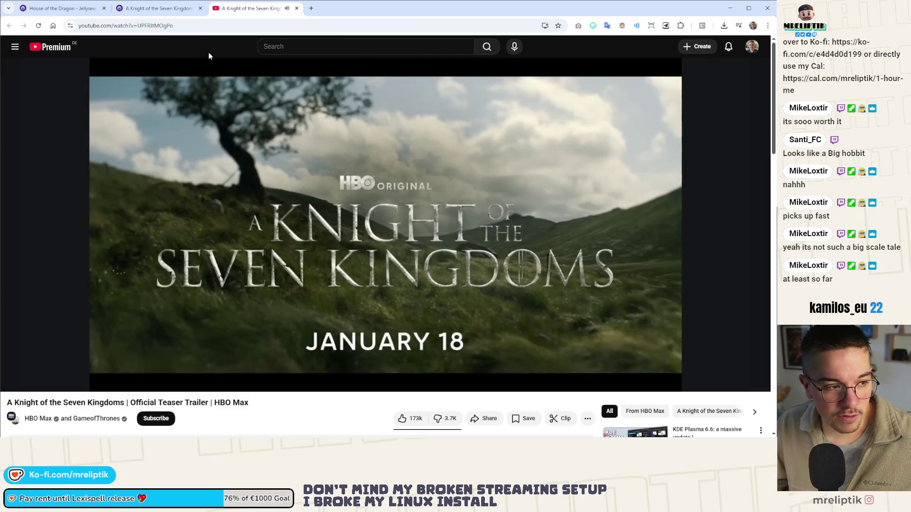
Close the trailer tab and request Season 1 of A Knight of the Seven Kingdoms
{"action": "key", "text": "ctrl+w"}
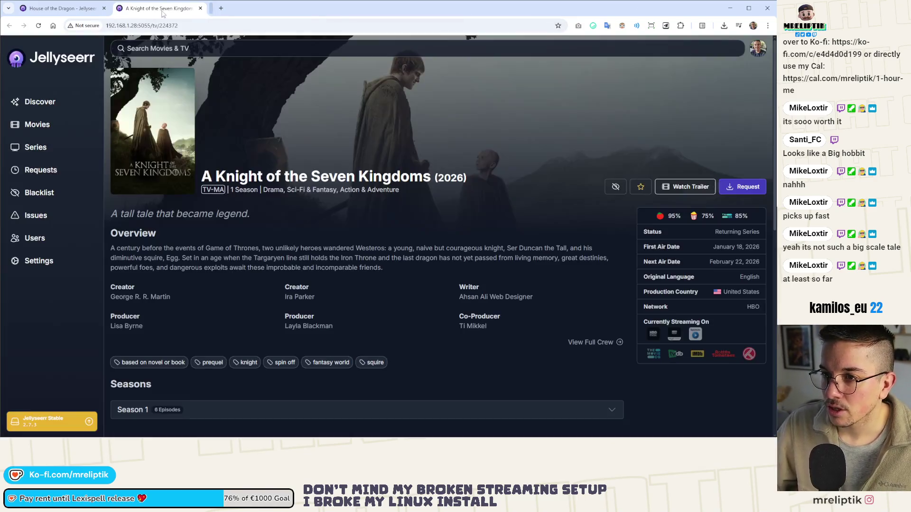
{"action": "left_click", "coordinate": [49, 12]}
{"action": "left_click", "coordinate": [157, 8]}
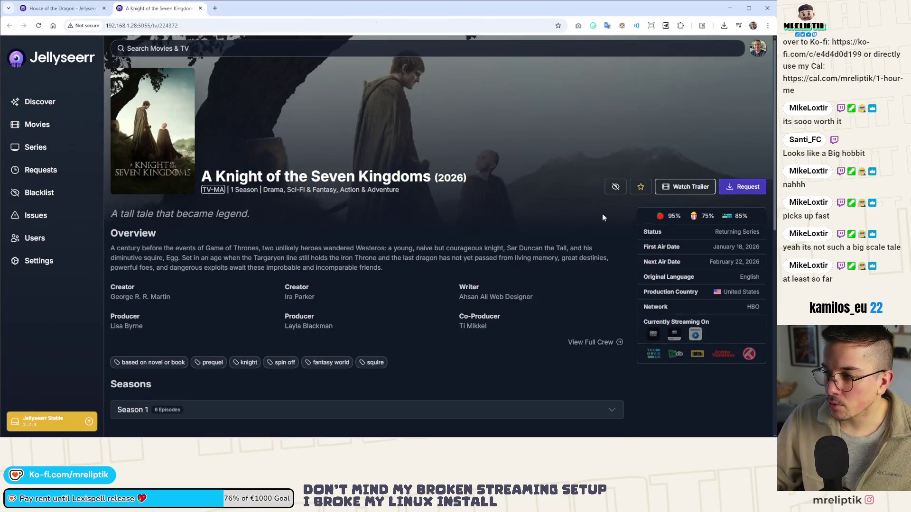
{"action": "left_click", "coordinate": [744, 187]}
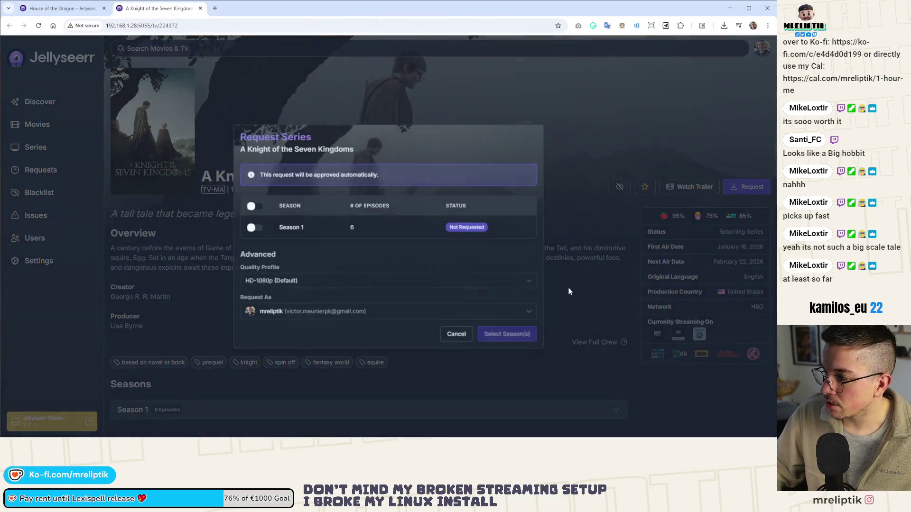
{"action": "left_click", "coordinate": [252, 228]}
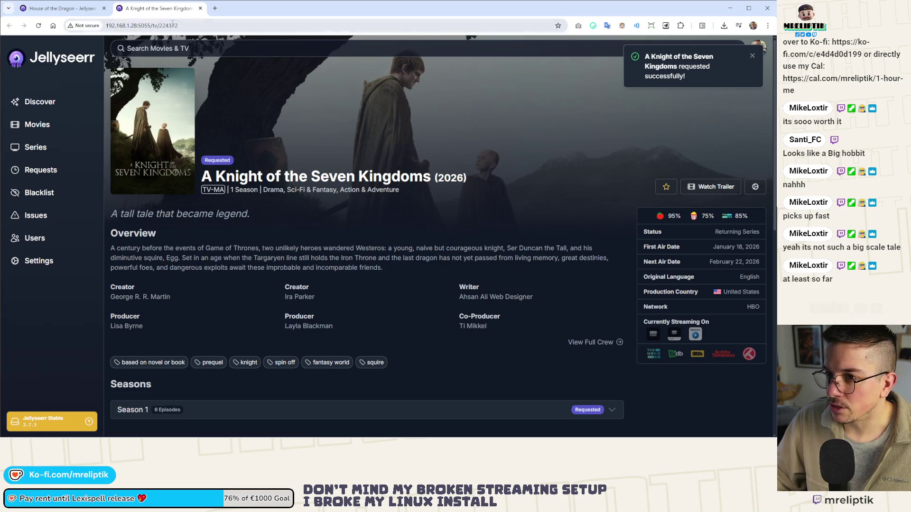
Return to the Jellyseerr Discover page to see the request, then close the browser
{"action": "key", "text": "ctrl+w"}
{"action": "left_click", "coordinate": [83, 69]}
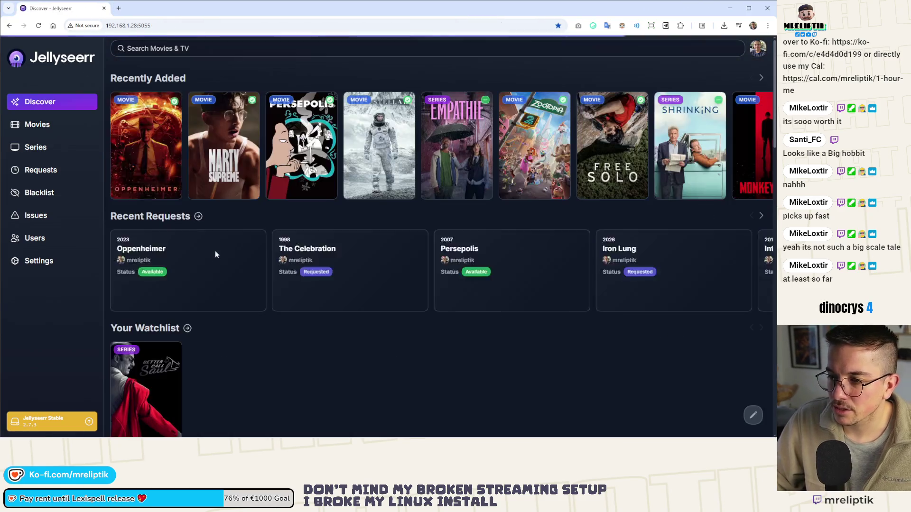
{"action": "scroll", "coordinate": [190, 277], "scroll_direction": "down", "scroll_amount": 1}
{"action": "scroll", "coordinate": [195, 285], "scroll_direction": "up", "scroll_amount": 1}
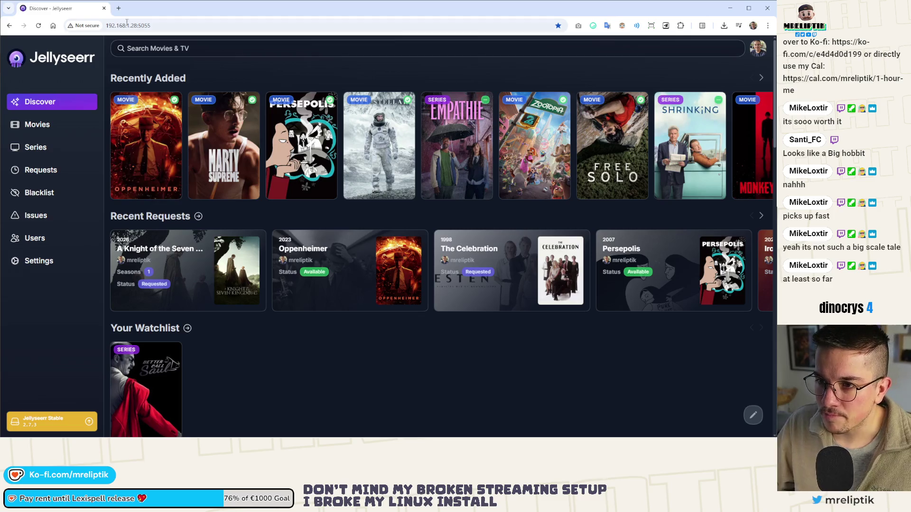
{"action": "left_click", "coordinate": [104, 8]}
Widen the 2D view, filter nodes for 'backpack', and inspect BackpackOpen and BackpackButton
{"action": "scroll", "coordinate": [331, 186], "scroll_direction": "up", "scroll_amount": 3}
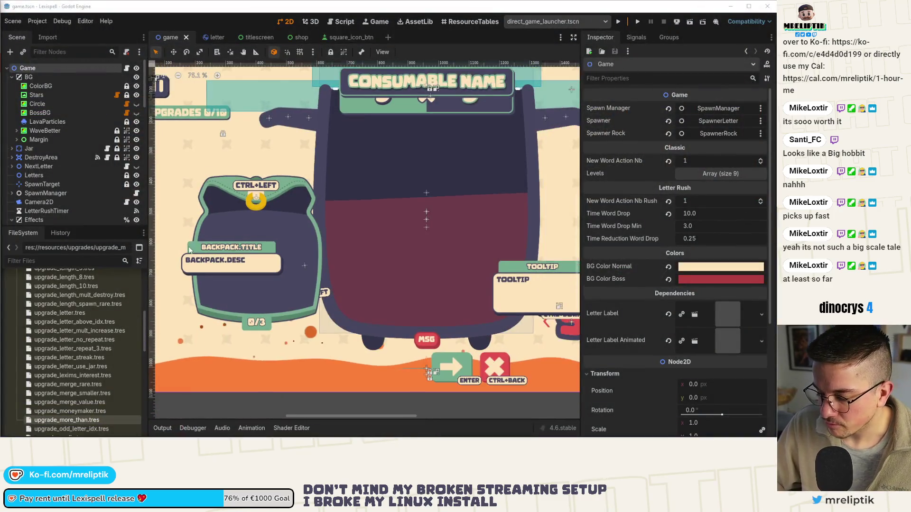
{"action": "scroll", "coordinate": [356, 183], "scroll_direction": "down", "scroll_amount": 2}
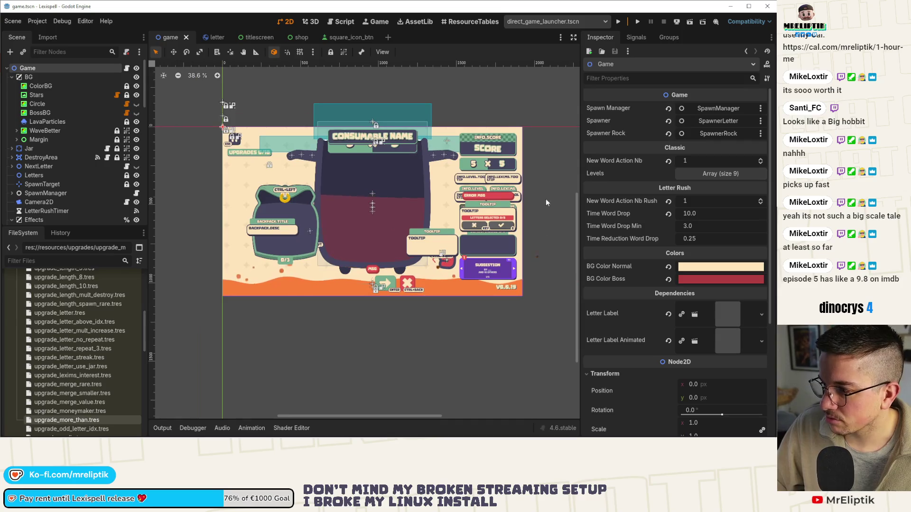
{"action": "left_click_drag", "start_coordinate": [583, 160], "coordinate": [629, 160]}
{"action": "scroll", "coordinate": [370, 240], "scroll_direction": "up", "scroll_amount": 3}
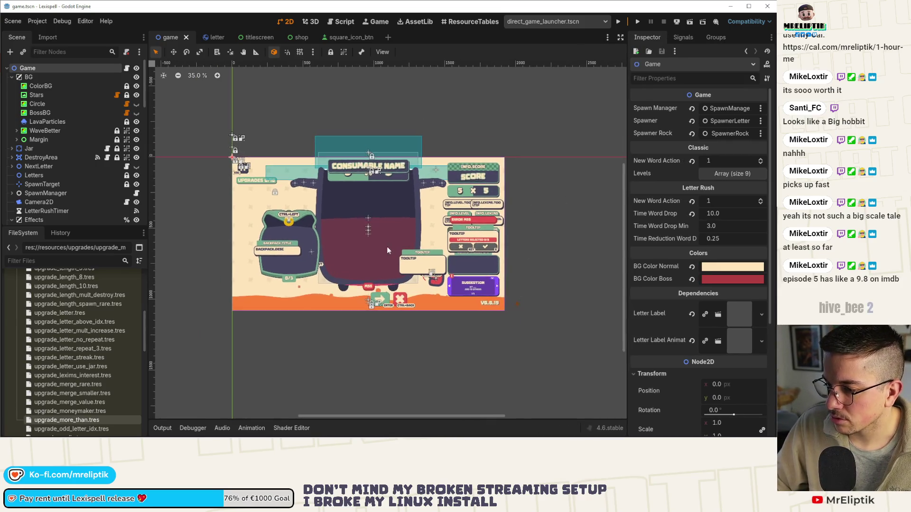
{"action": "left_click", "coordinate": [44, 52]}
{"action": "type", "text": "backpack"}
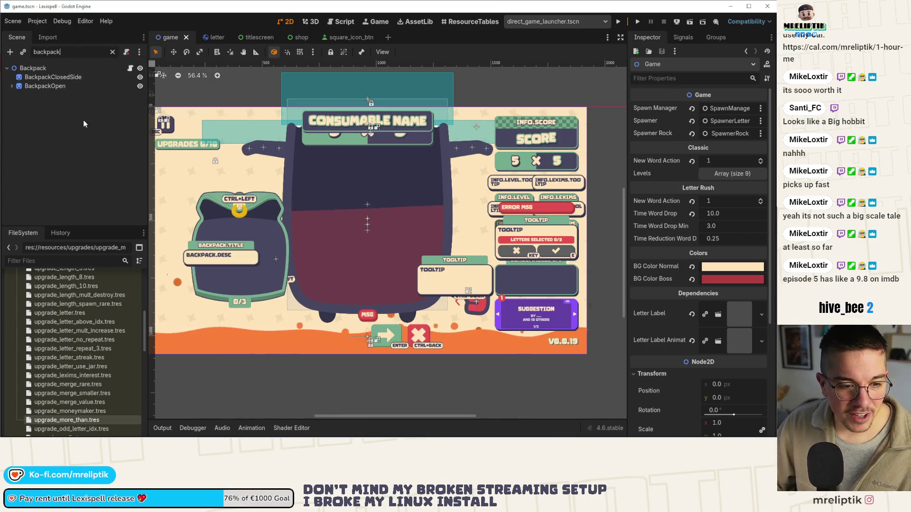
{"action": "left_click", "coordinate": [55, 87]}
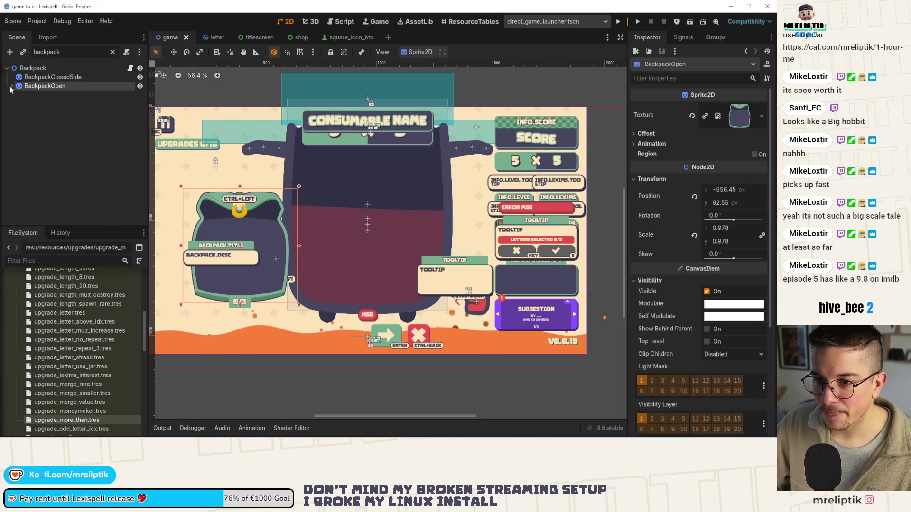
{"action": "left_click", "coordinate": [63, 95]}
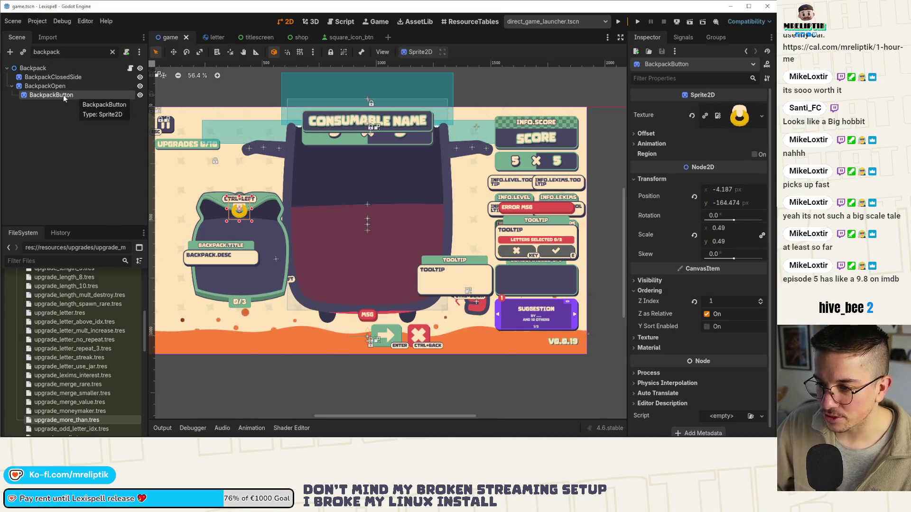
{"action": "left_click", "coordinate": [58, 87]}
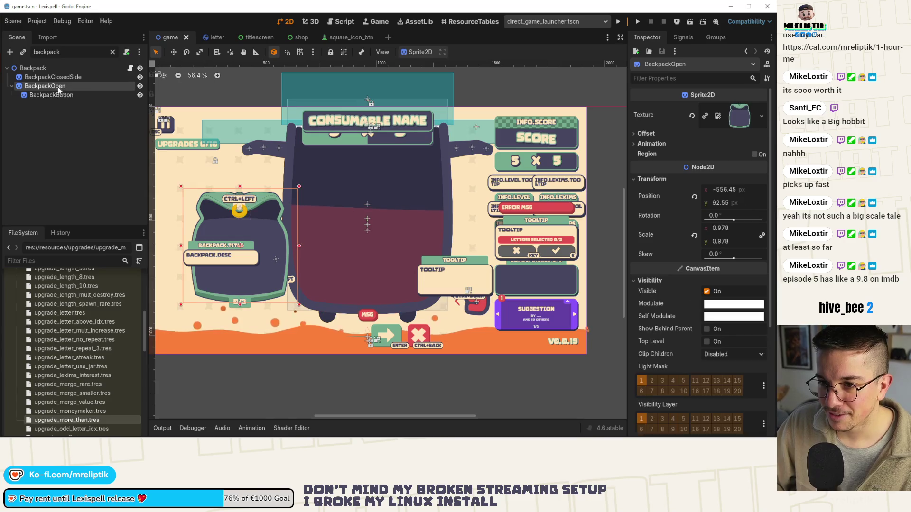
{"action": "left_click", "coordinate": [113, 52]}
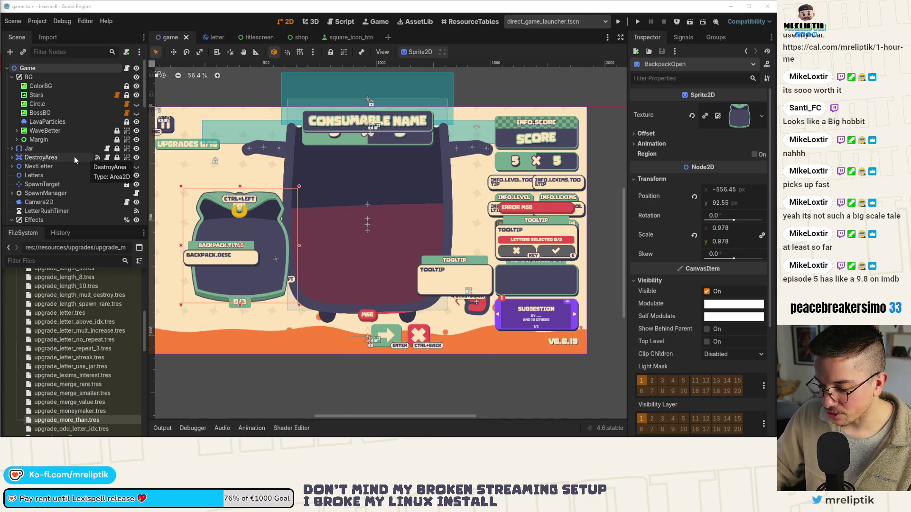
Select BackpackClosedSide and hide the BackpackOpen sprite with its visibility eye
{"action": "scroll", "coordinate": [49, 153], "scroll_direction": "down", "scroll_amount": 4}
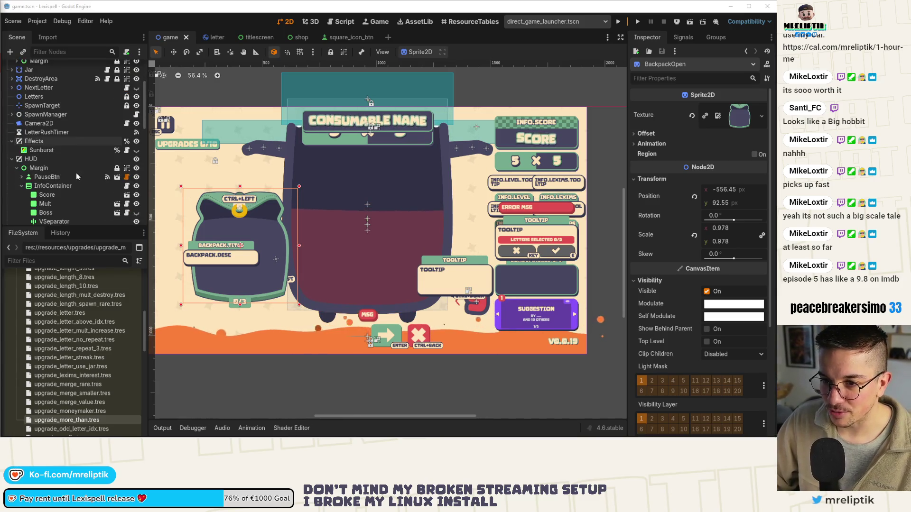
{"action": "scroll", "coordinate": [28, 171], "scroll_direction": "down", "scroll_amount": 5}
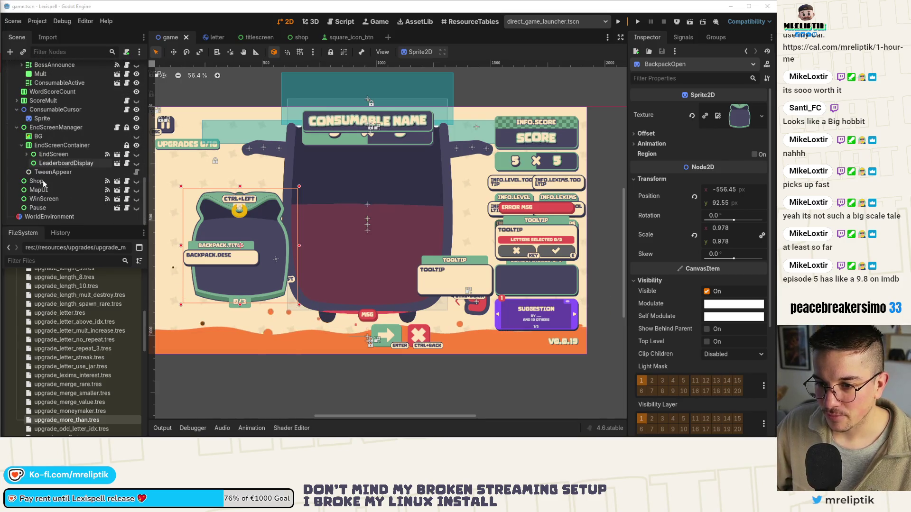
{"action": "left_click", "coordinate": [43, 180]}
{"action": "scroll", "coordinate": [47, 182], "scroll_direction": "down", "scroll_amount": 2}
{"action": "scroll", "coordinate": [49, 183], "scroll_direction": "up", "scroll_amount": 10}
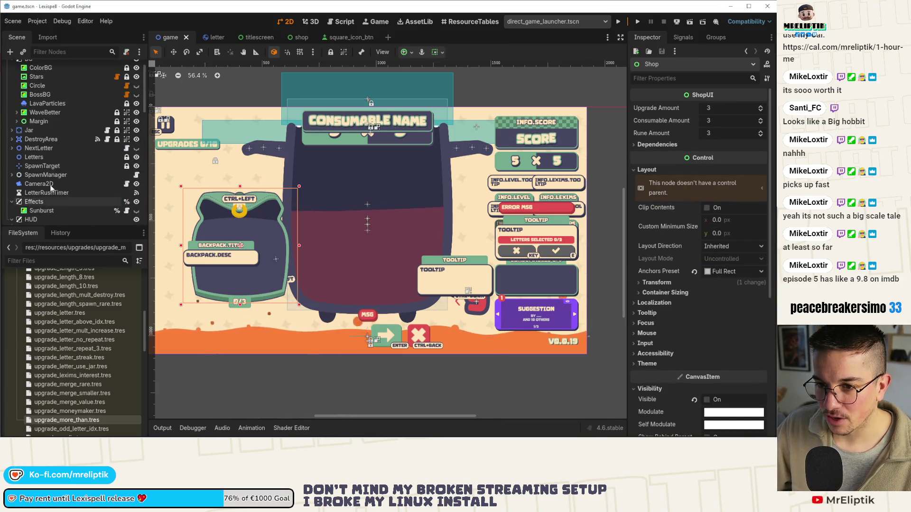
{"action": "scroll", "coordinate": [47, 166], "scroll_direction": "down", "scroll_amount": 6}
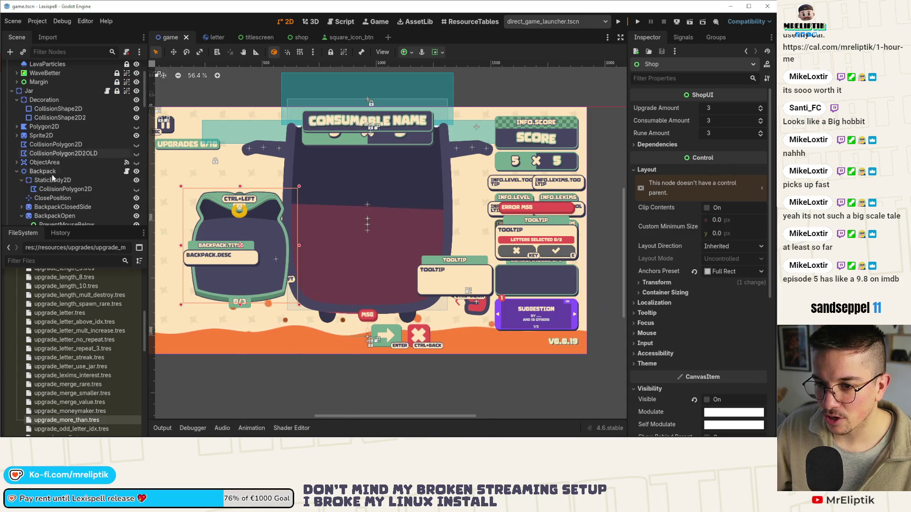
{"action": "left_click", "coordinate": [54, 176]}
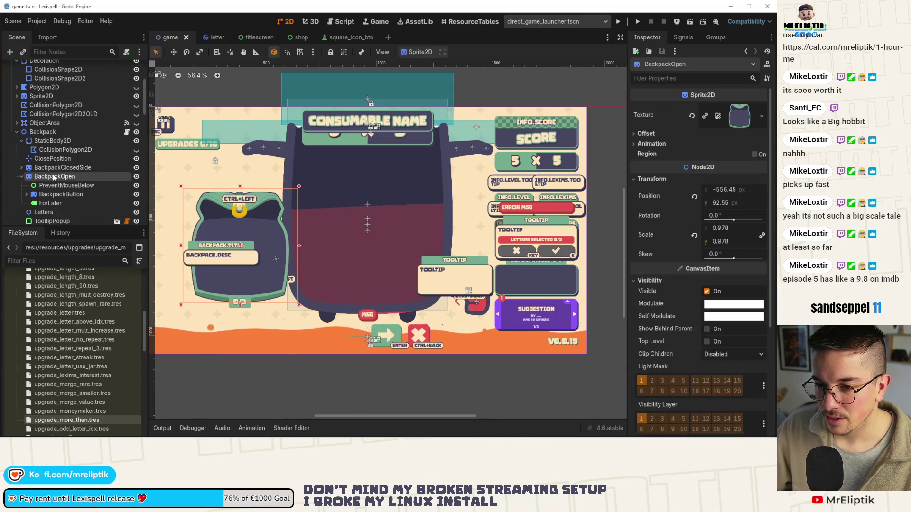
{"action": "left_click", "coordinate": [59, 168]}
{"action": "left_click", "coordinate": [136, 177]}
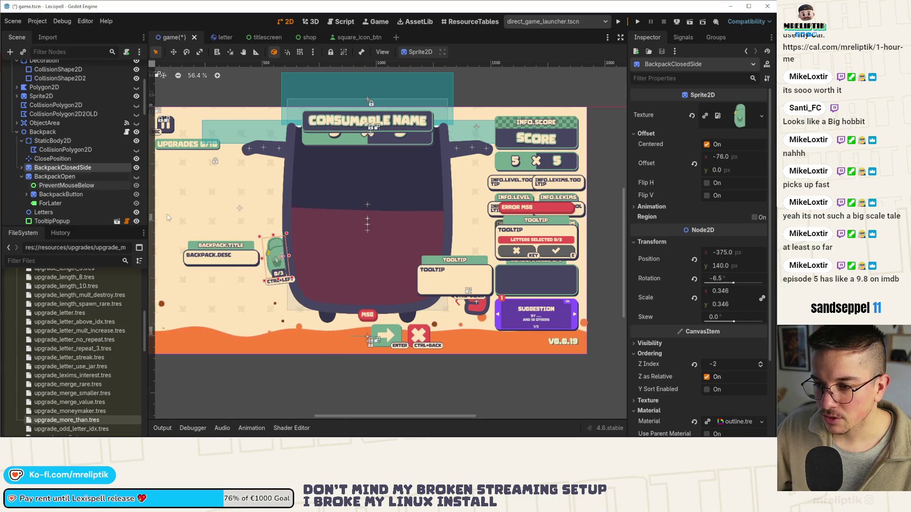
Inspect the BackpackOpen branch's nodes, including BackpackButton, CloseBtn and its ShortcutDisplay
{"action": "scroll", "coordinate": [281, 279], "scroll_direction": "up", "scroll_amount": 5}
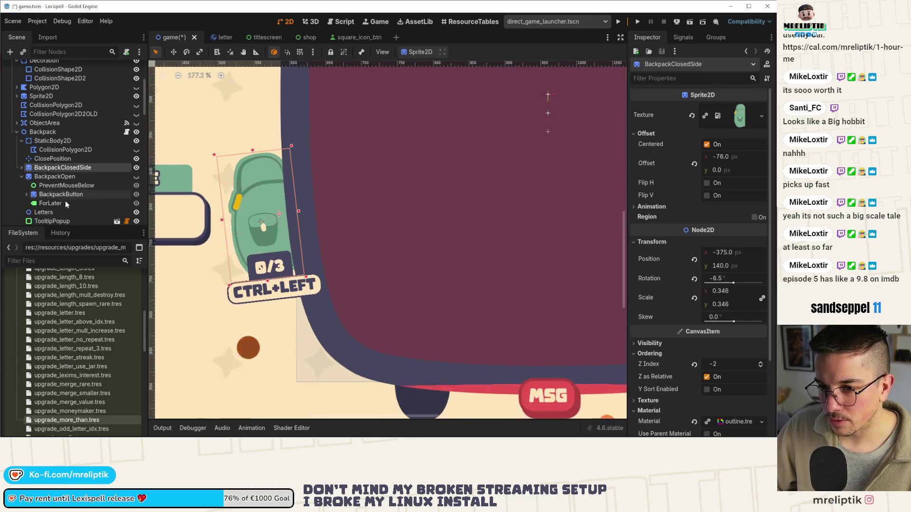
{"action": "left_click", "coordinate": [64, 204]}
{"action": "scroll", "coordinate": [70, 197], "scroll_direction": "down", "scroll_amount": 2}
{"action": "left_click", "coordinate": [57, 181]}
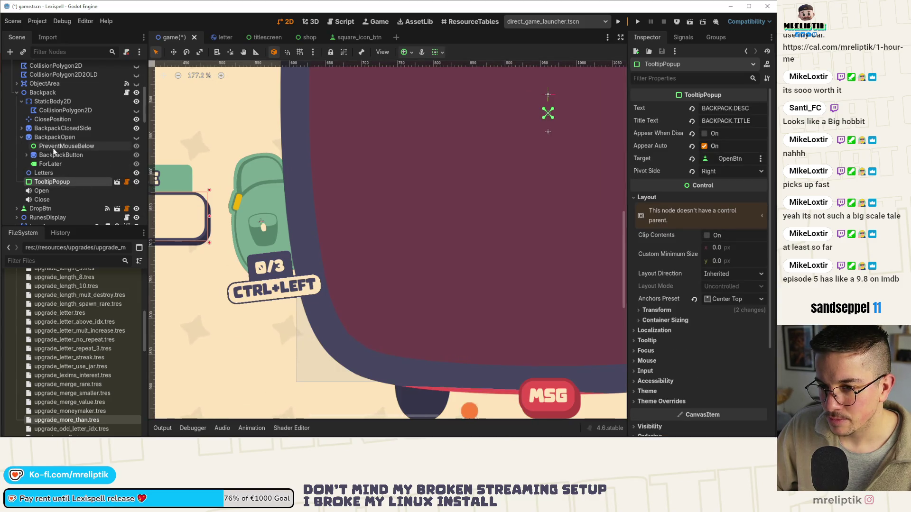
{"action": "left_click", "coordinate": [25, 155]}
{"action": "left_click", "coordinate": [56, 164]}
{"action": "left_click", "coordinate": [31, 163]}
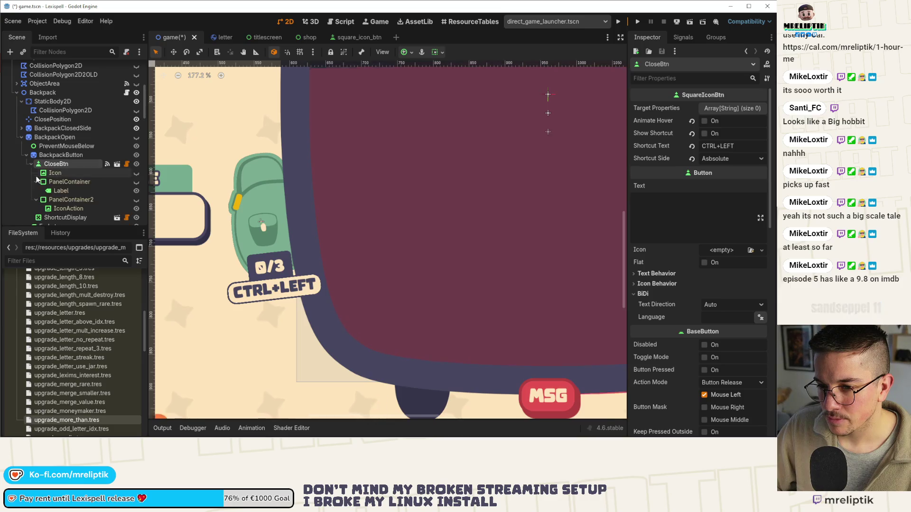
{"action": "scroll", "coordinate": [67, 196], "scroll_direction": "down", "scroll_amount": 1}
{"action": "left_click", "coordinate": [68, 197]}
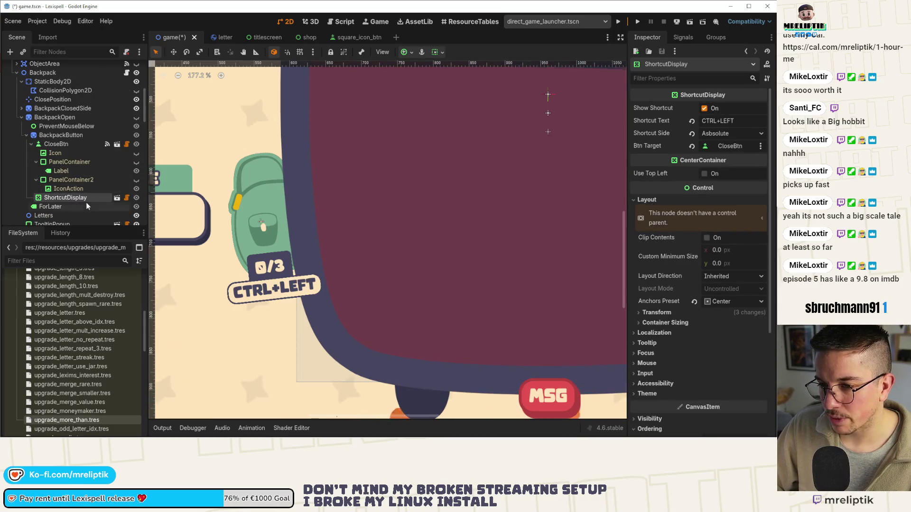
Expand BackpackClosedSide and open its ShortcutDisplay as shortcut_display.tscn
{"action": "scroll", "coordinate": [514, 302], "scroll_direction": "down", "scroll_amount": 2}
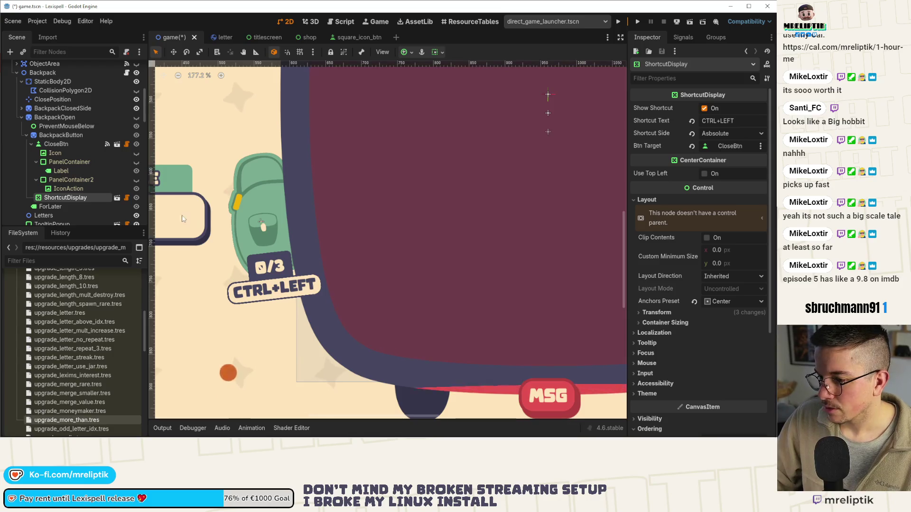
{"action": "scroll", "coordinate": [295, 225], "scroll_direction": "down", "scroll_amount": 4}
{"action": "scroll", "coordinate": [285, 222], "scroll_direction": "down", "scroll_amount": 1}
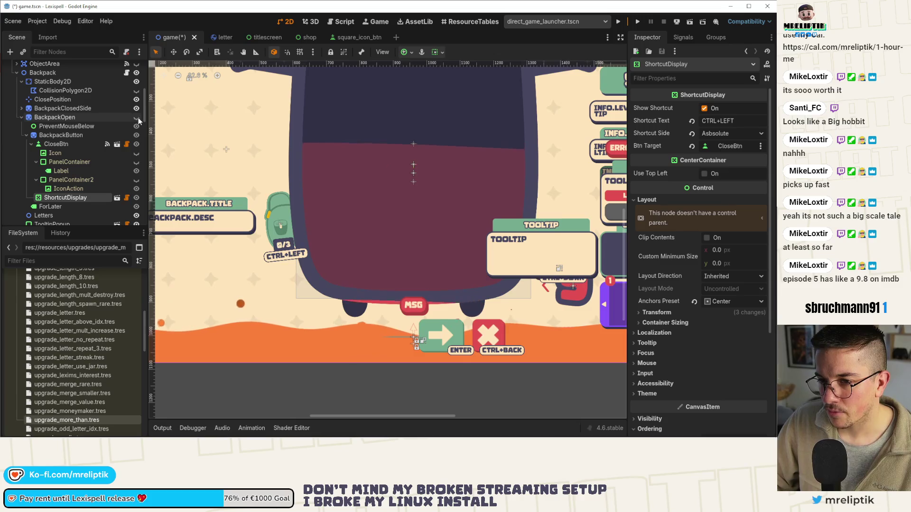
{"action": "left_click", "coordinate": [21, 118]}
{"action": "left_click", "coordinate": [22, 108]}
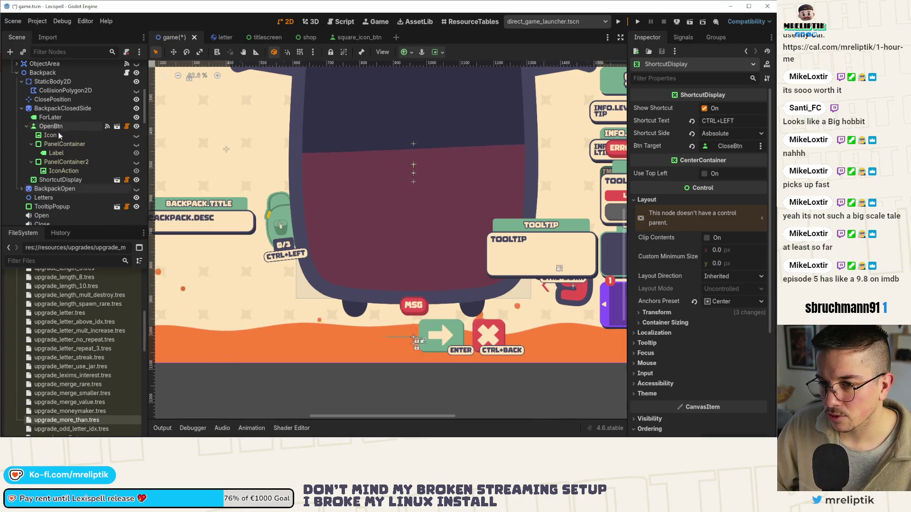
{"action": "left_click", "coordinate": [60, 180]}
{"action": "scroll", "coordinate": [289, 257], "scroll_direction": "up", "scroll_amount": 7}
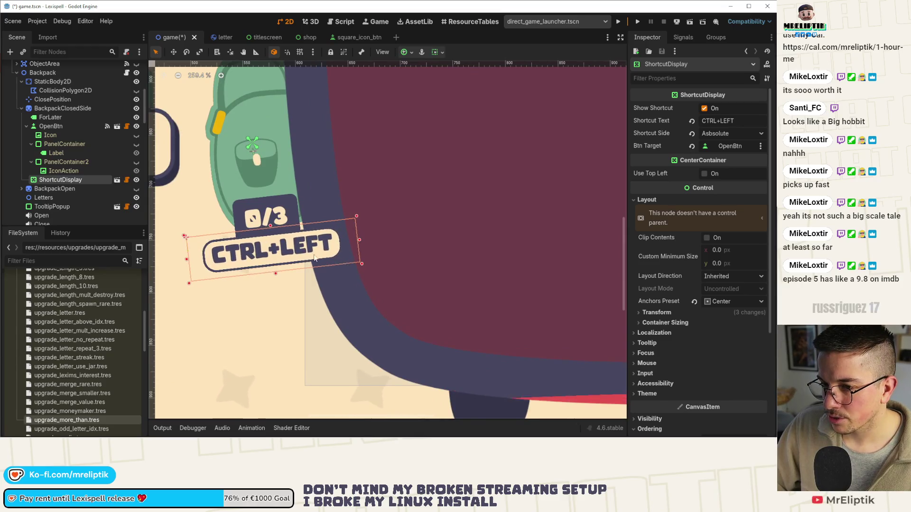
{"action": "left_click", "coordinate": [116, 180]}
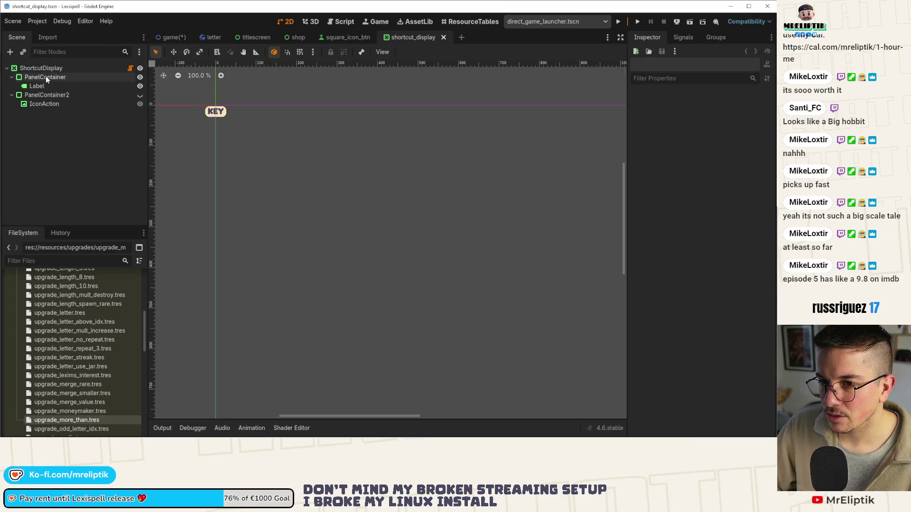
Select the KEY control's nodes, move it to the canvas origin, and enlarge its box
{"action": "left_click", "coordinate": [45, 78]}
{"action": "left_click", "coordinate": [44, 94], "text": "shift"}
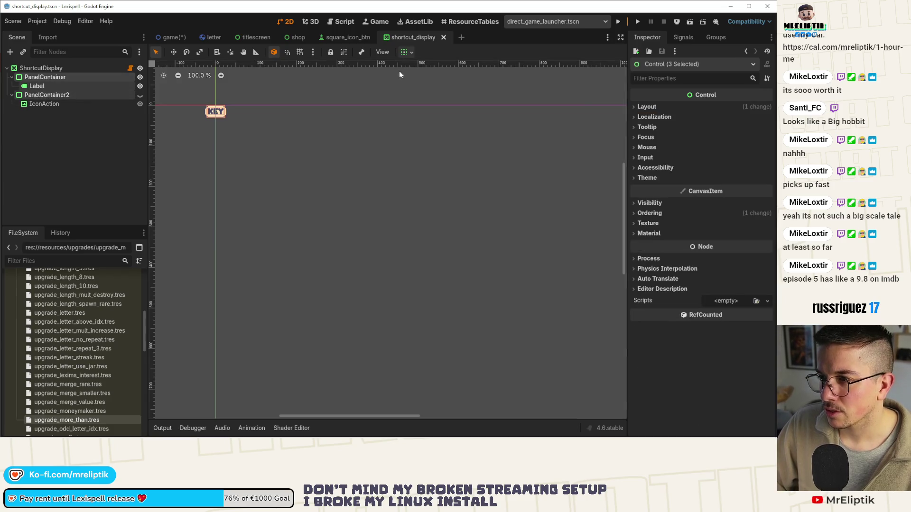
{"action": "left_click", "coordinate": [65, 66]}
{"action": "scroll", "coordinate": [209, 111], "scroll_direction": "up", "scroll_amount": 5}
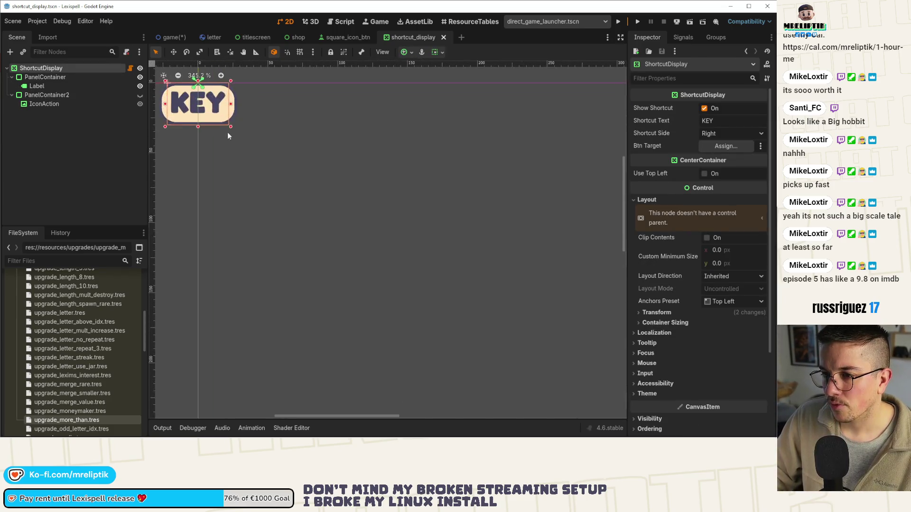
{"action": "mouse_move", "coordinate": [287, 152]}
{"action": "left_mouse_down"}
{"action": "mouse_move", "coordinate": [374, 205]}
{"action": "mouse_move", "coordinate": [212, 160]}
{"action": "left_mouse_up"}
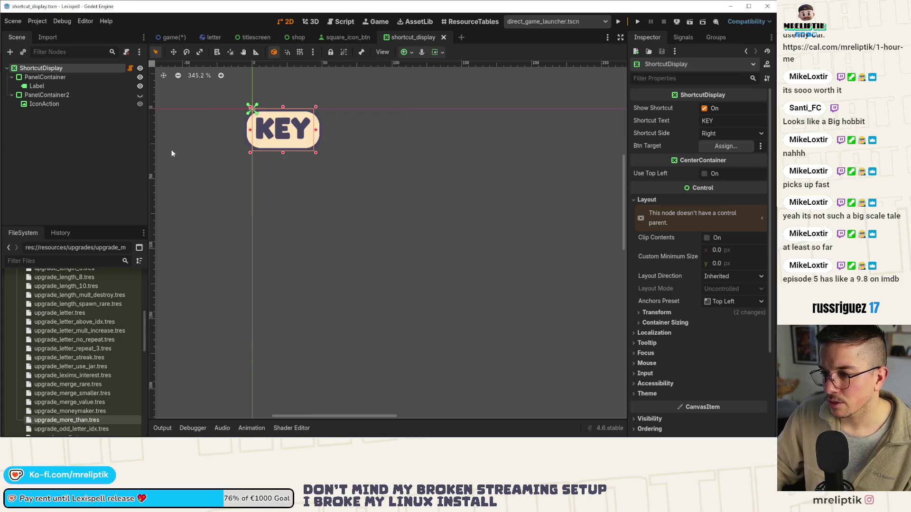
{"action": "left_click_drag", "start_coordinate": [317, 152], "coordinate": [442, 224]}
Undo the box enlargement, save shortcut_display, and open shortcut_display.gd
{"action": "left_click", "coordinate": [100, 98]}
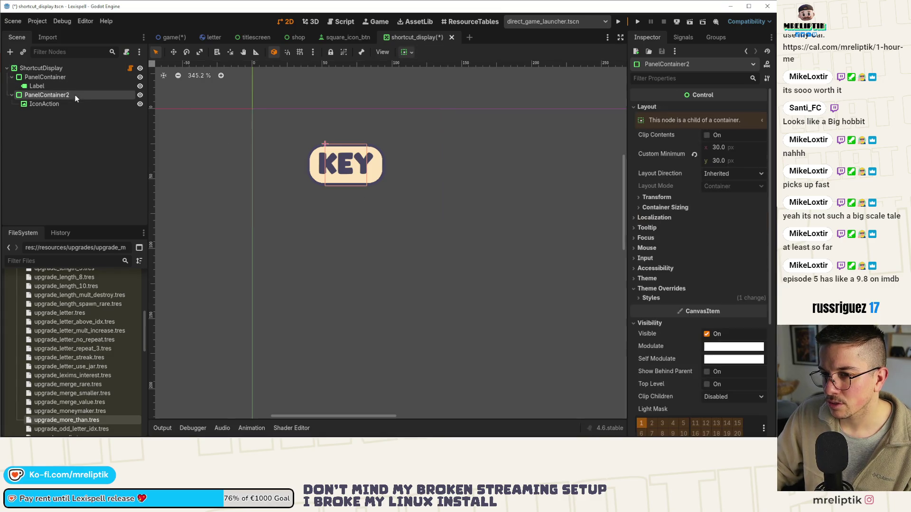
{"action": "left_click", "coordinate": [72, 103]}
{"action": "left_click", "coordinate": [71, 95]}
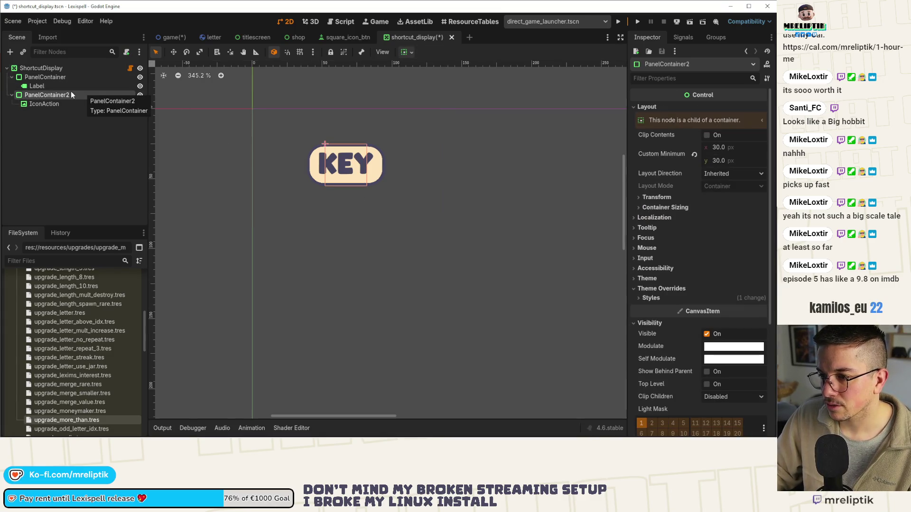
{"action": "left_click", "coordinate": [62, 69]}
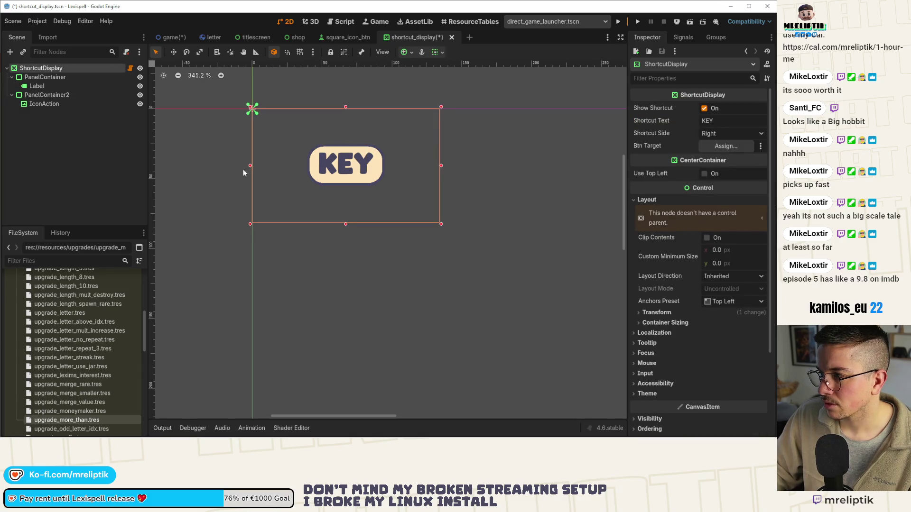
{"action": "key", "text": "ctrl+z"}
{"action": "key", "text": "ctrl+s"}
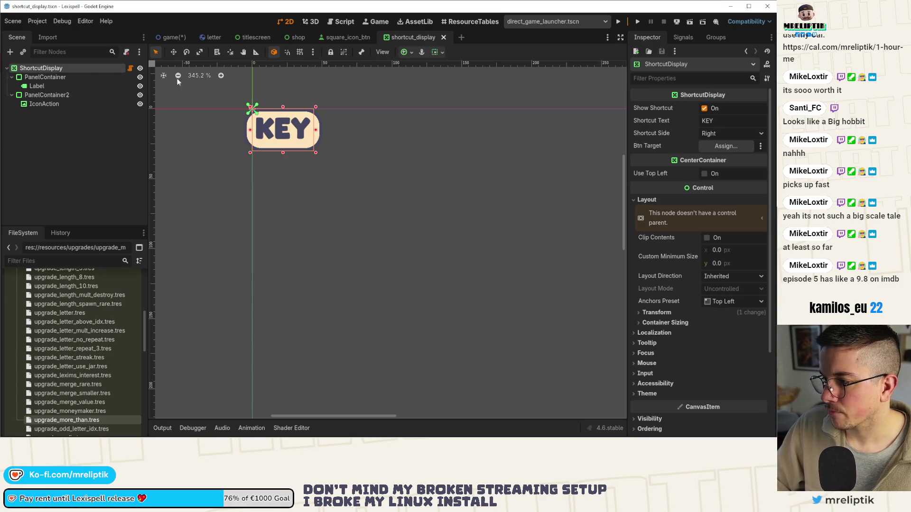
{"action": "left_click", "coordinate": [130, 68]}
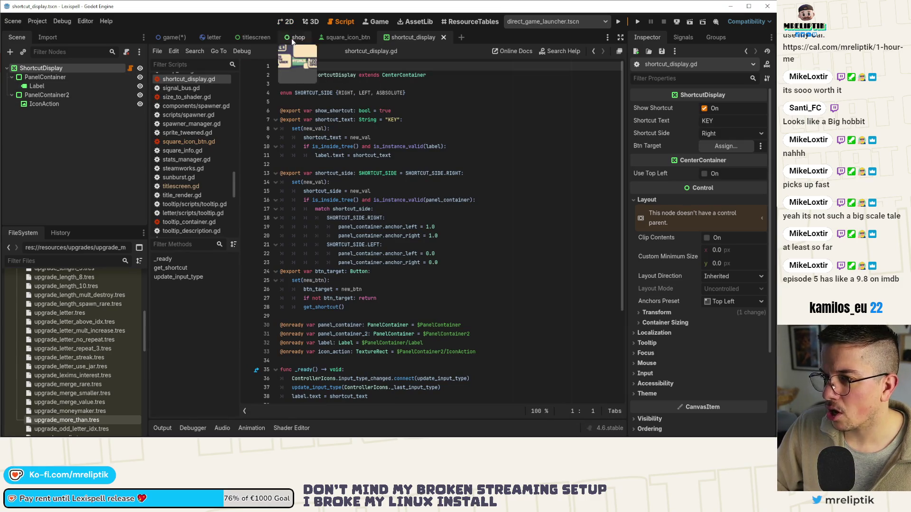
Save the scene, try changing ShortcutDisplay's type to a Container, and reopen its script
{"action": "left_click", "coordinate": [290, 22]}
{"action": "key", "text": "ctrl+s"}
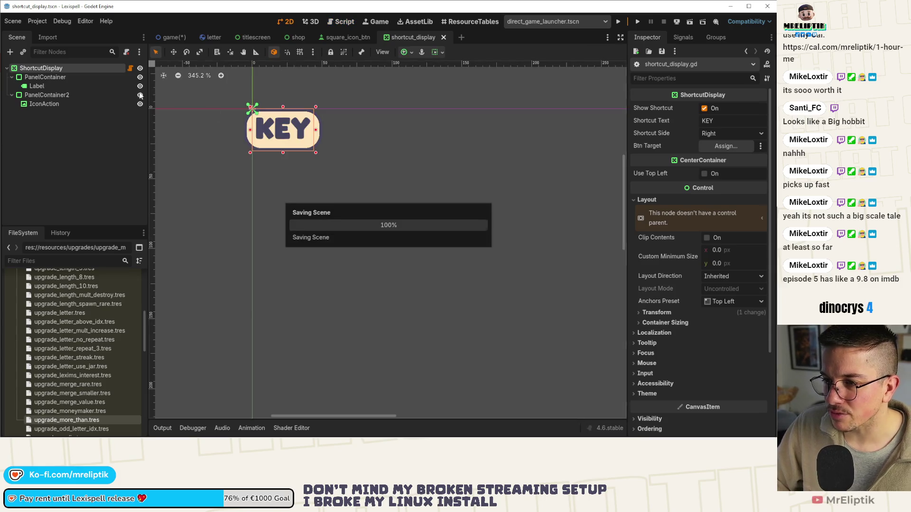
{"action": "right_click", "coordinate": [70, 70]}
{"action": "left_click", "coordinate": [119, 206]}
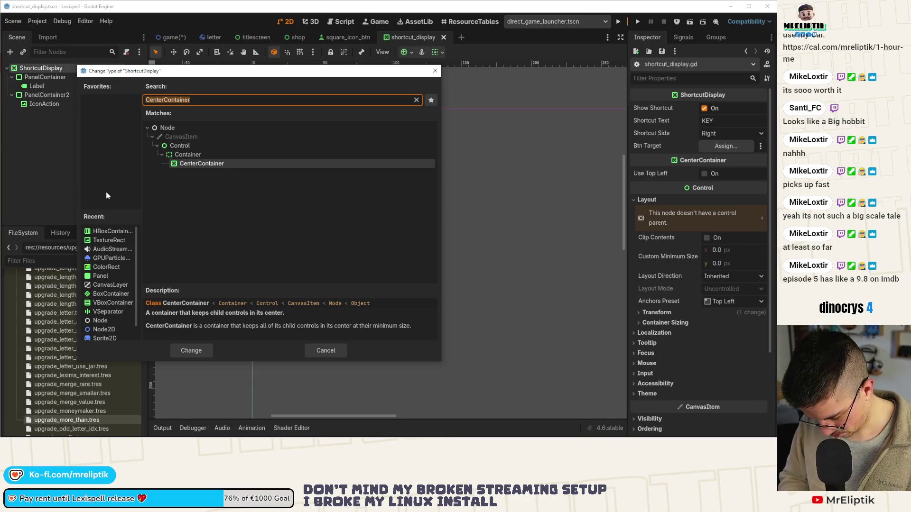
{"action": "type", "text": "cotnainer"}
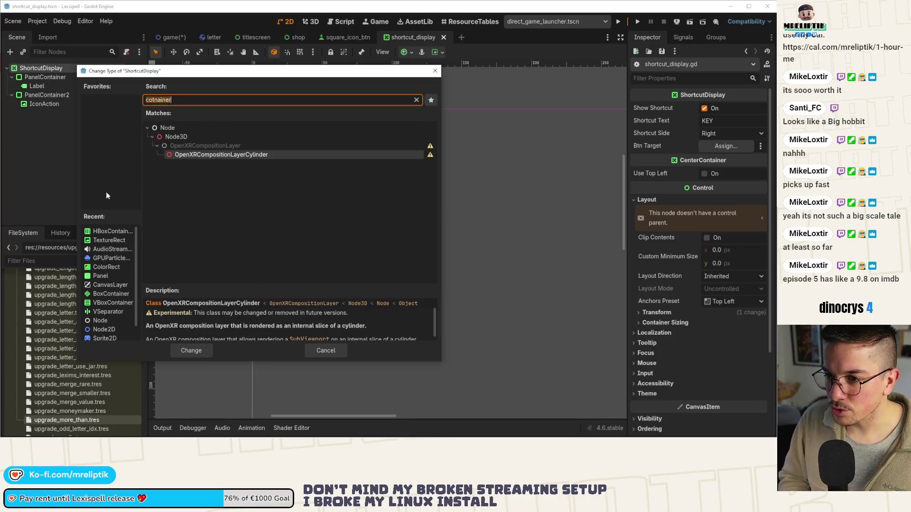
{"action": "key", "text": "ctrl+BackSpace"}
{"action": "type", "text": "container"}
{"action": "key", "text": "ctrl+s"}
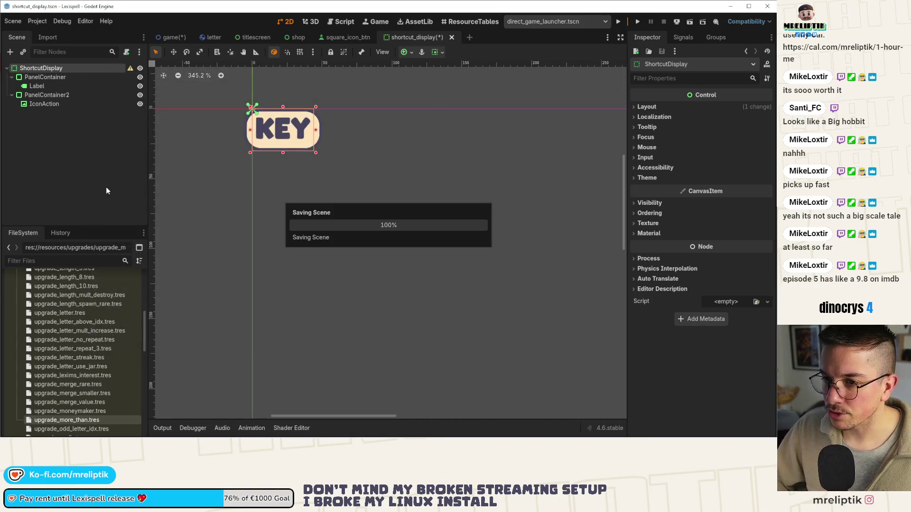
{"action": "mouse_move", "coordinate": [132, 70]}
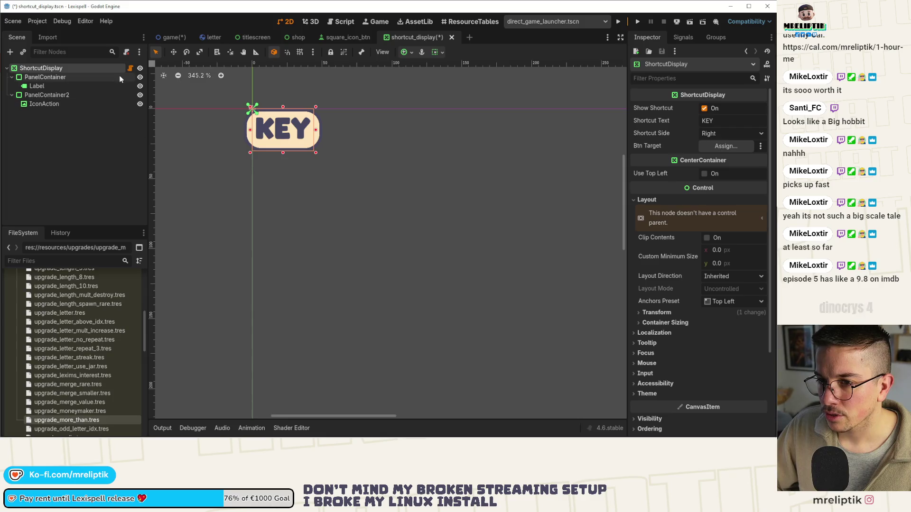
{"action": "left_click", "coordinate": [130, 68]}
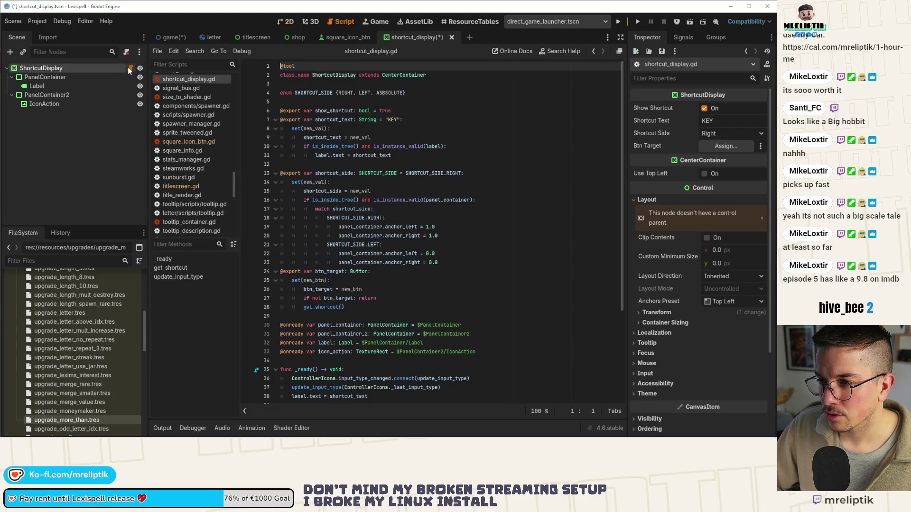
Change the ShortcutDisplay root node's type to PanelContainer
{"action": "left_click", "coordinate": [417, 109]}
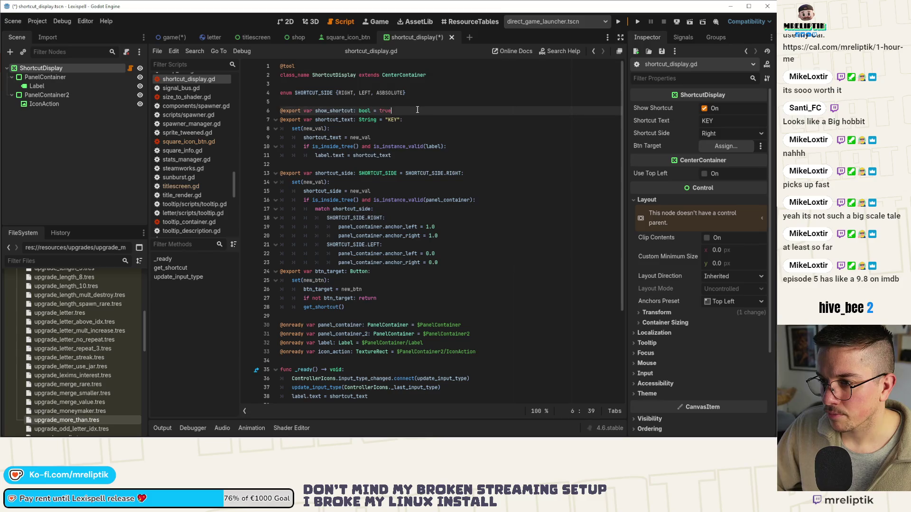
{"action": "right_click", "coordinate": [45, 70]}
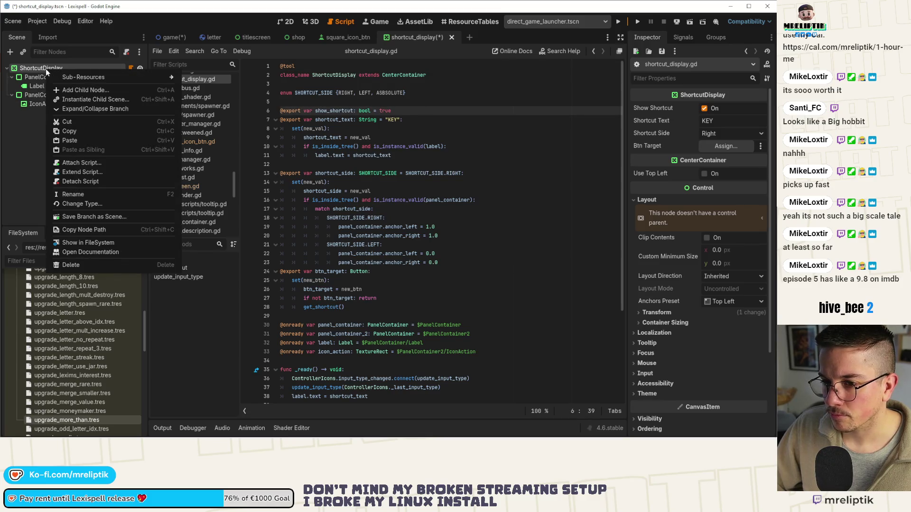
{"action": "left_click", "coordinate": [404, 75]}
{"action": "right_click", "coordinate": [50, 75]}
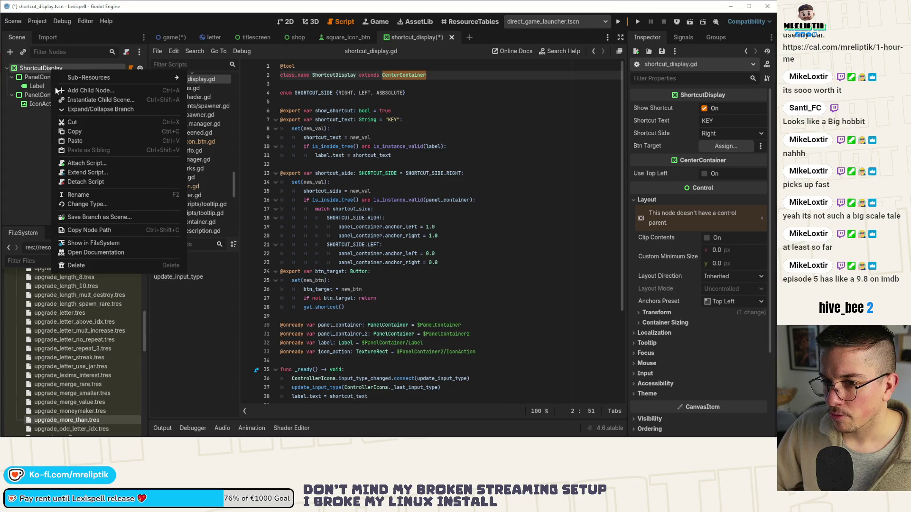
{"action": "left_click", "coordinate": [90, 207]}
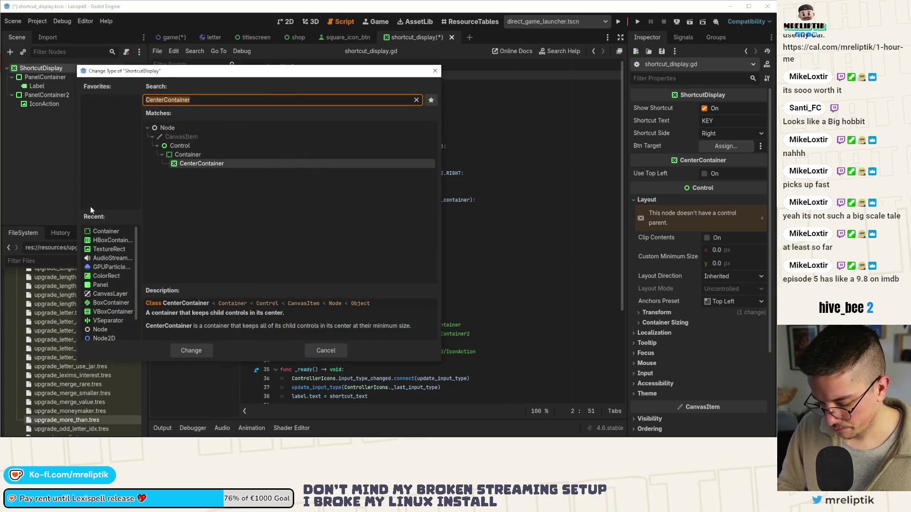
{"action": "type", "text": "panel"}
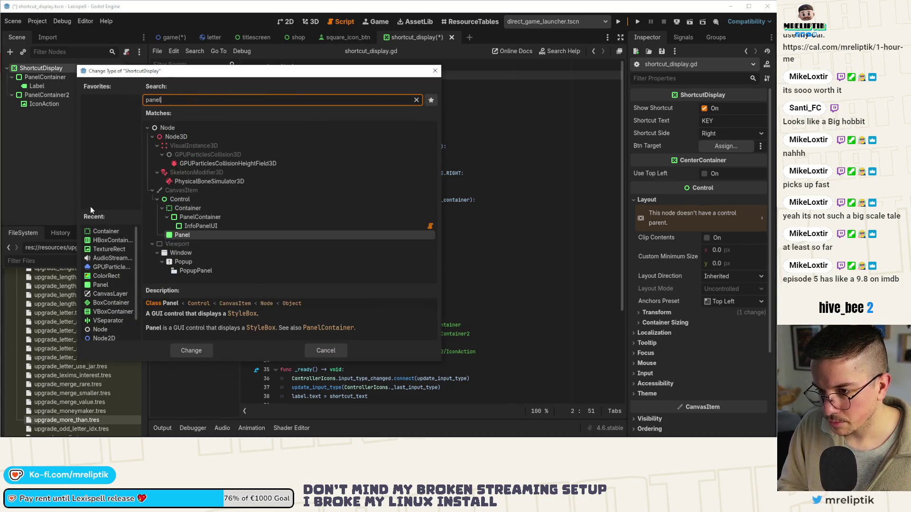
{"action": "double_click", "coordinate": [220, 218]}
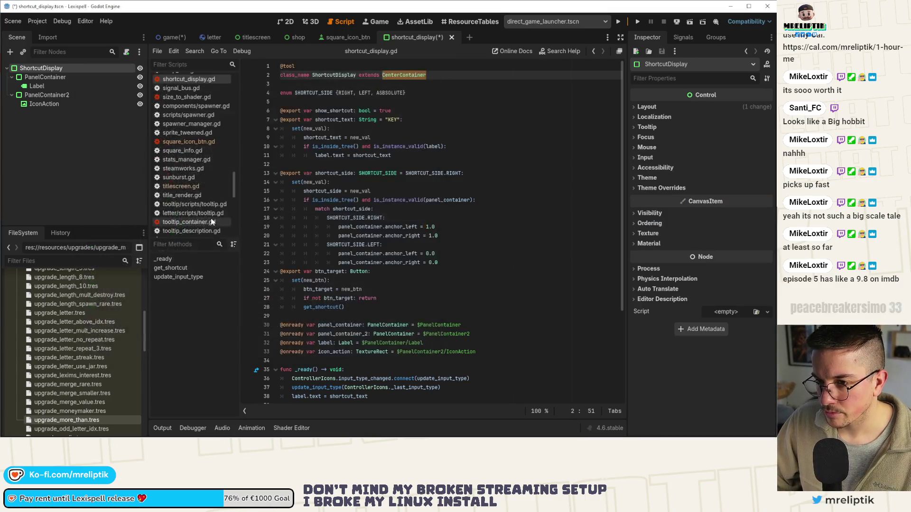
Replace CenterContainer with PanelContainer on the script's extends line and save
{"action": "key", "text": "ctrl+a"}
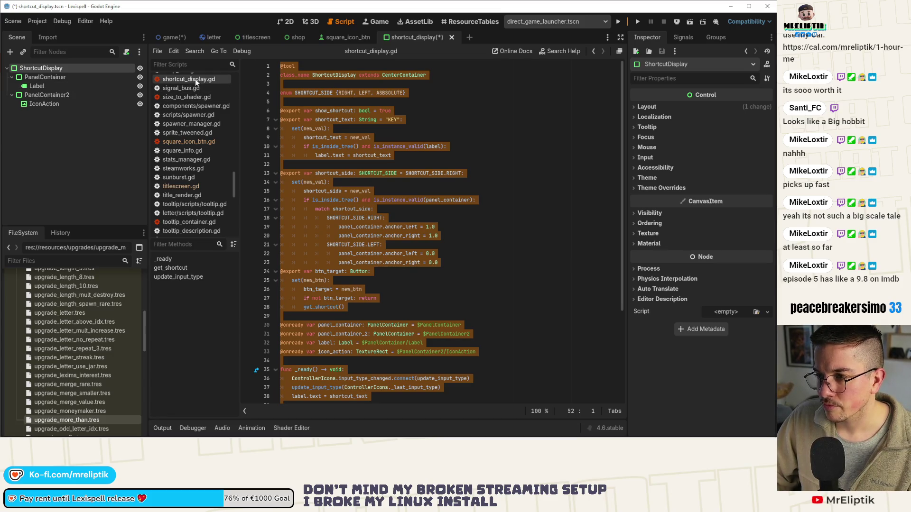
{"action": "double_click", "coordinate": [401, 75]}
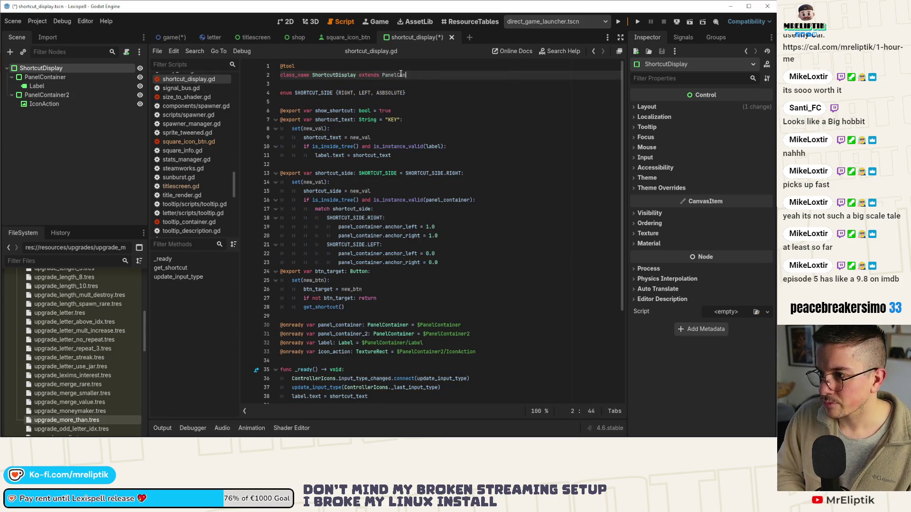
{"action": "key", "text": "ctrl+s"}
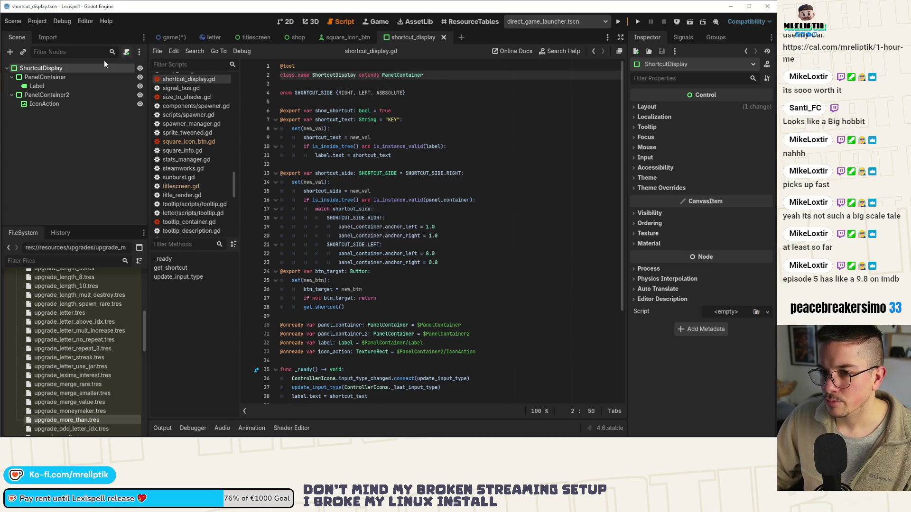
{"action": "type", "text": "panel"}
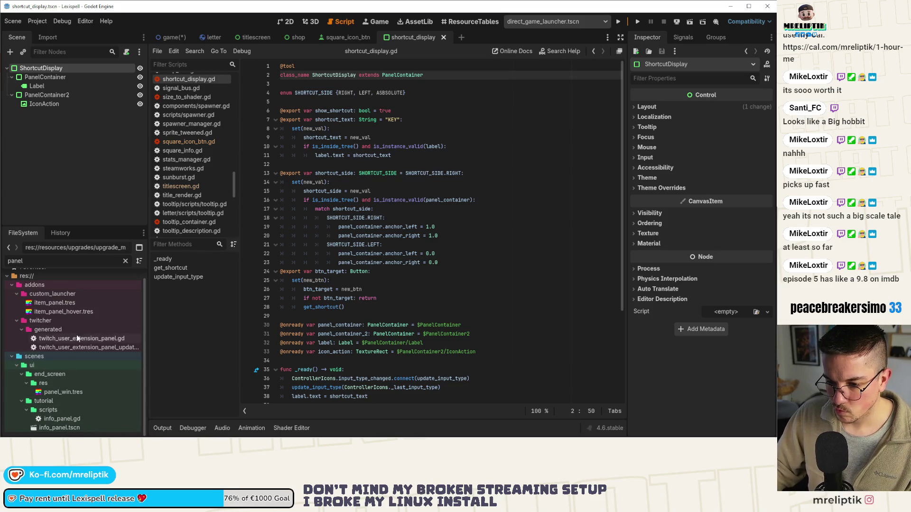
Filter FileSystem for 'shortcut' and attach shortcut_display.gd to the ShortcutDisplay root
{"action": "double_click", "coordinate": [43, 262]}
{"action": "type", "text": "shortcut"}
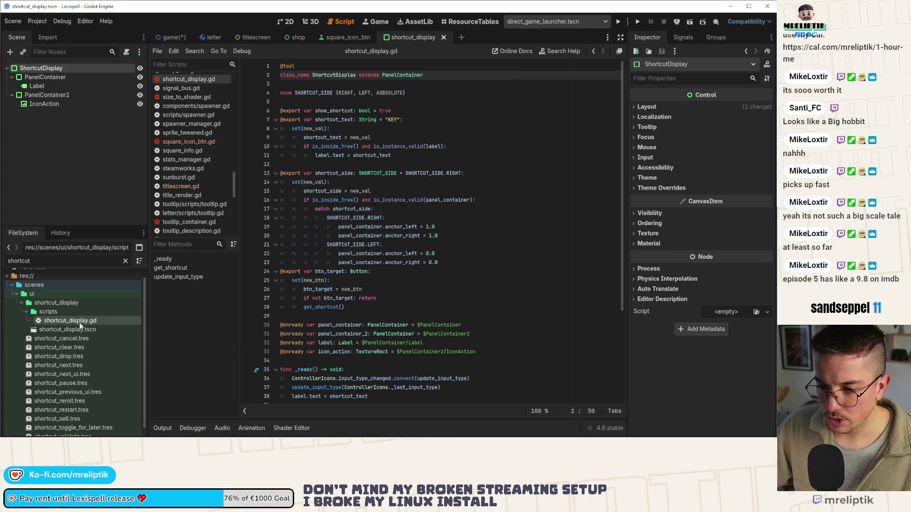
{"action": "mouse_move", "coordinate": [79, 322]}
{"action": "left_mouse_down"}
{"action": "mouse_move", "coordinate": [57, 81]}
{"action": "mouse_move", "coordinate": [76, 69]}
{"action": "left_mouse_up"}
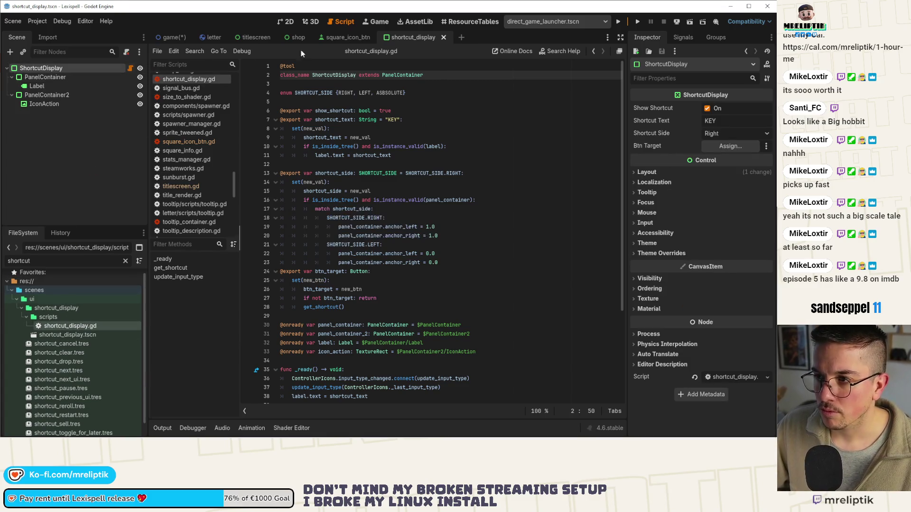
Set the Panel style override to StyleBoxEmpty, save, and undo a test resize of KEY
{"action": "left_click", "coordinate": [289, 21]}
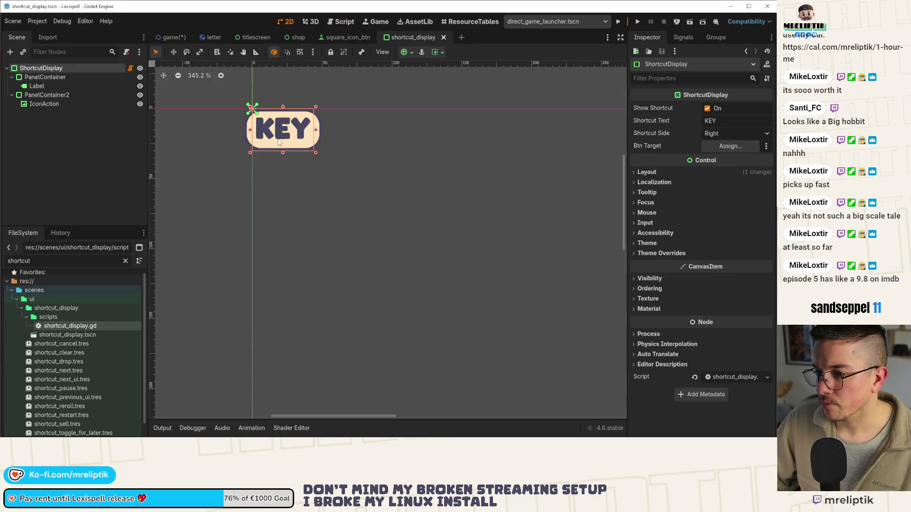
{"action": "left_click", "coordinate": [660, 253]}
{"action": "left_click", "coordinate": [650, 263]}
{"action": "left_click", "coordinate": [765, 274]}
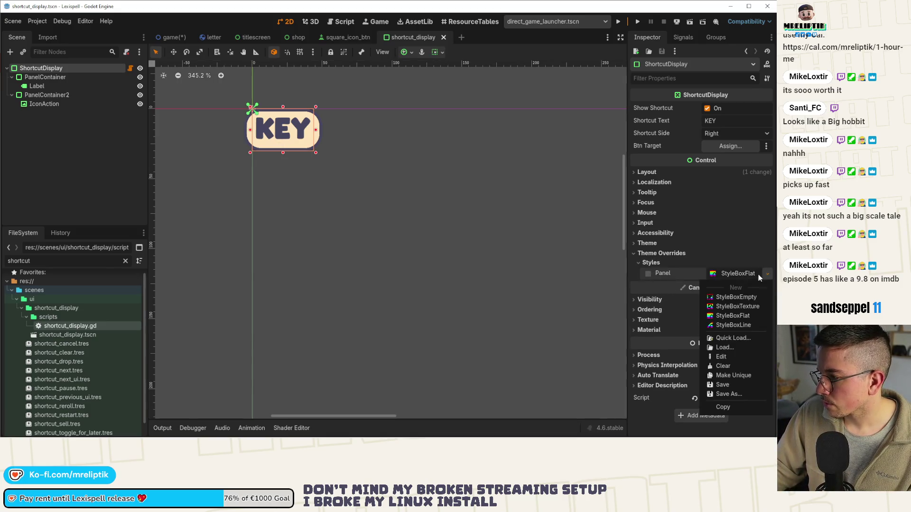
{"action": "left_click", "coordinate": [726, 297]}
{"action": "key", "text": "ctrl+s"}
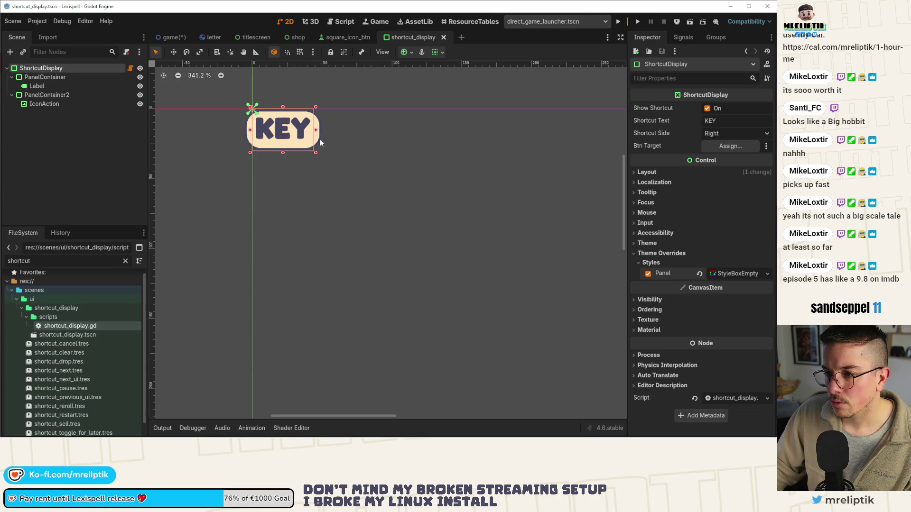
{"action": "left_click_drag", "start_coordinate": [315, 153], "coordinate": [449, 221]}
{"action": "key", "text": "ctrl+z"}
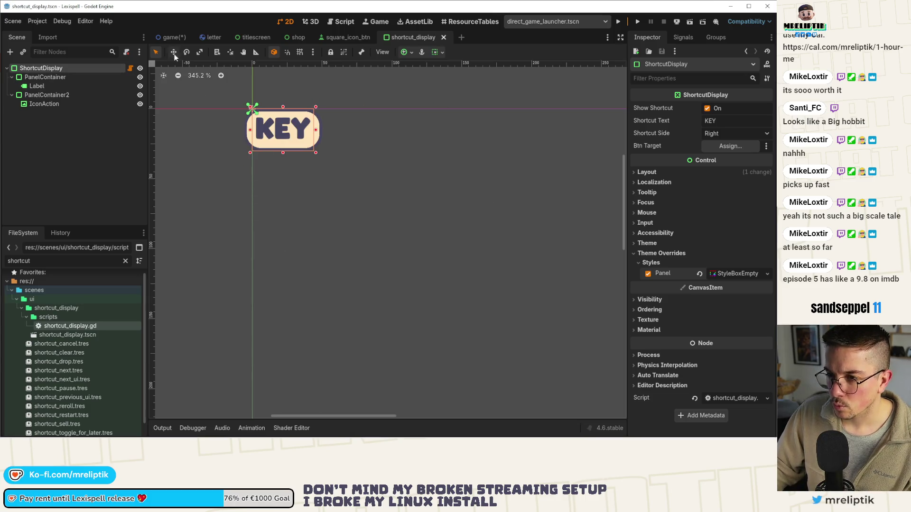
{"action": "left_click", "coordinate": [172, 38]}
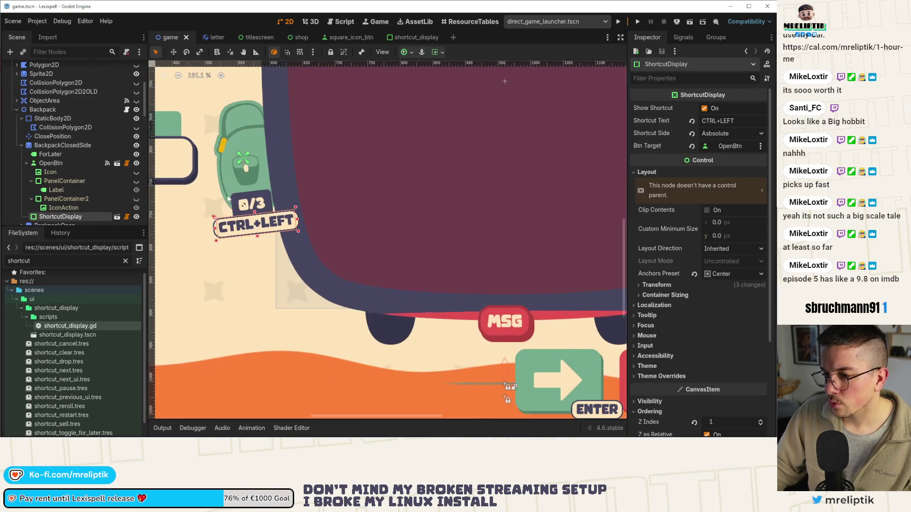
Save the game scene, then widen the CTRL+LEFT badge and undo that resize
{"action": "key", "text": "ctrl+s"}
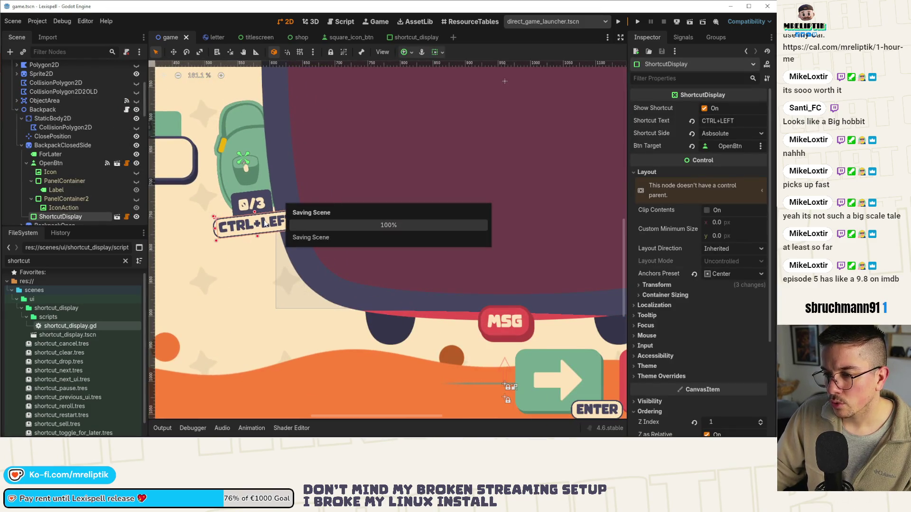
{"action": "scroll", "coordinate": [264, 223], "scroll_direction": "down", "scroll_amount": 2}
{"action": "scroll", "coordinate": [285, 226], "scroll_direction": "up", "scroll_amount": 3}
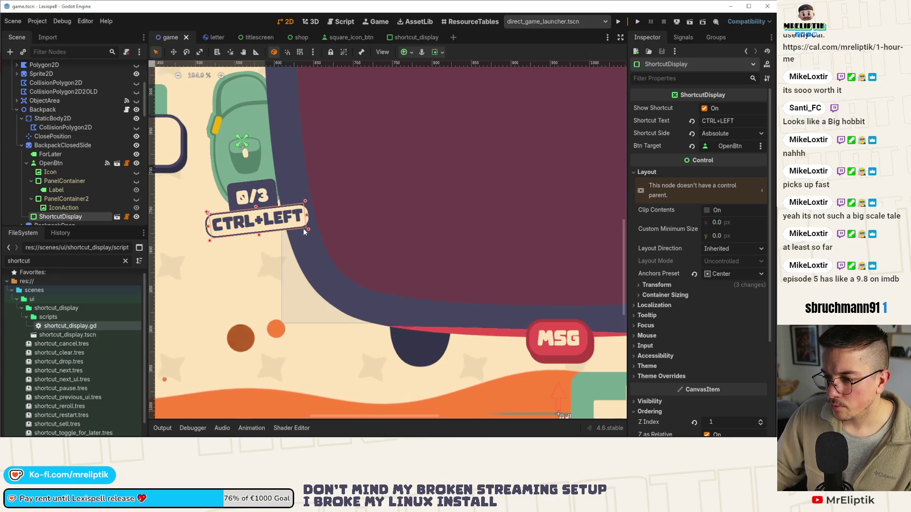
{"action": "left_click_drag", "start_coordinate": [308, 230], "coordinate": [333, 233]}
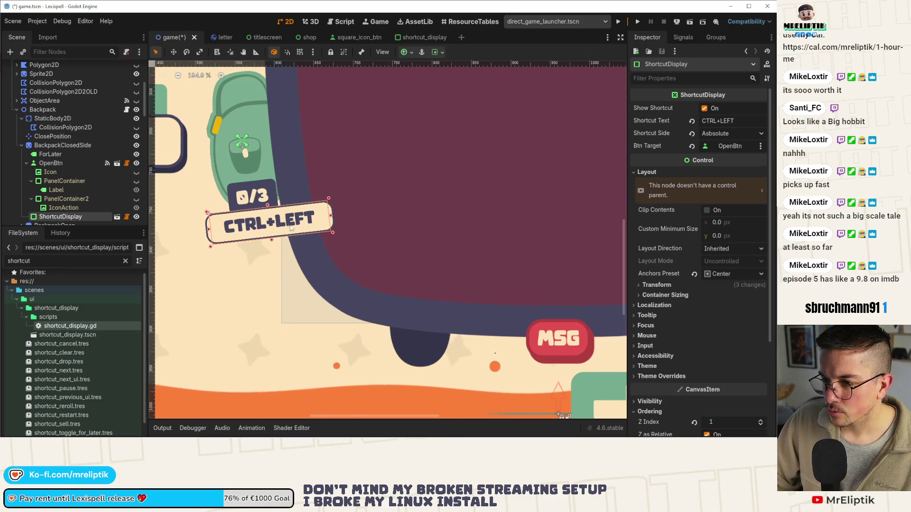
{"action": "left_click", "coordinate": [184, 221]}
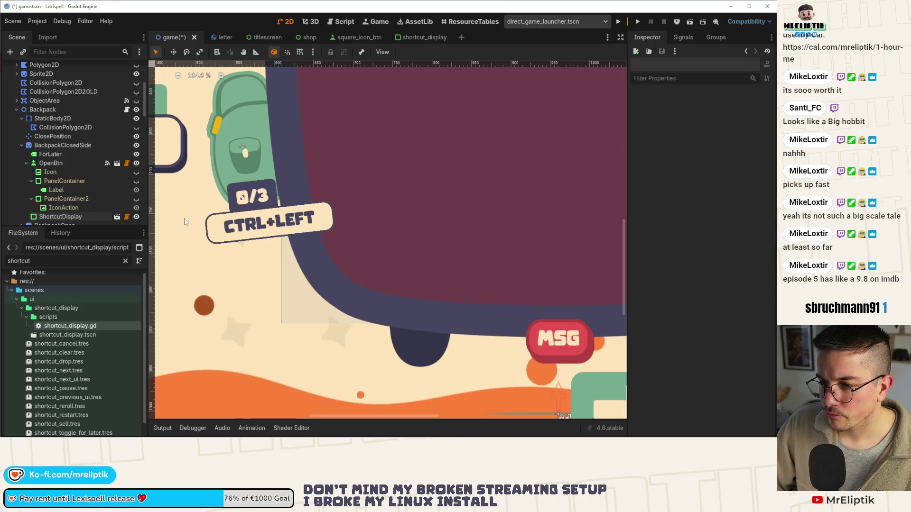
{"action": "key", "text": "ctrl+z"}
Stretch the ShortcutDisplay badge's bottom edge downward, save, and reopen shortcut_display
{"action": "left_click", "coordinate": [80, 198]}
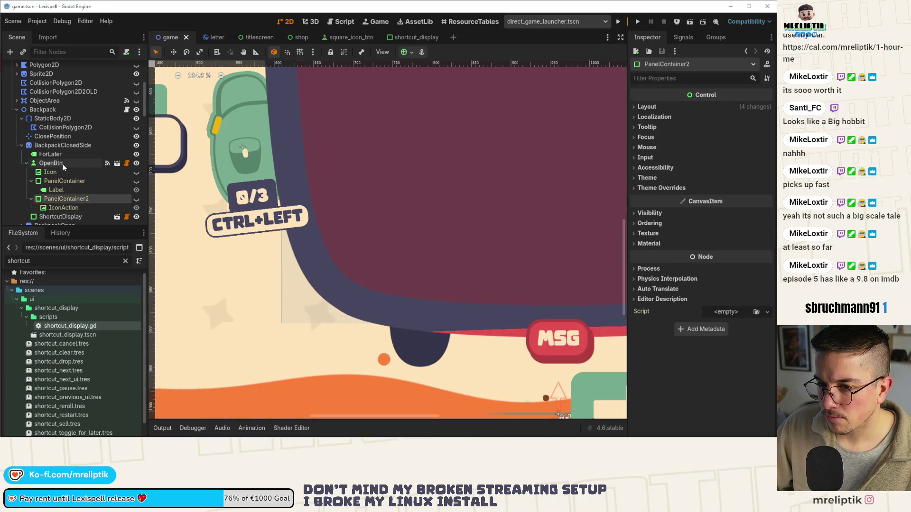
{"action": "scroll", "coordinate": [67, 207], "scroll_direction": "down", "scroll_amount": 2}
{"action": "left_click", "coordinate": [61, 177]}
{"action": "left_click_drag", "start_coordinate": [308, 229], "coordinate": [307, 236]}
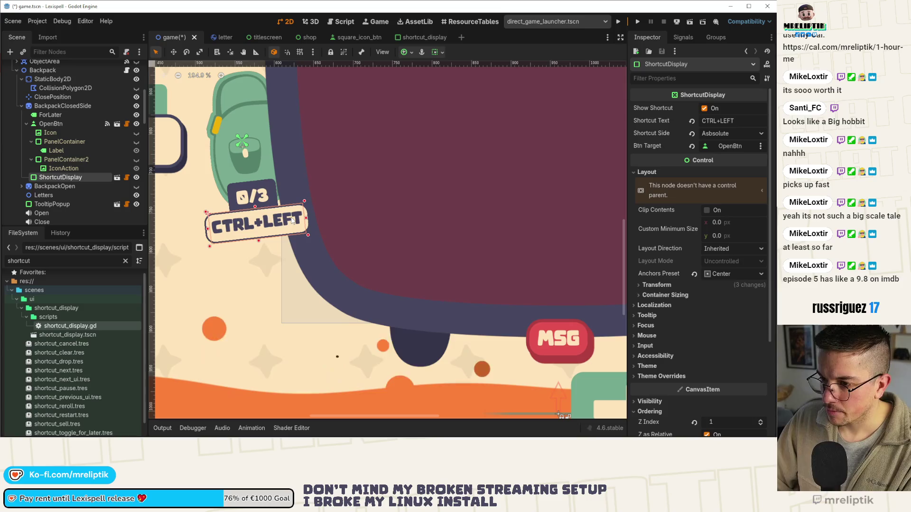
{"action": "key", "text": "ctrl+s"}
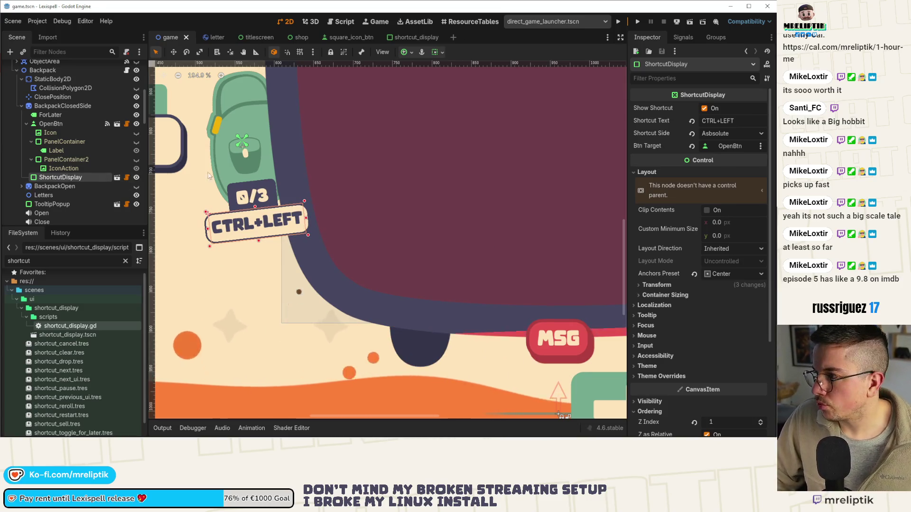
{"action": "left_click", "coordinate": [191, 172]}
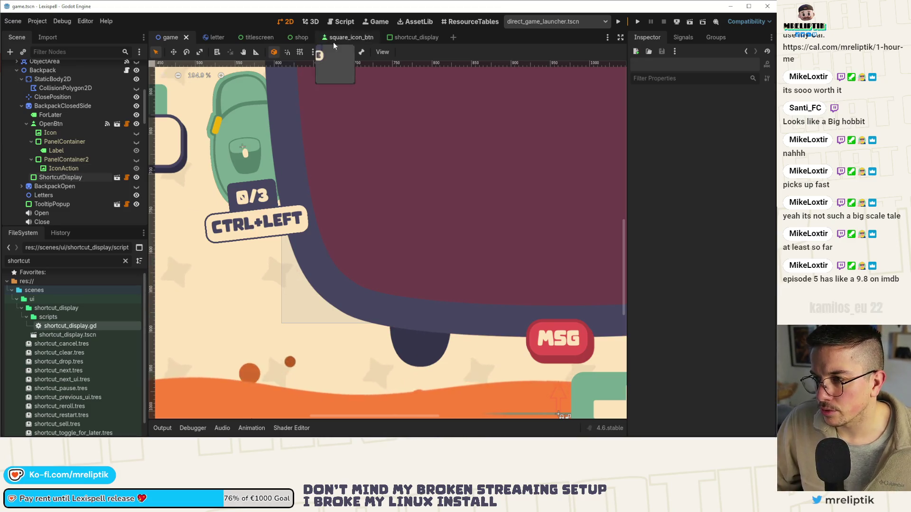
{"action": "left_click", "coordinate": [413, 38]}
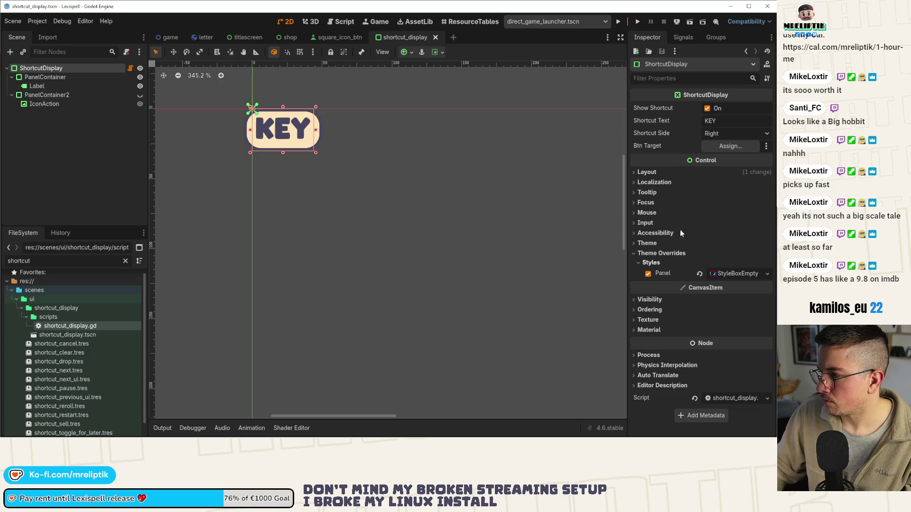
Look at the square_icon_btn and titlescreen scenes, then return to the game scene
{"action": "left_click", "coordinate": [332, 37]}
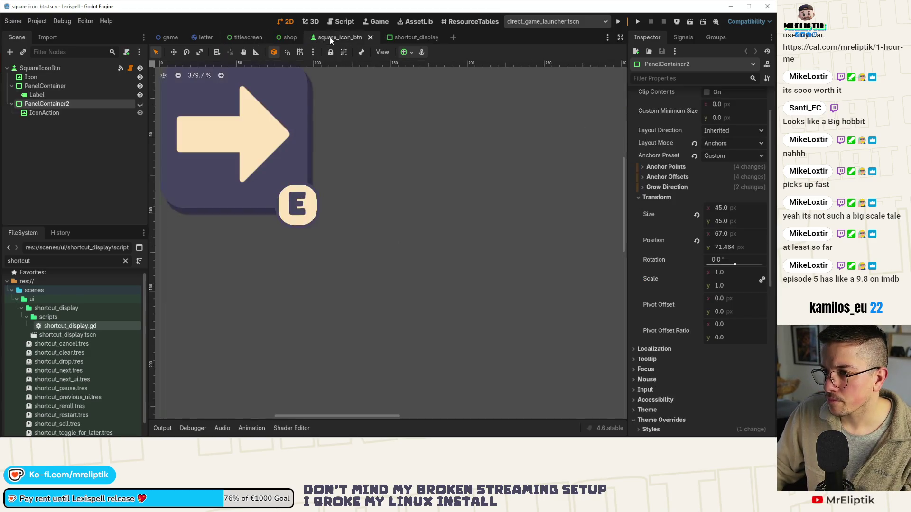
{"action": "left_click", "coordinate": [247, 37]}
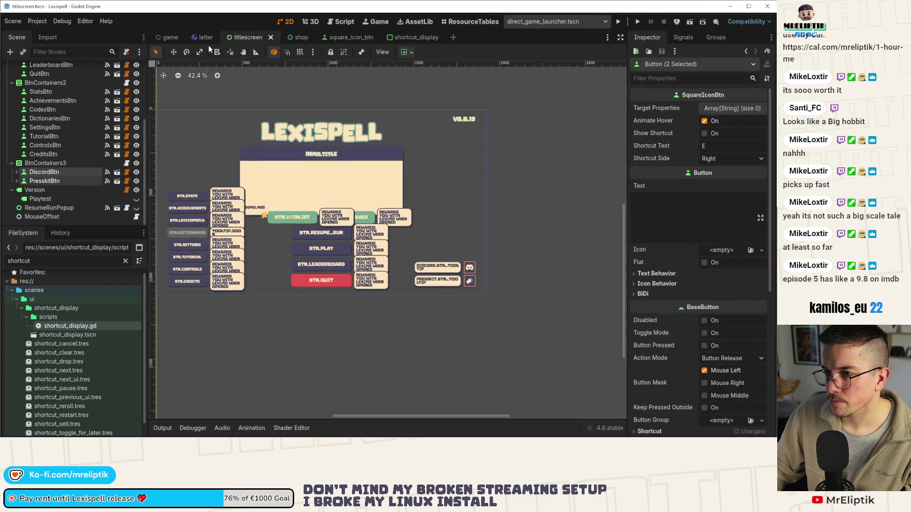
{"action": "left_click", "coordinate": [170, 37]}
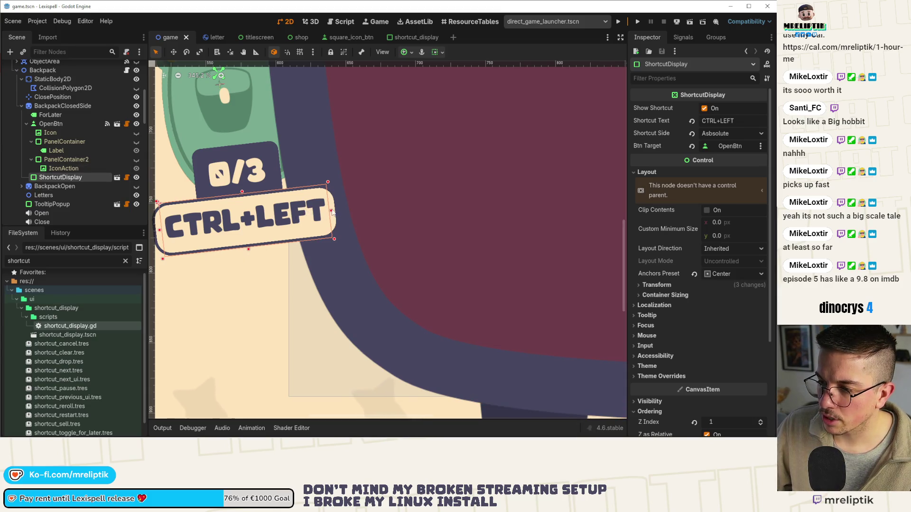
Make the CTRL+LEFT badge taller, set horizontal sizing to Shrink Center, and save
{"action": "left_click_drag", "start_coordinate": [249, 249], "coordinate": [250, 258]}
{"action": "key", "text": "ctrl+s"}
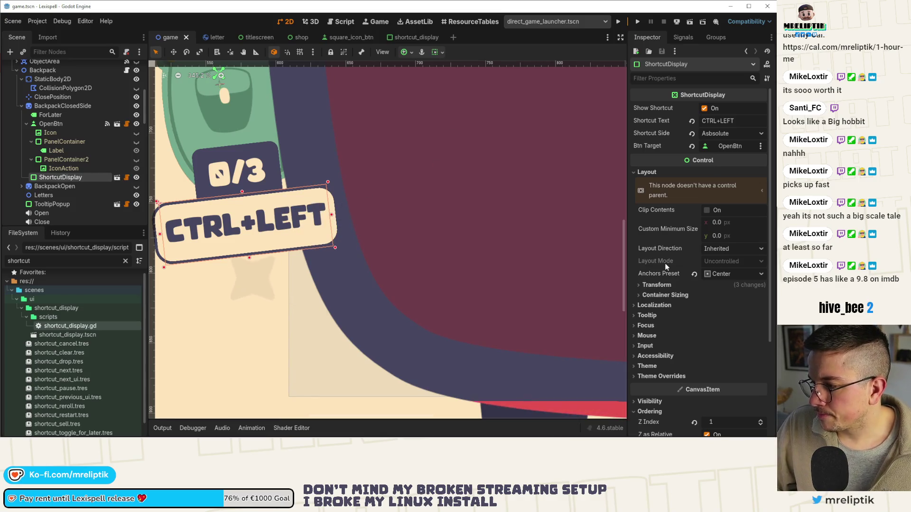
{"action": "left_click", "coordinate": [662, 295]}
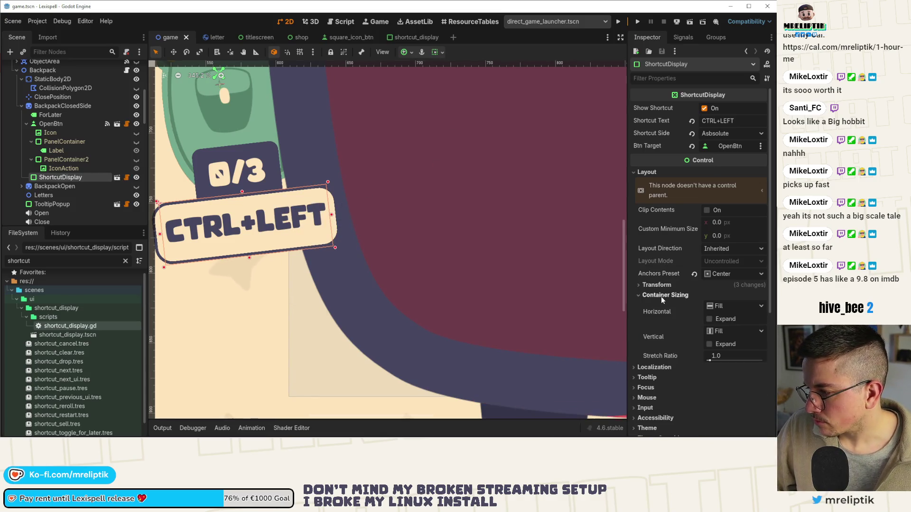
{"action": "left_click", "coordinate": [733, 307]}
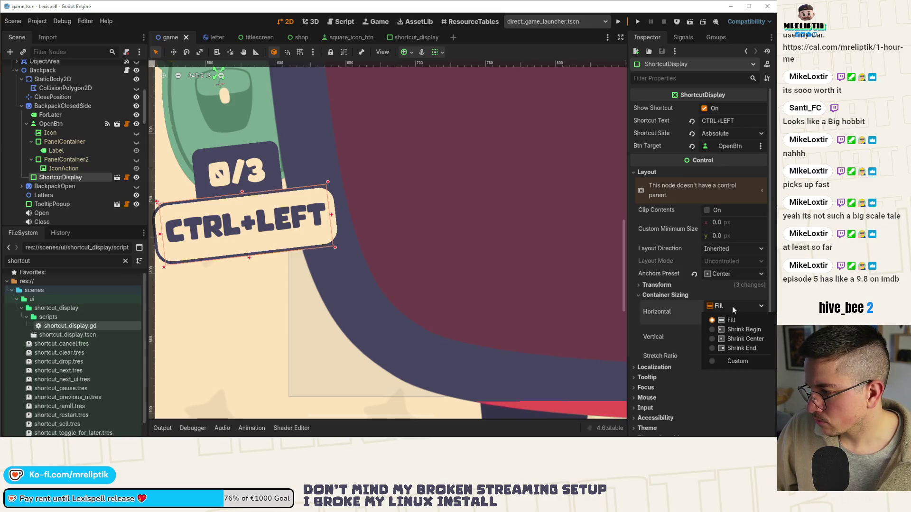
{"action": "left_click", "coordinate": [729, 339]}
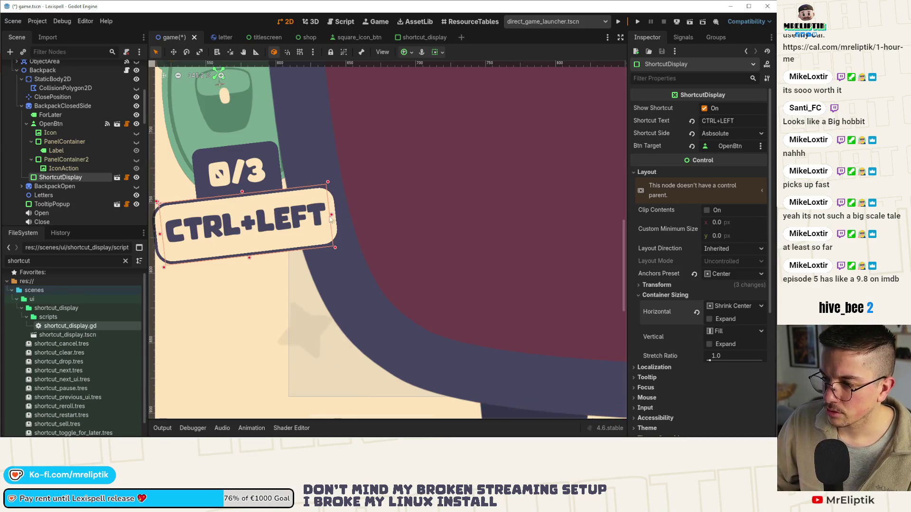
{"action": "key", "text": "ctrl+s"}
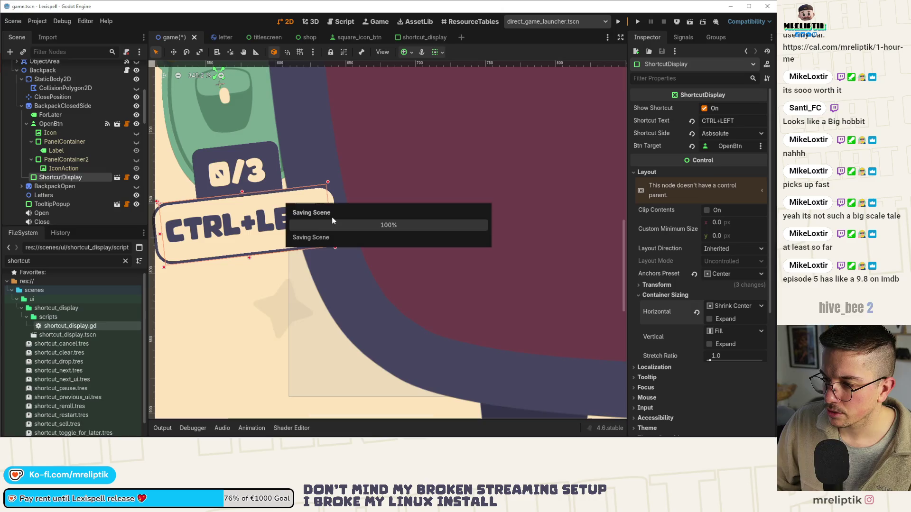
{"action": "left_click", "coordinate": [411, 38]}
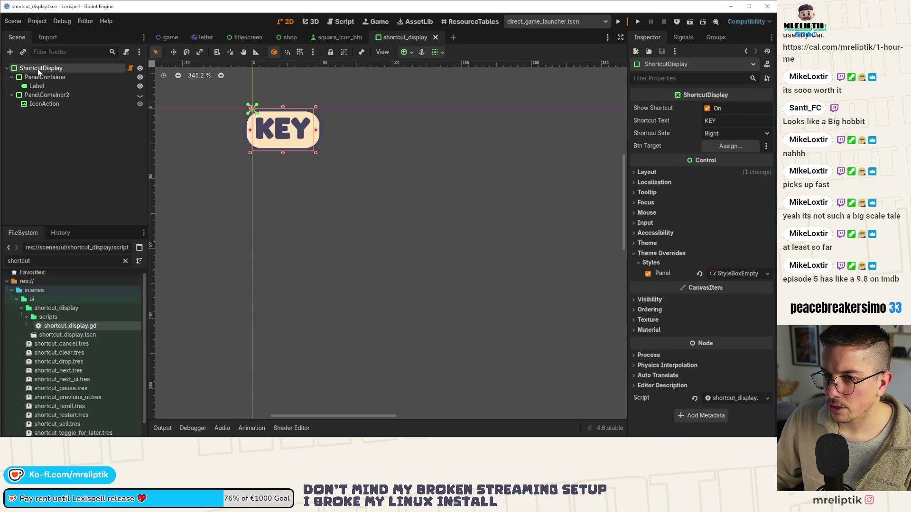
Set ShortcutDisplay's horizontal container sizing to Shrink Center and save the scene
{"action": "left_click", "coordinate": [651, 173]}
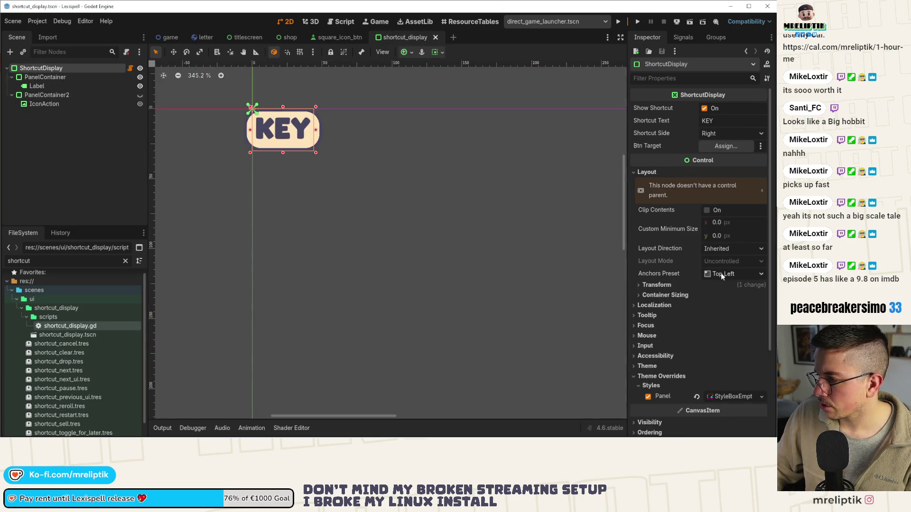
{"action": "left_click", "coordinate": [665, 295]}
{"action": "left_click", "coordinate": [736, 306]}
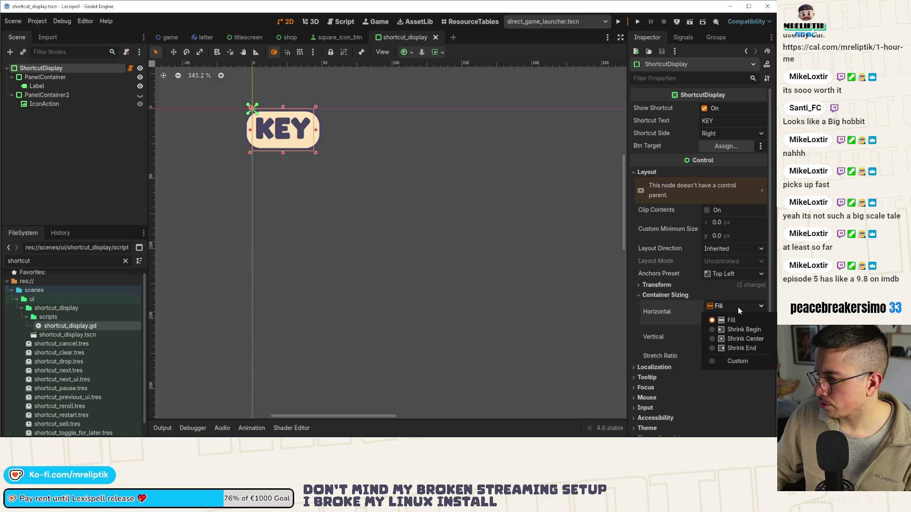
{"action": "left_click", "coordinate": [739, 338]}
{"action": "key", "text": "ctrl+s"}
Review container sizing for both PanelContainers, save, and check the badge in the game scene
{"action": "left_click", "coordinate": [49, 77]}
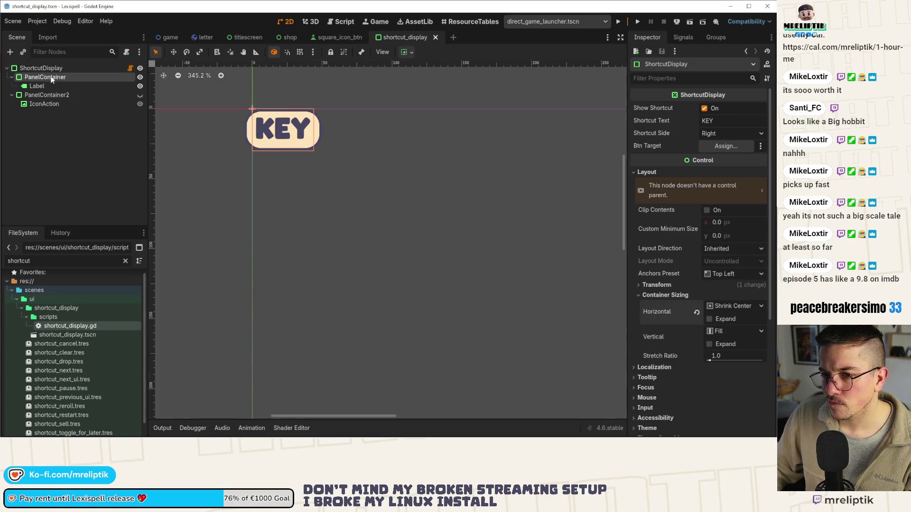
{"action": "left_click", "coordinate": [47, 95], "text": "ctrl"}
{"action": "left_click", "coordinate": [647, 107]}
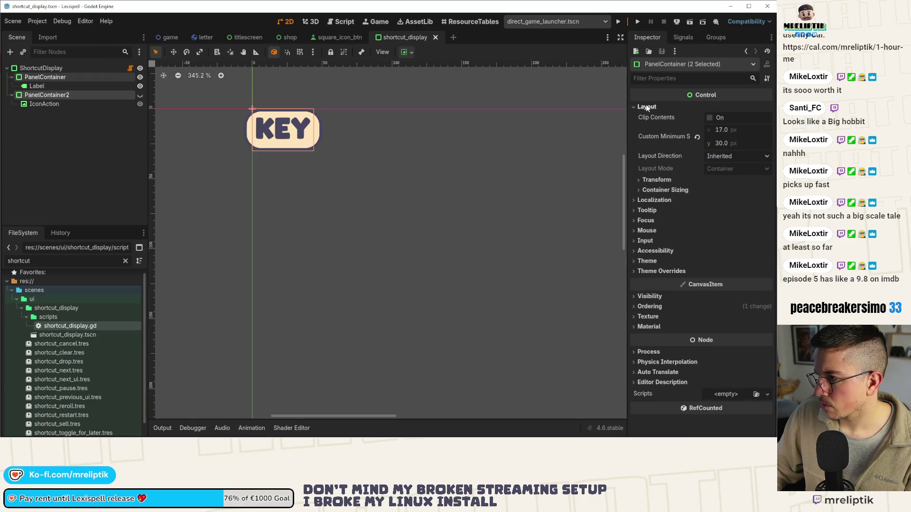
{"action": "left_click", "coordinate": [676, 191]}
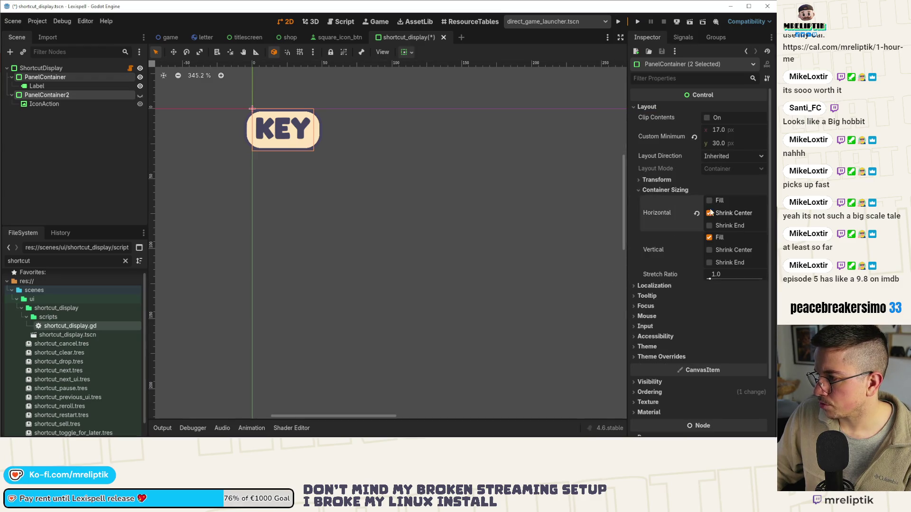
{"action": "key", "text": "ctrl+s"}
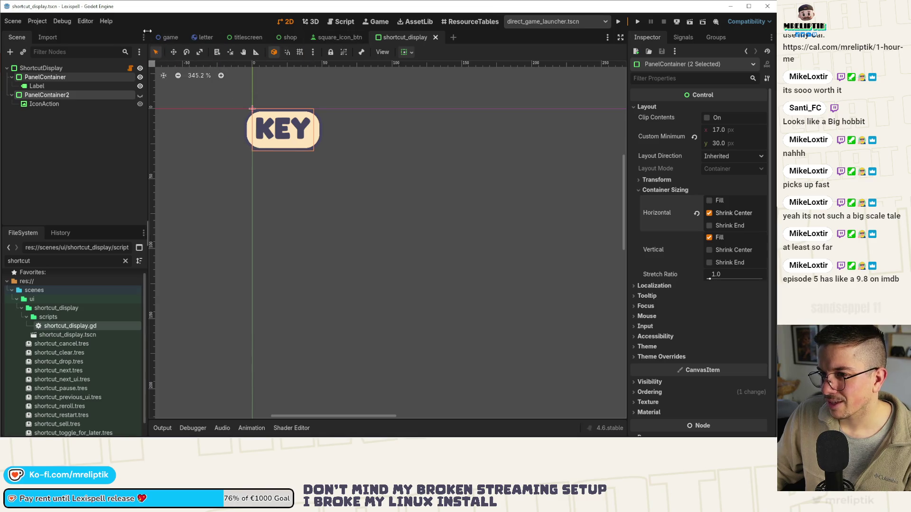
{"action": "left_click", "coordinate": [170, 37]}
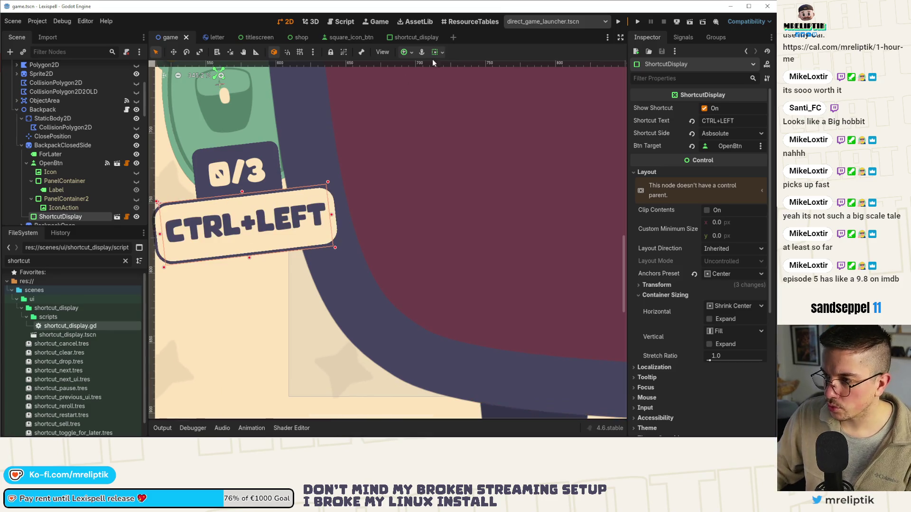
{"action": "left_click", "coordinate": [406, 37]}
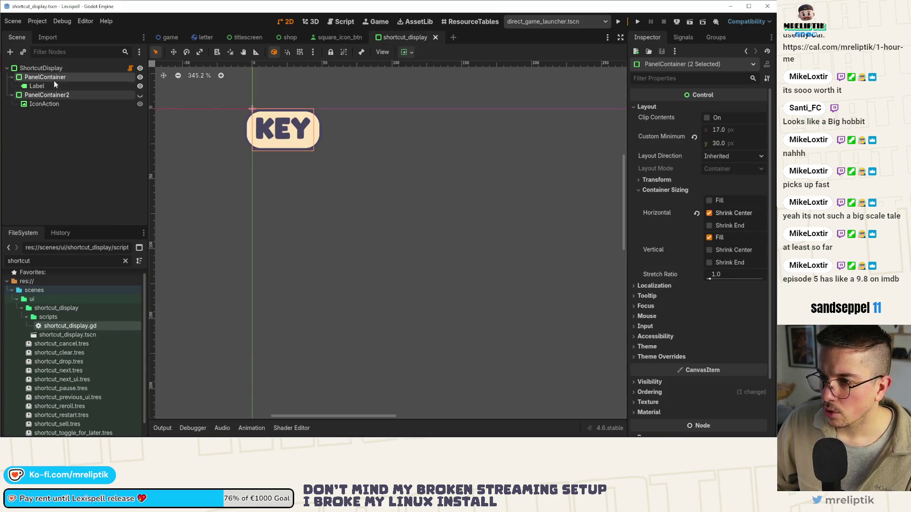
Reveal PanelContainer2's style overrides and its panel StyleBoxFlat resource
{"action": "left_click", "coordinate": [47, 94]}
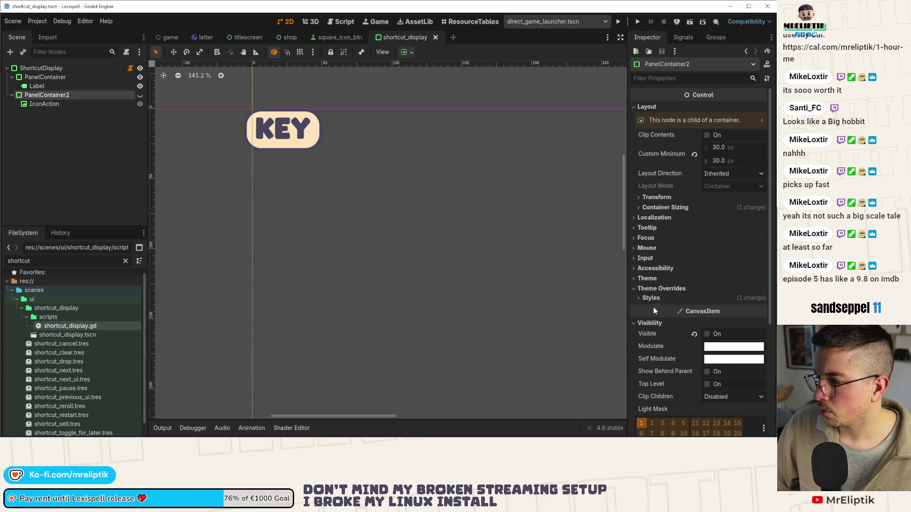
{"action": "scroll", "coordinate": [651, 308], "scroll_direction": "down", "scroll_amount": 5}
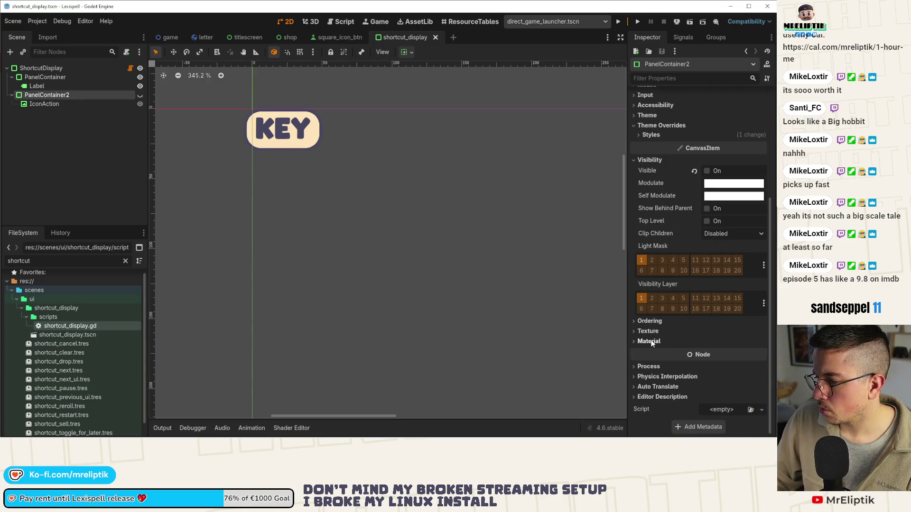
{"action": "left_click", "coordinate": [651, 135]}
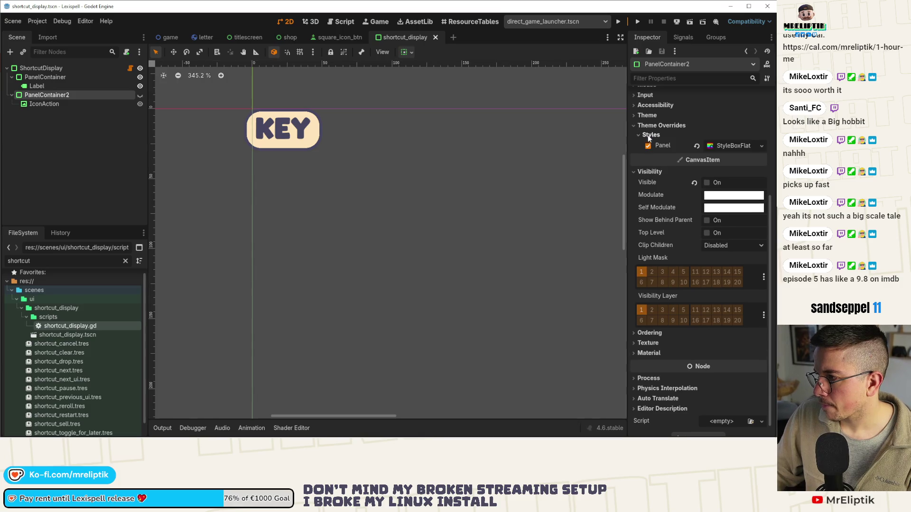
{"action": "left_click", "coordinate": [736, 146]}
{"action": "left_click", "coordinate": [763, 145]}
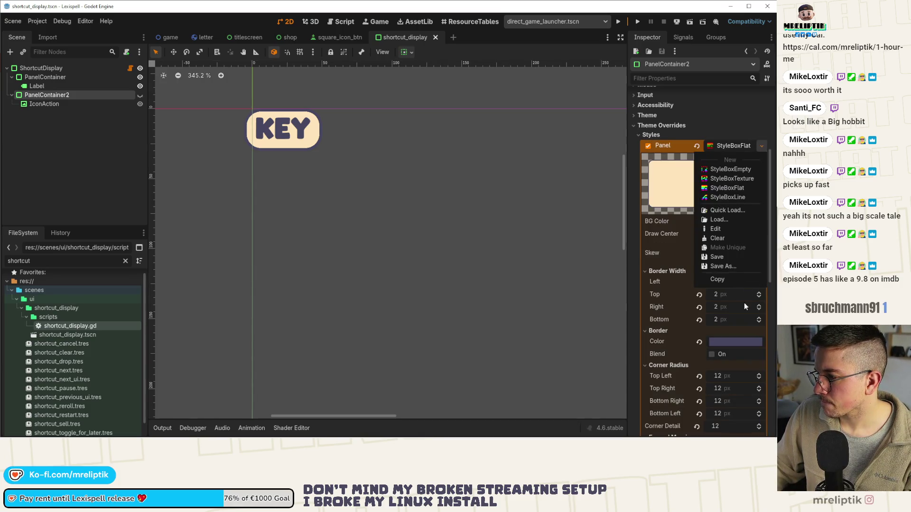
{"action": "left_click", "coordinate": [639, 214]}
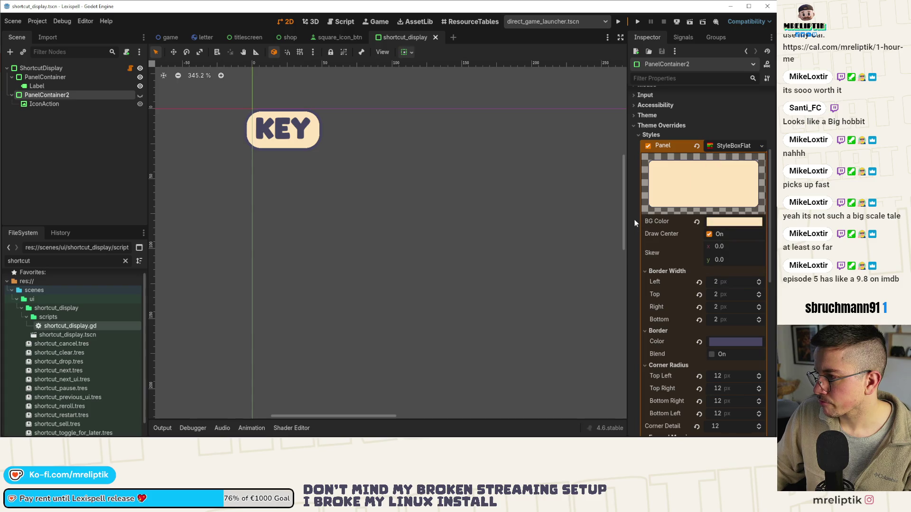
{"action": "left_click", "coordinate": [762, 146]}
{"action": "left_click", "coordinate": [762, 145]}
{"action": "left_click", "coordinate": [539, 175]}
Reselect PanelContainer2 and bring its panel StyleBoxFlat settings into view
{"action": "left_click", "coordinate": [47, 95]}
{"action": "left_click", "coordinate": [748, 150]}
{"action": "left_click", "coordinate": [749, 150]}
{"action": "scroll", "coordinate": [671, 285], "scroll_direction": "down", "scroll_amount": 3}
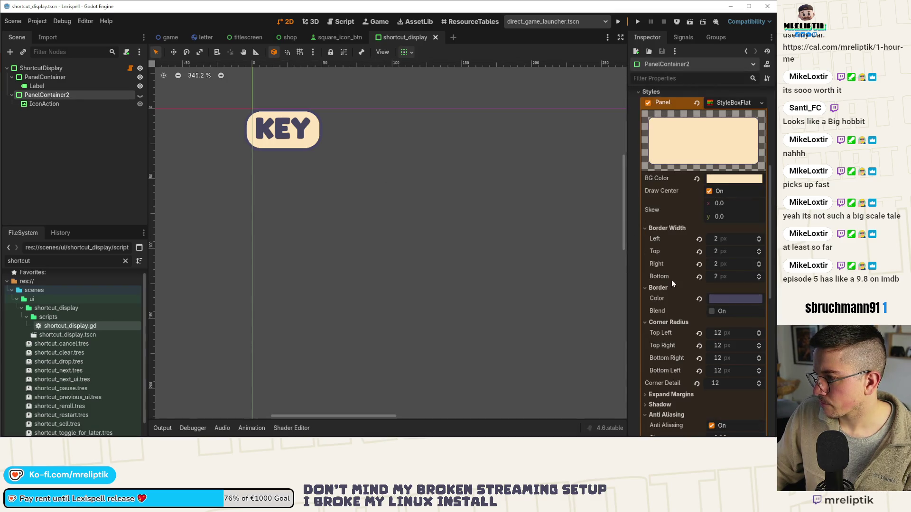
{"action": "scroll", "coordinate": [672, 285], "scroll_direction": "down", "scroll_amount": 3}
{"action": "scroll", "coordinate": [666, 321], "scroll_direction": "down", "scroll_amount": 1}
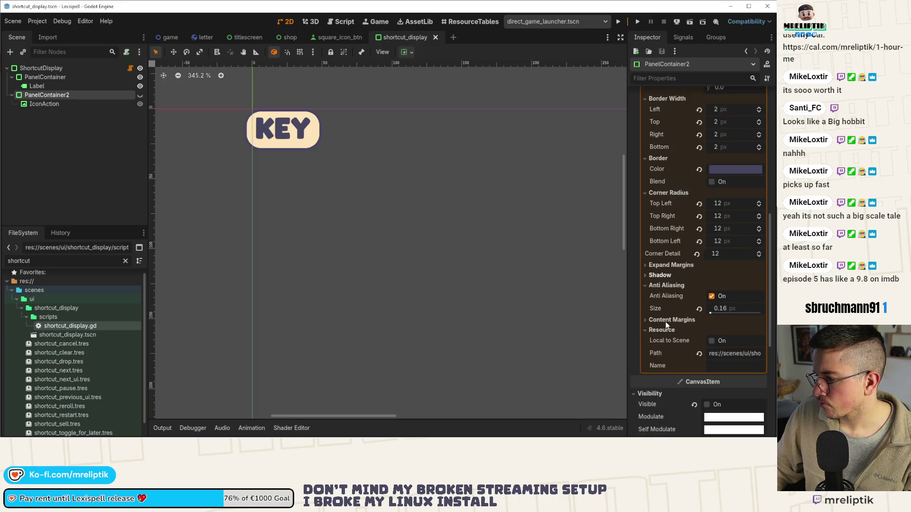
Try left/right content margins of 10, check the game scene, then reset left to default and save
{"action": "left_click", "coordinate": [663, 320]}
{"action": "left_click", "coordinate": [732, 334]}
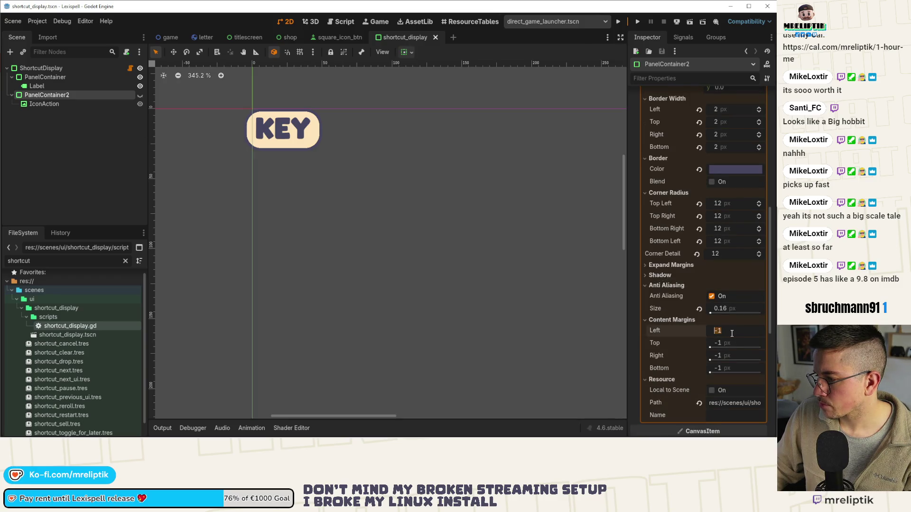
{"action": "type", "text": "10"}
{"action": "key", "text": "Tab"}
{"action": "key", "text": "Tab"}
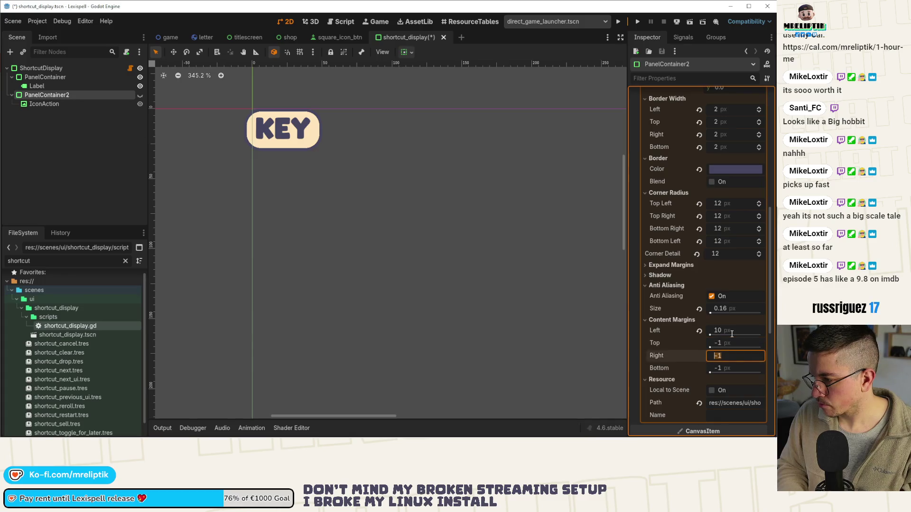
{"action": "key", "text": "Return"}
{"action": "key", "text": "ctrl+s"}
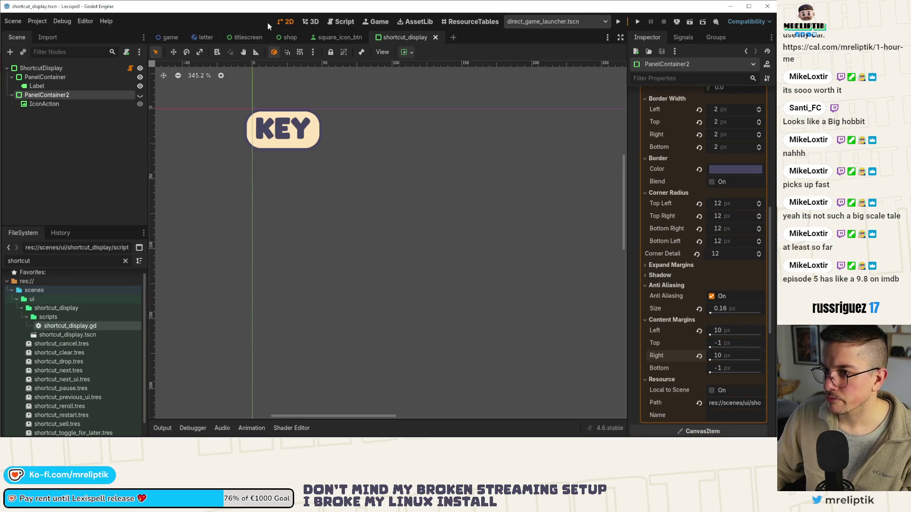
{"action": "left_click", "coordinate": [170, 37]}
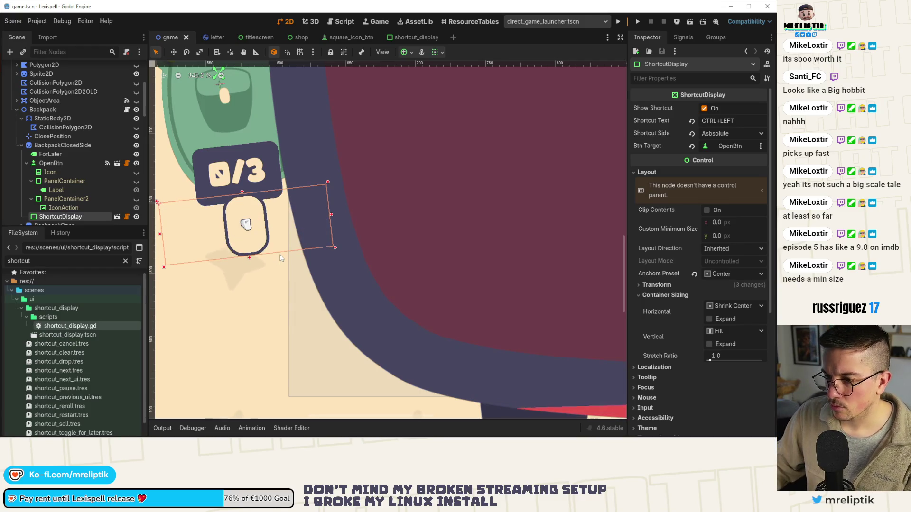
{"action": "left_click", "coordinate": [400, 38]}
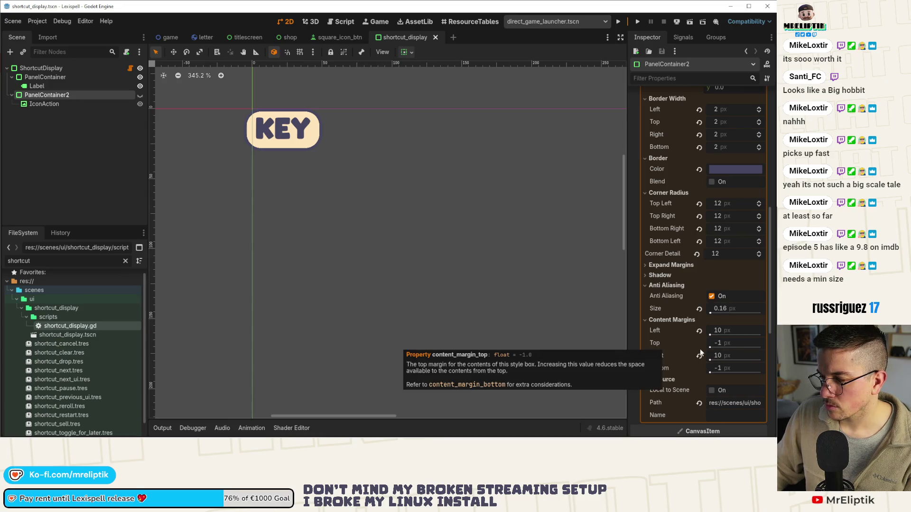
{"action": "left_click", "coordinate": [699, 331]}
{"action": "key", "text": "ctrl+s"}
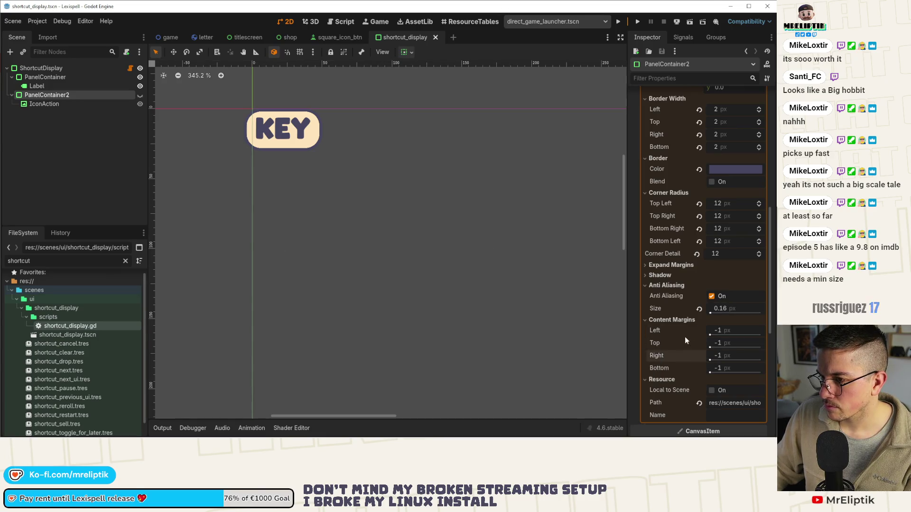
Hide the KEY label panel and reselect the icon's PanelContainer2 with its layout properties expanded
{"action": "scroll", "coordinate": [698, 259], "scroll_direction": "up", "scroll_amount": 6}
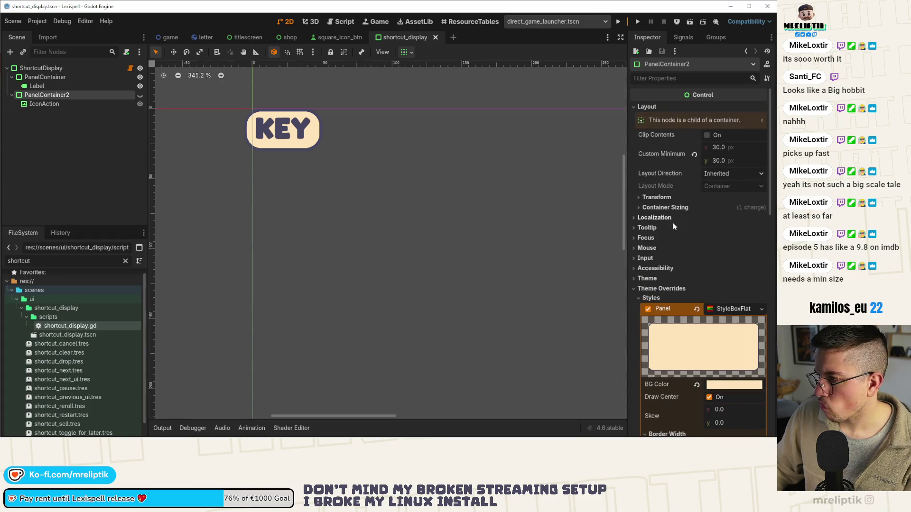
{"action": "left_click", "coordinate": [648, 198]}
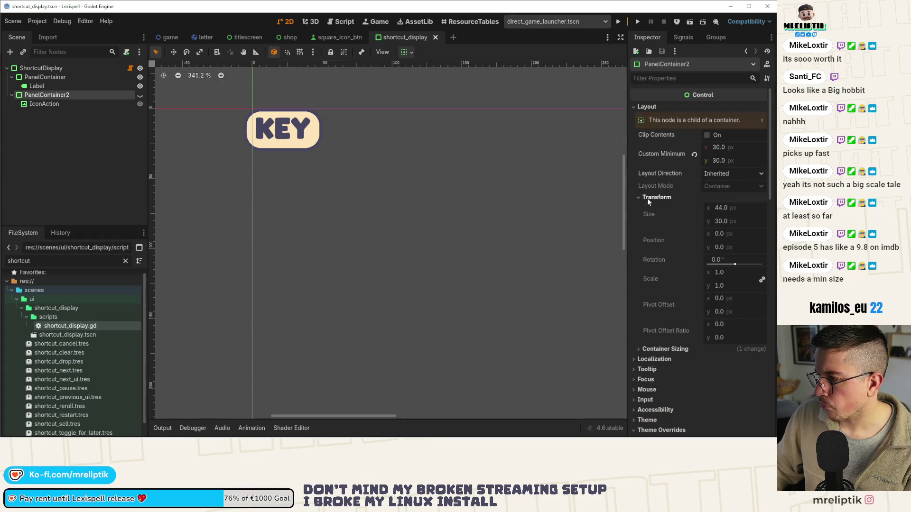
{"action": "left_click", "coordinate": [140, 77]}
{"action": "left_click", "coordinate": [55, 106]}
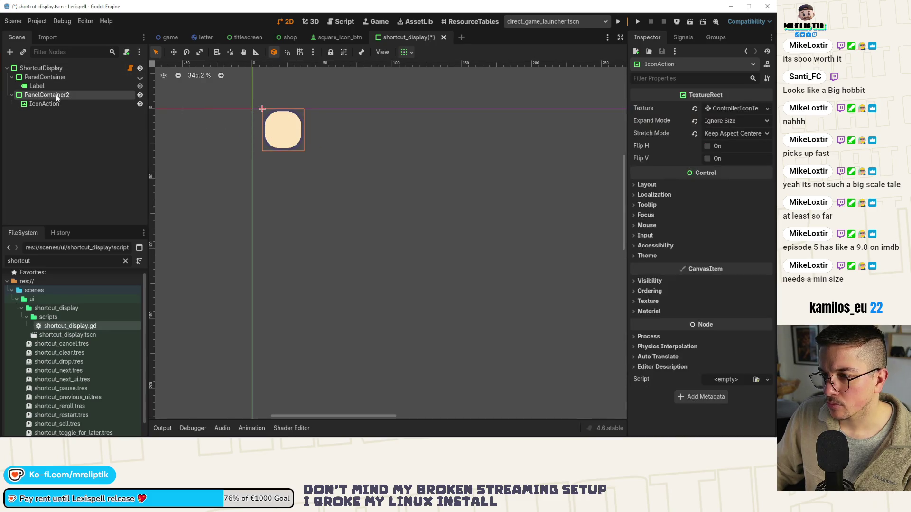
{"action": "left_click", "coordinate": [44, 77]}
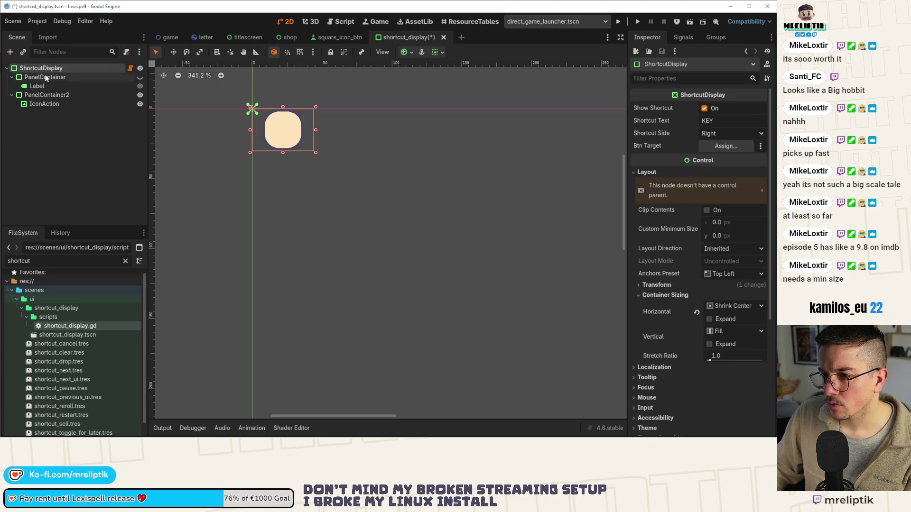
{"action": "left_click", "coordinate": [36, 97]}
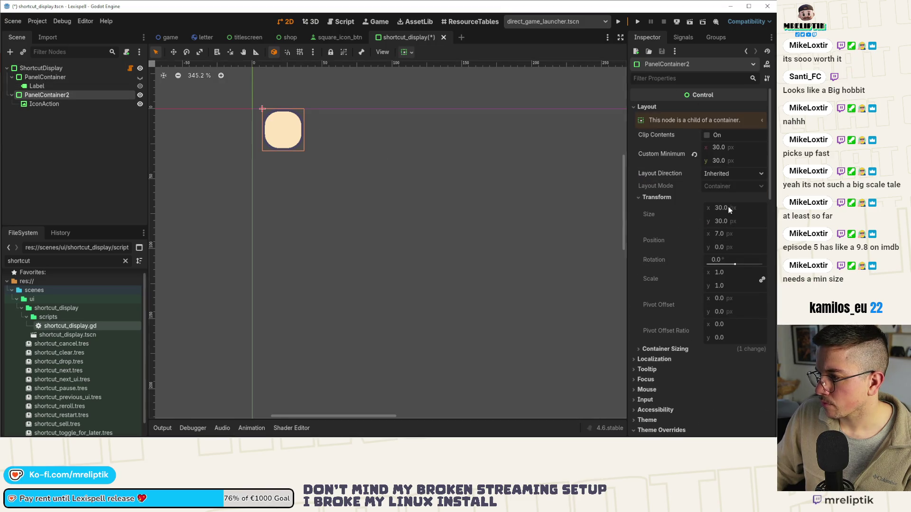
Set PanelContainer2's custom minimum size to 40 × 40 and save
{"action": "left_click", "coordinate": [732, 152]}
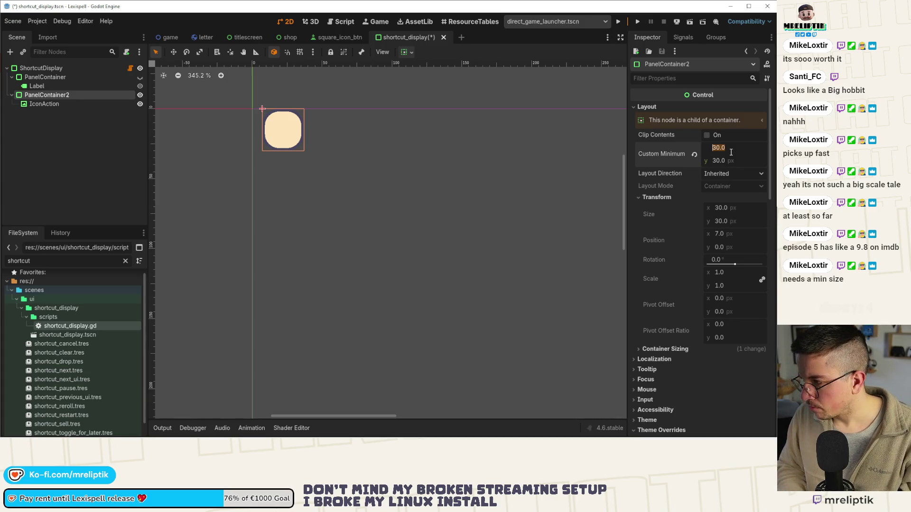
{"action": "type", "text": "40"}
{"action": "key", "text": "Tab"}
{"action": "type", "text": "40"}
{"action": "key", "text": "Return"}
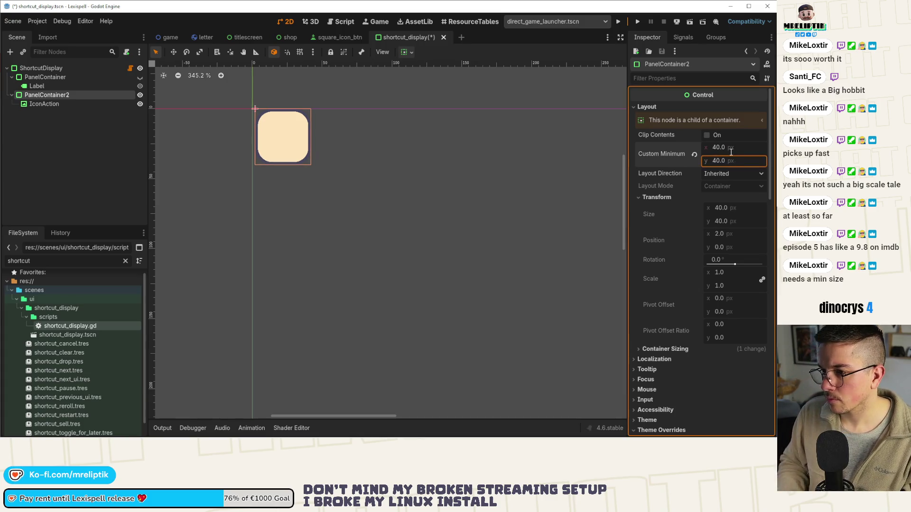
{"action": "key", "text": "ctrl+s"}
Toggle the KEY label panel's visibility to compare, save, and switch to the game scene
{"action": "left_click", "coordinate": [140, 77]}
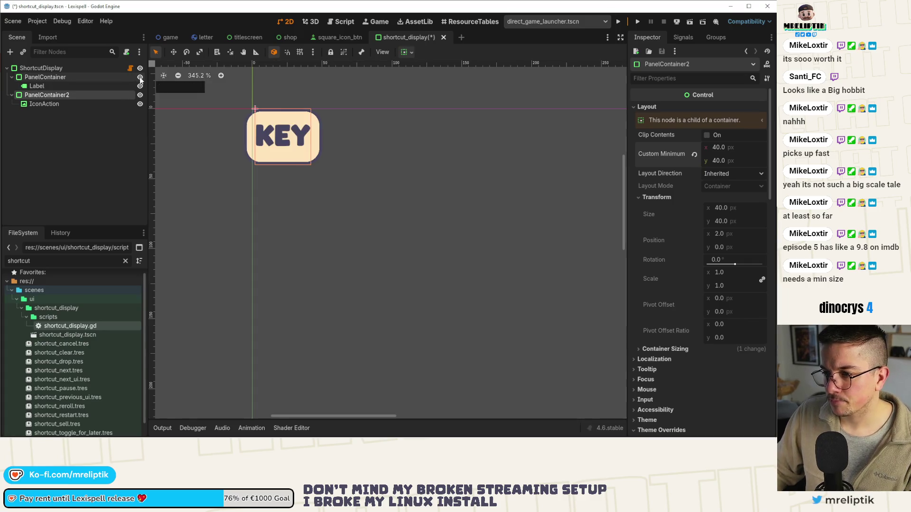
{"action": "left_click", "coordinate": [140, 78]}
{"action": "key", "text": "ctrl+s"}
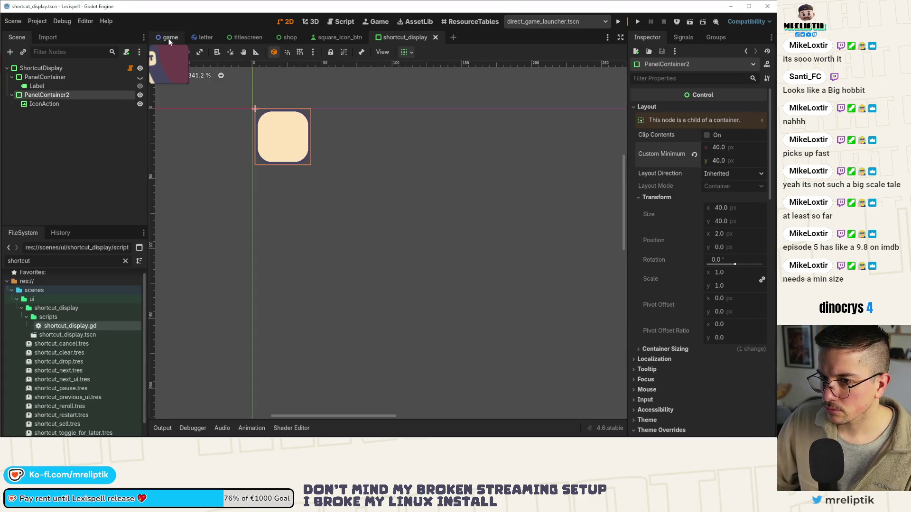
{"action": "key", "text": "ctrl+s"}
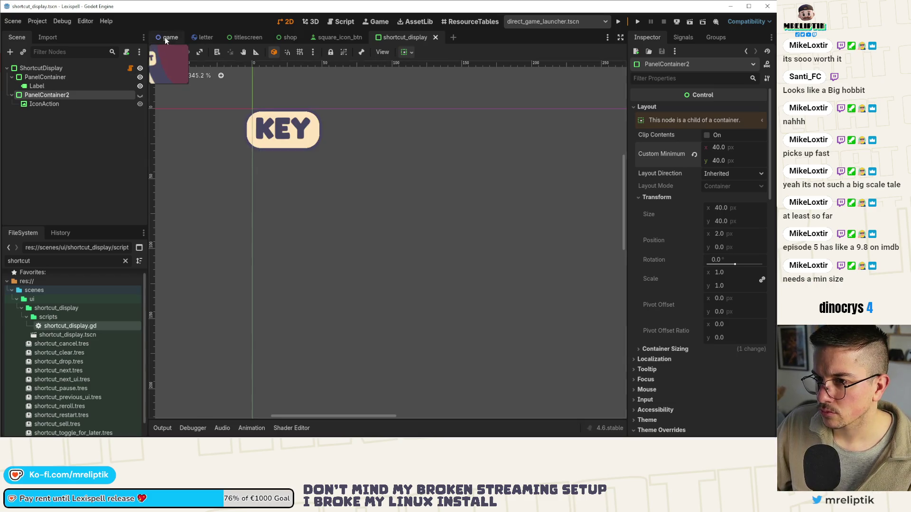
{"action": "left_click", "coordinate": [167, 37]}
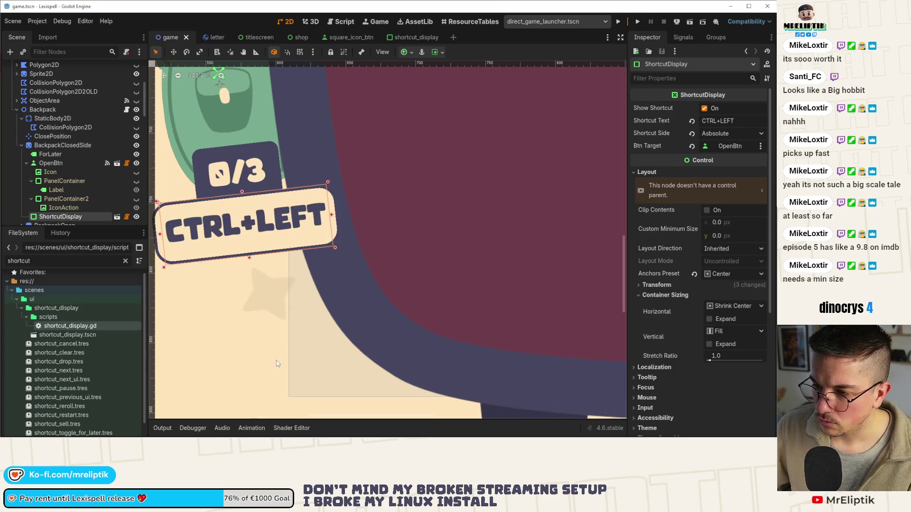
Change PanelContainer2's minimum size to 50 × 50 in shortcut_display, save, and return to the game scene
{"action": "key", "text": "ctrl+s"}
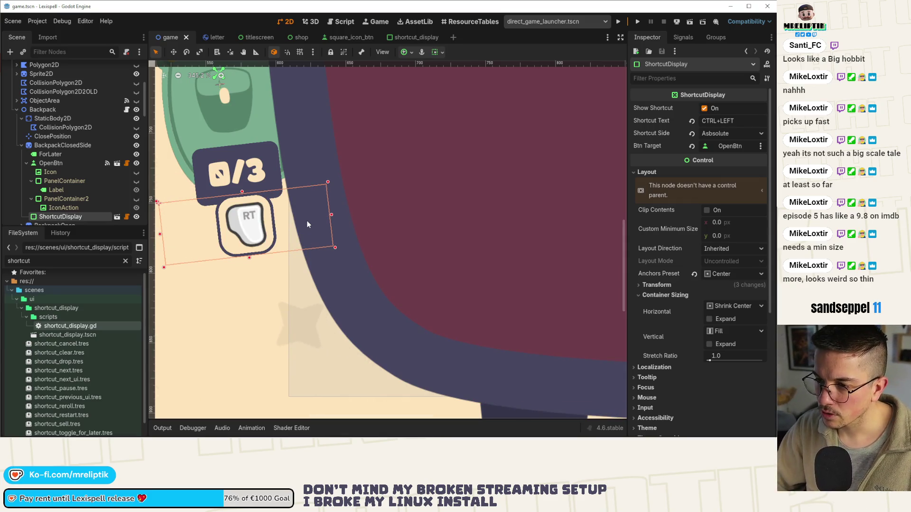
{"action": "left_click", "coordinate": [402, 37]}
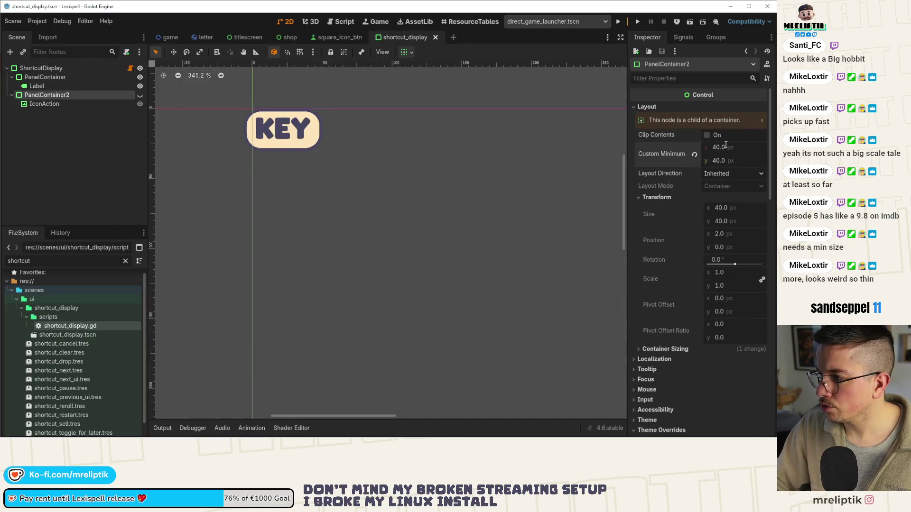
{"action": "type", "text": "0"}
{"action": "key", "text": "Tab"}
{"action": "type", "text": "50"}
{"action": "key", "text": "ctrl+s"}
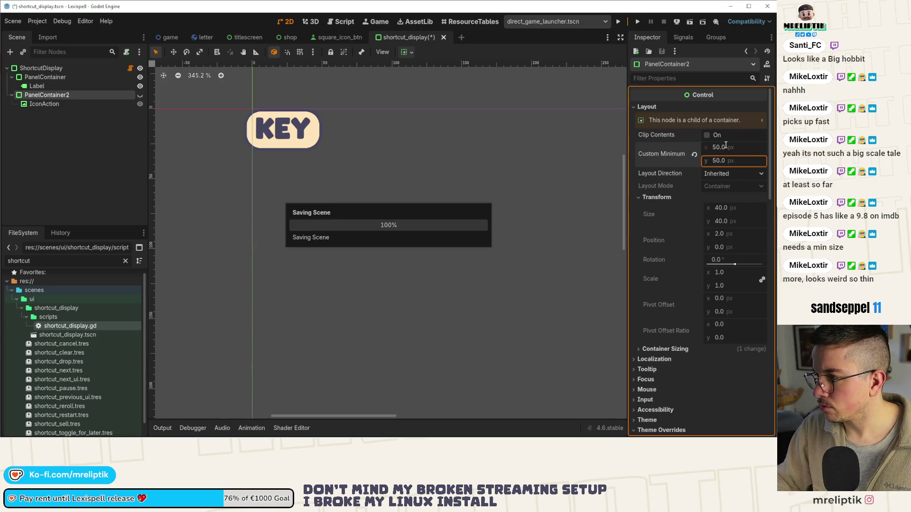
{"action": "left_click", "coordinate": [169, 37]}
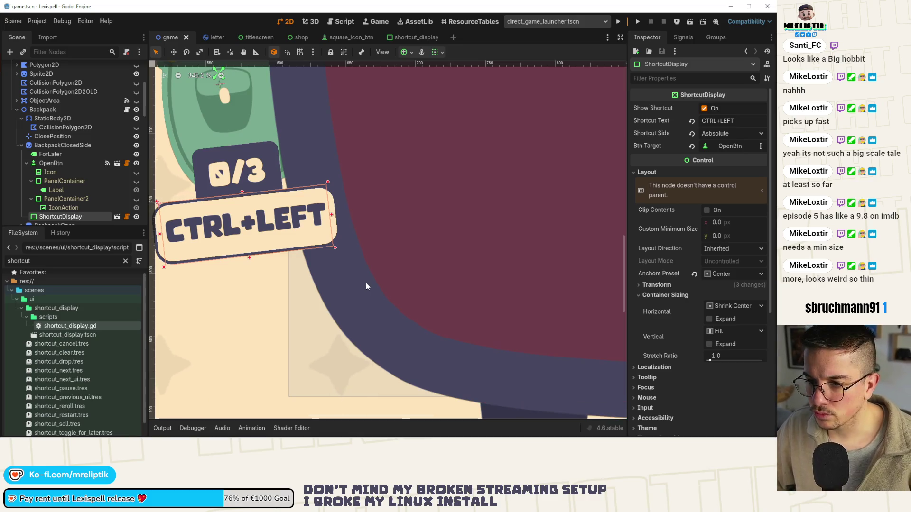
{"action": "scroll", "coordinate": [289, 269], "scroll_direction": "down", "scroll_amount": 3}
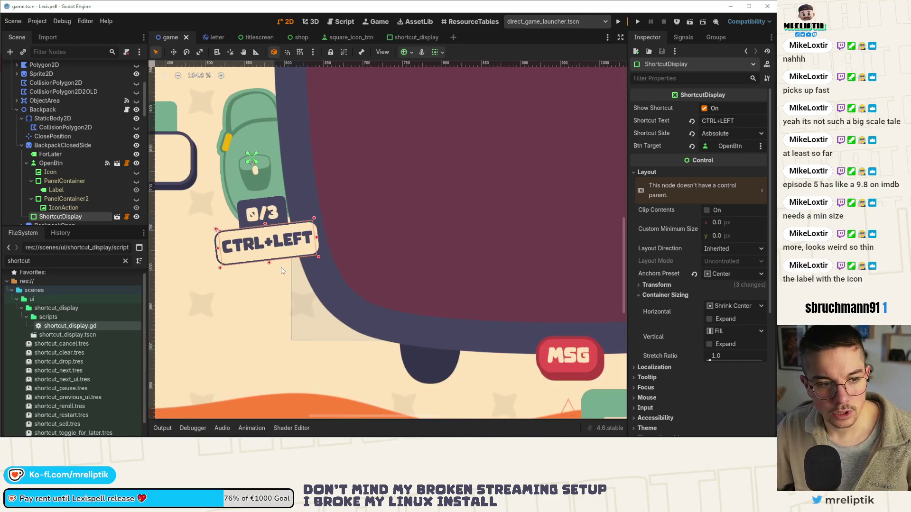
Zoom the game scene canvas out to see it whole, then switch to VS Code
{"action": "scroll", "coordinate": [281, 270], "scroll_direction": "down", "scroll_amount": 6}
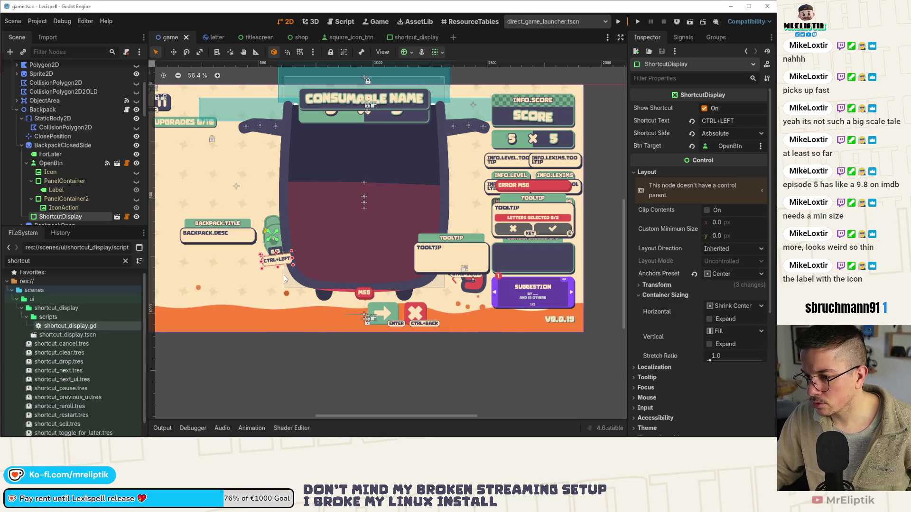
{"action": "scroll", "coordinate": [279, 271], "scroll_direction": "down", "scroll_amount": 2}
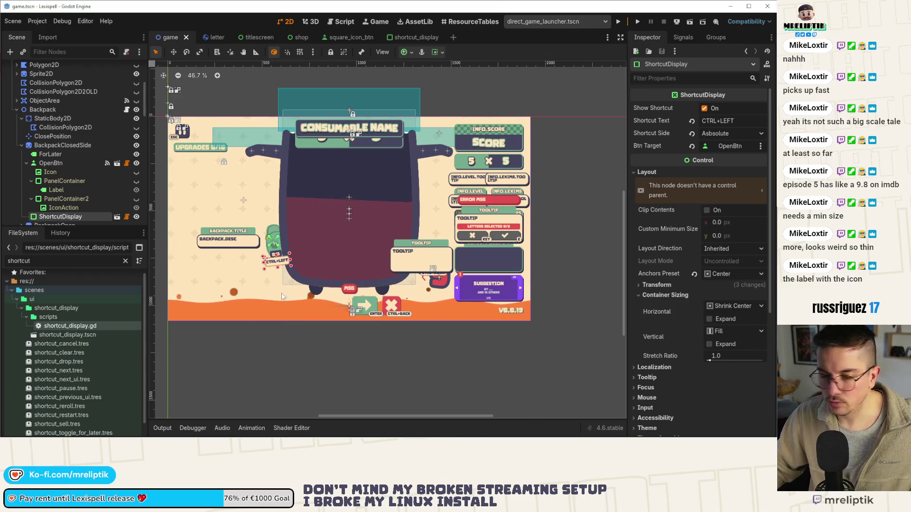
{"action": "left_click", "coordinate": [59, 435]}
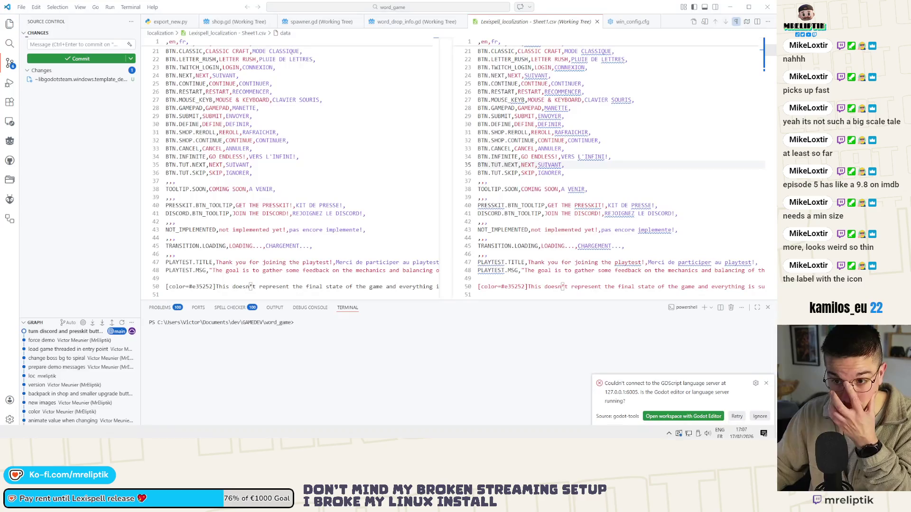
Stage all changes, commit them as "bigger shortcut icons", and return to Godot
{"action": "left_click", "coordinate": [59, 89]}
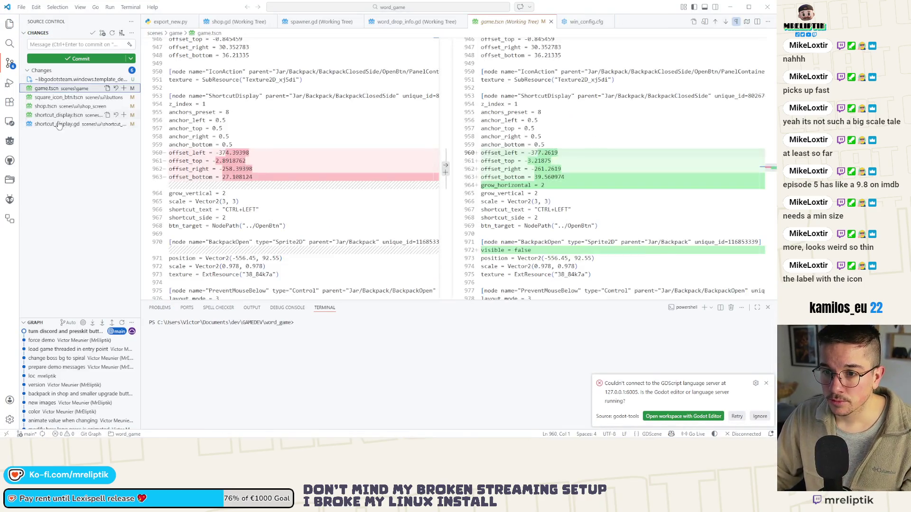
{"action": "left_click", "coordinate": [124, 89]}
{"action": "left_click", "coordinate": [84, 45]}
{"action": "type", "text": "er shortcut icons"}
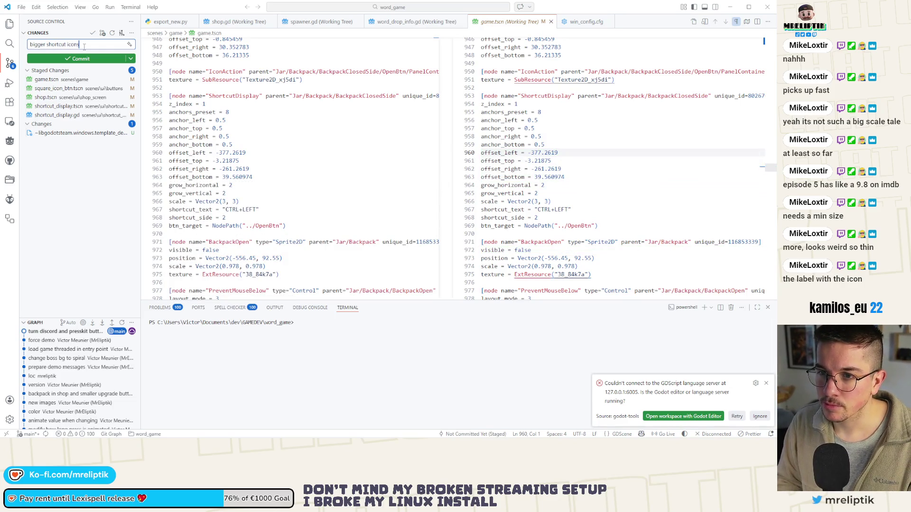
{"action": "left_click", "coordinate": [81, 59]}
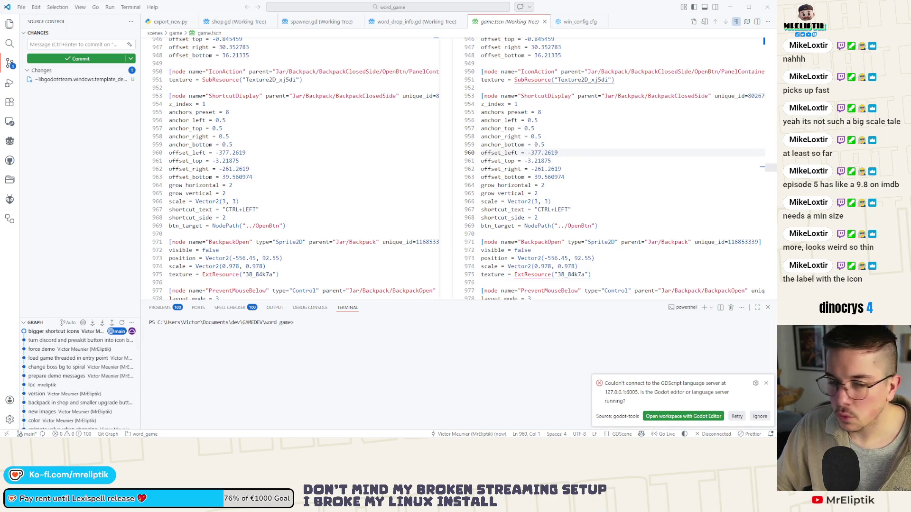
{"action": "left_click", "coordinate": [71, 125]}
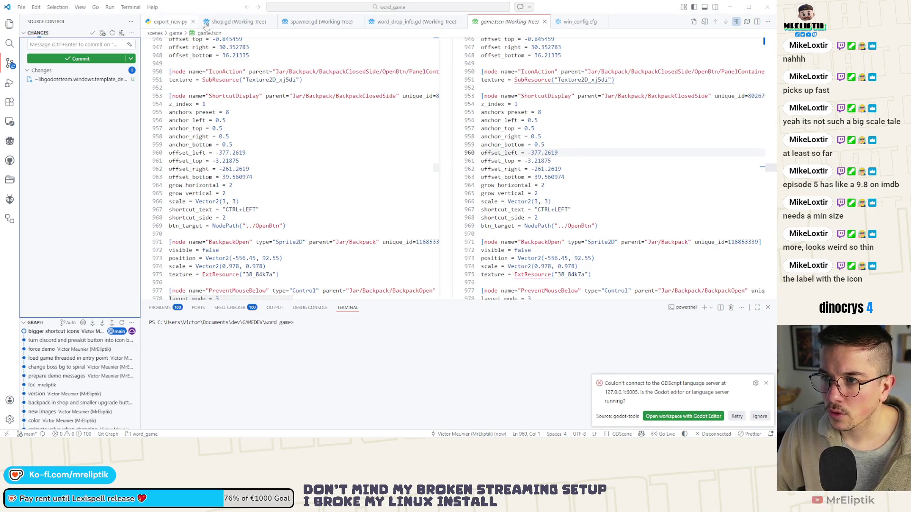
{"action": "left_click", "coordinate": [361, 435]}
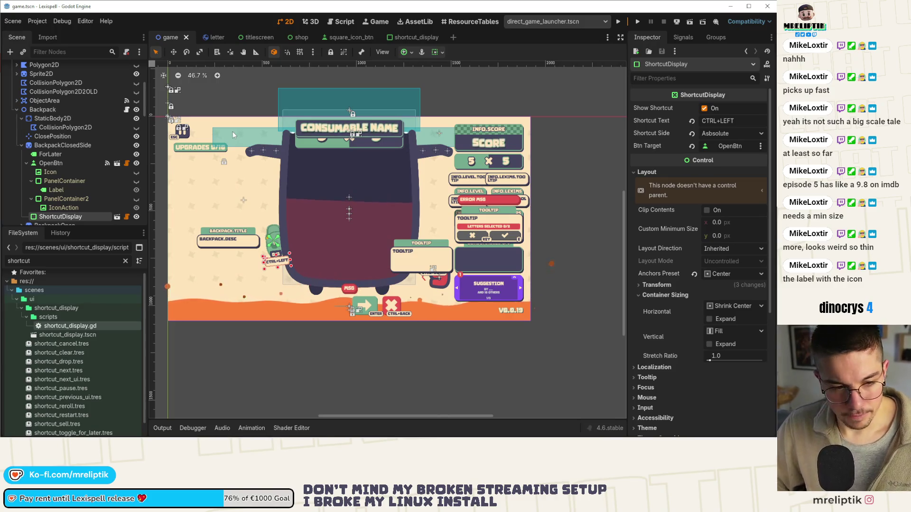
Open treasure.tscn via quick search, closing the consumable scene opened by mistake
{"action": "key", "text": "ctrl+shift+o"}
{"action": "type", "text": "consumalbe"}
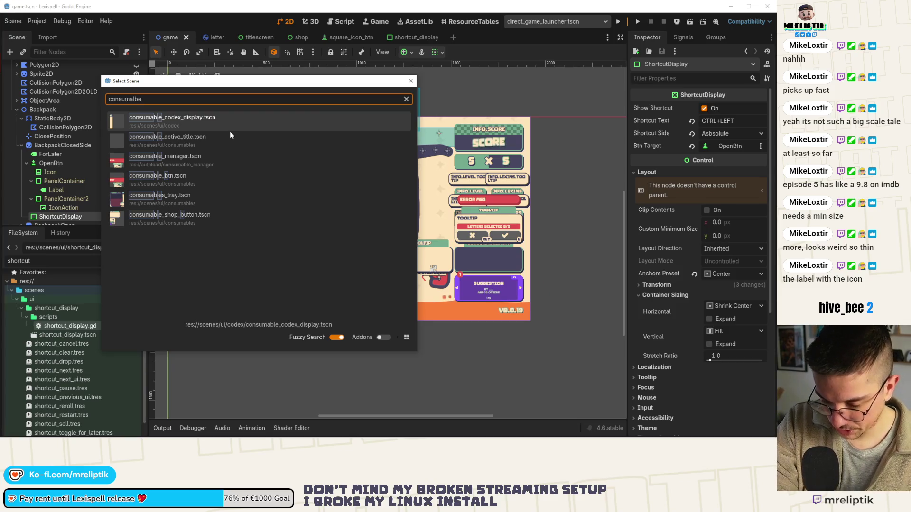
{"action": "key", "text": "Return"}
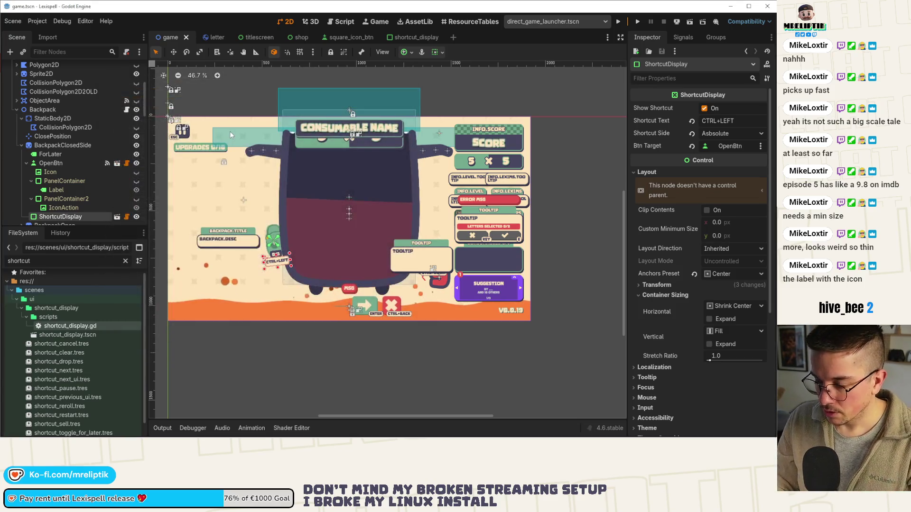
{"action": "key", "text": "ctrl+shift+w"}
{"action": "key", "text": "ctrl+shift+o"}
{"action": "type", "text": "treasure"}
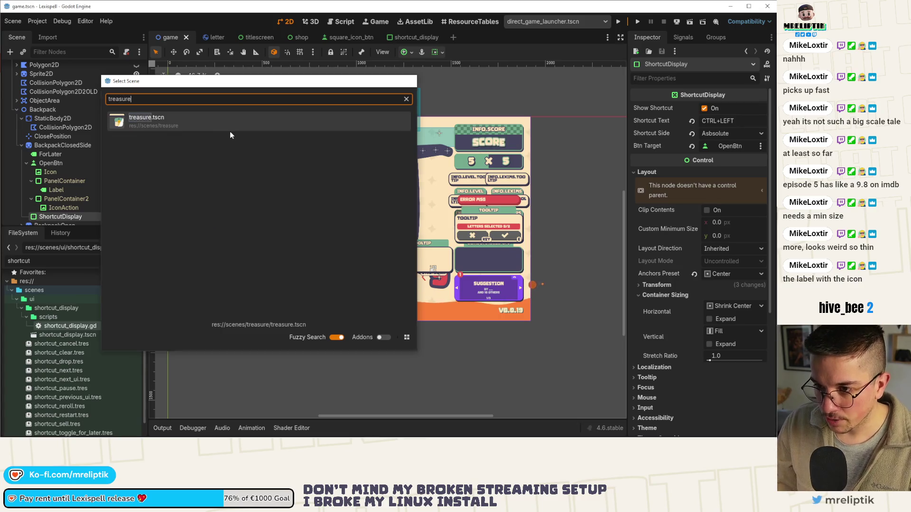
{"action": "key", "text": "Return"}
Close the square_icon_btn, shortcut_display, shop and titlescreen scene tabs
{"action": "middle_click", "coordinate": [363, 37]}
{"action": "middle_click", "coordinate": [356, 37]}
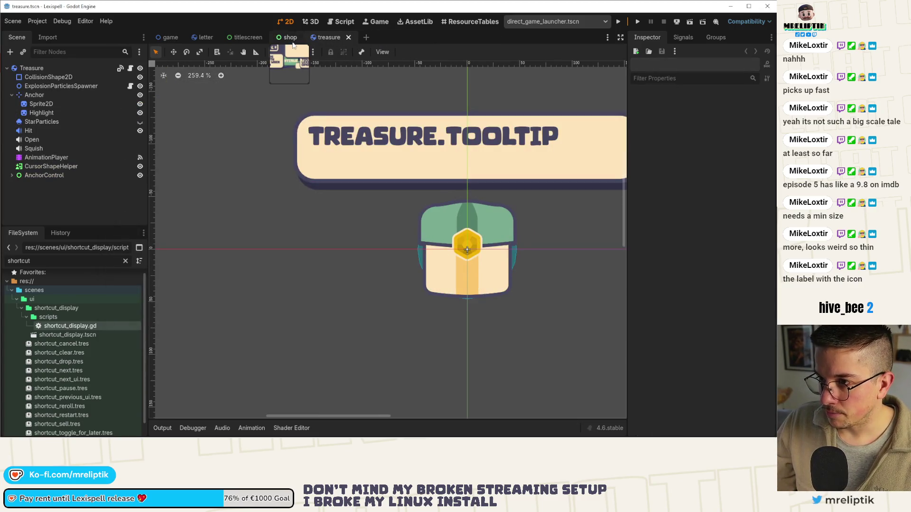
{"action": "middle_click", "coordinate": [287, 37]}
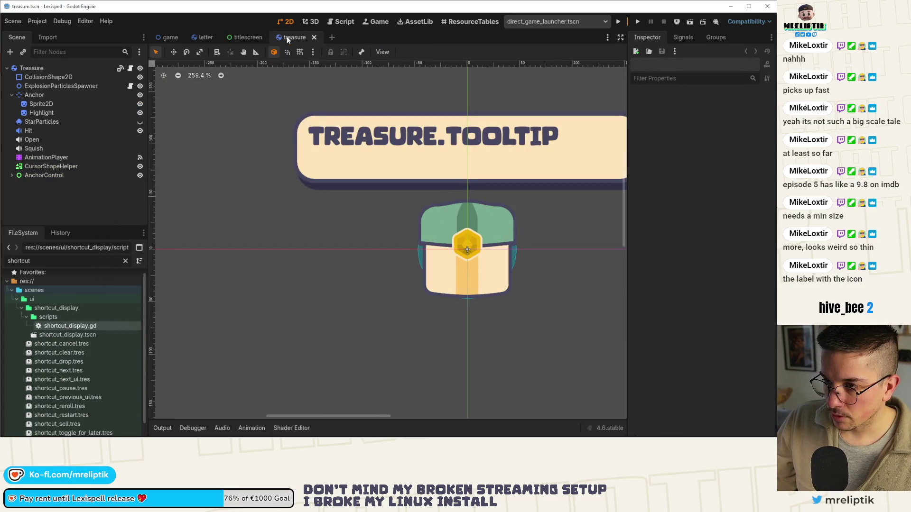
{"action": "middle_click", "coordinate": [241, 36]}
Open consumable.gd in the script editor via script quick search
{"action": "key", "text": "ctrl+shift+o"}
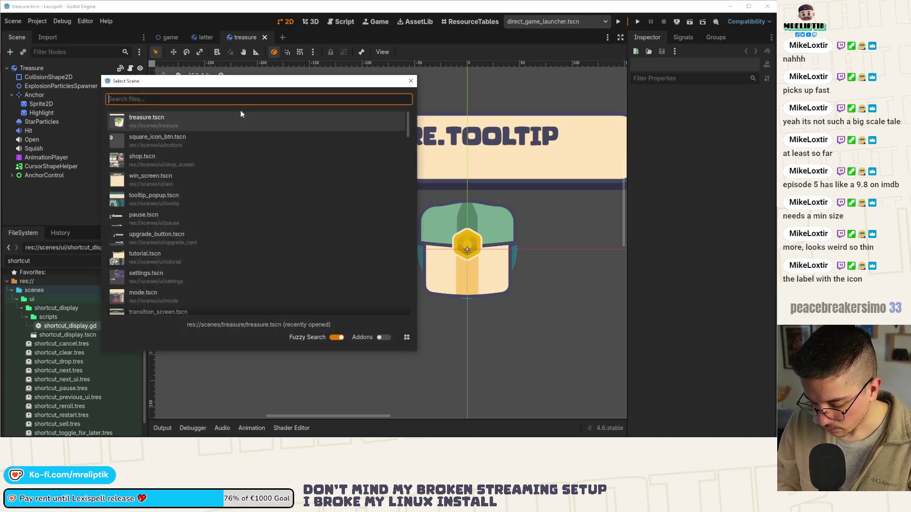
{"action": "key", "text": "Escape"}
{"action": "key", "text": "ctrl+alt+o"}
{"action": "type", "text": "consumalbe"}
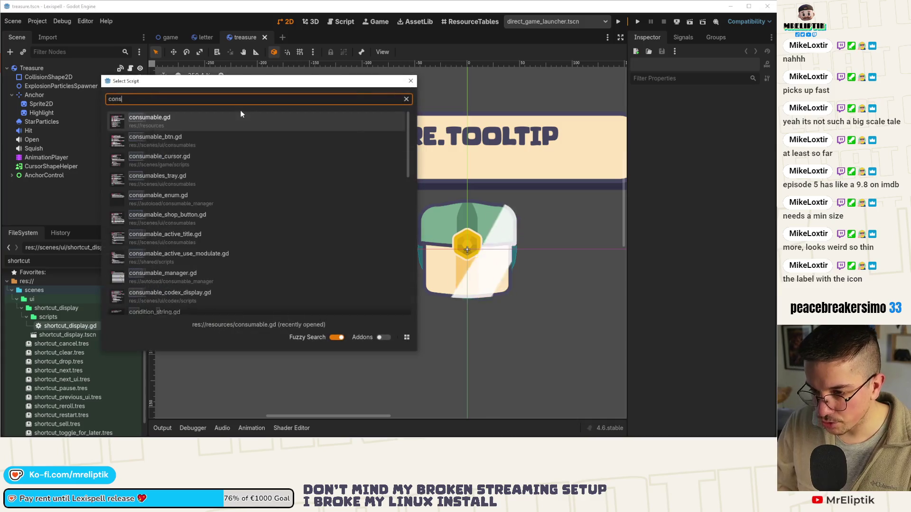
{"action": "key", "text": "Return"}
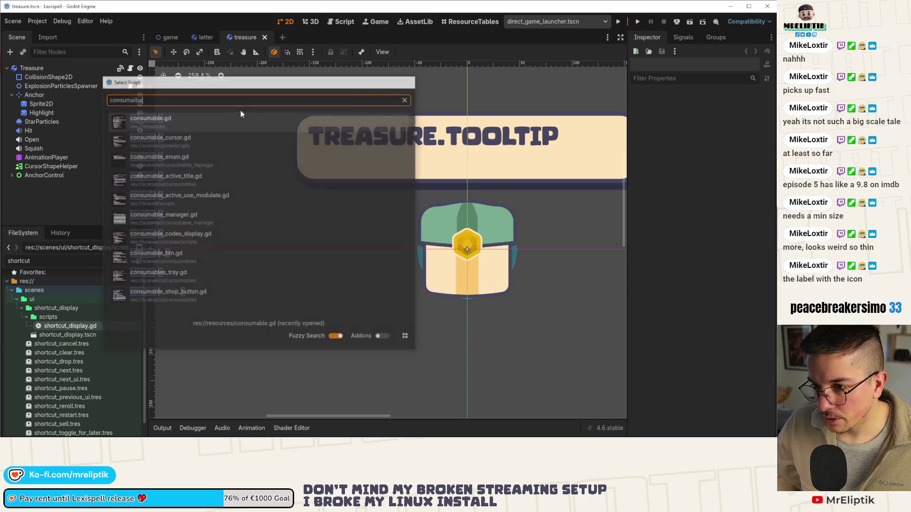
{"action": "scroll", "coordinate": [368, 217], "scroll_direction": "down", "scroll_amount": 5}
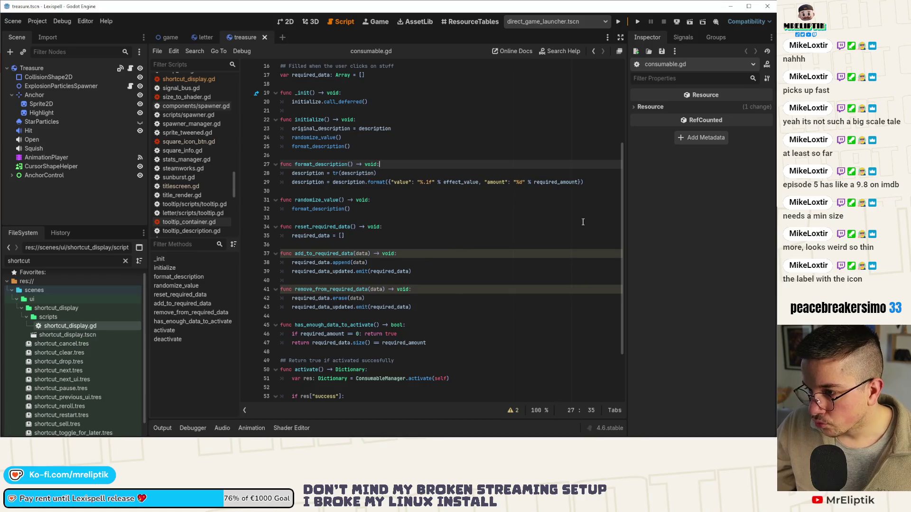
Widen the script editor by narrowing the Inspector, and open upgrade.gd
{"action": "left_click_drag", "start_coordinate": [624, 181], "coordinate": [666, 180]}
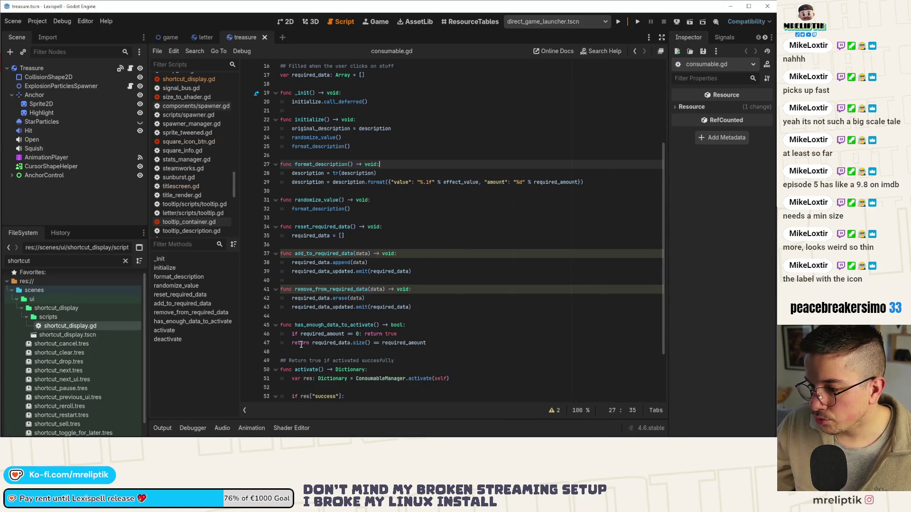
{"action": "key", "text": "ctrl+alt+o"}
{"action": "type", "text": "upgrade"}
{"action": "key", "text": "Return"}
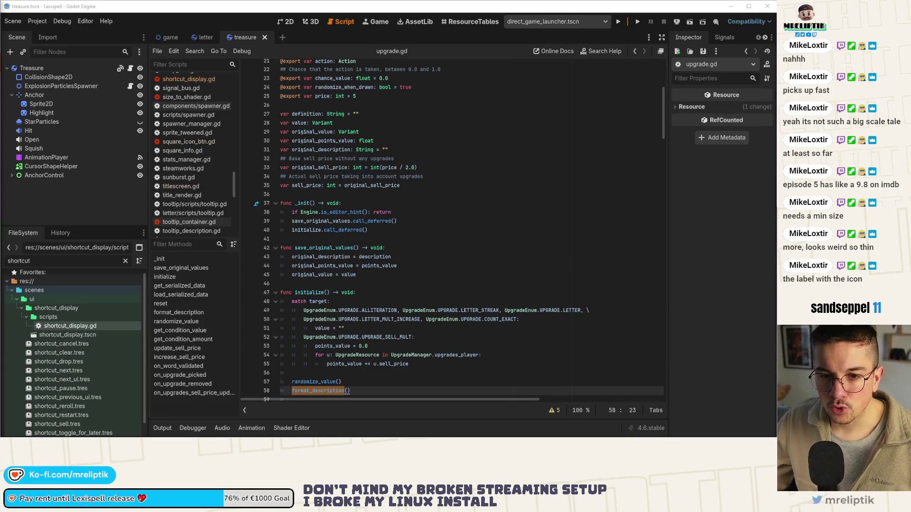
Jump to the format_description definition and select its formatting code, lines 123 to 159
{"action": "scroll", "coordinate": [394, 257], "scroll_direction": "down", "scroll_amount": 4}
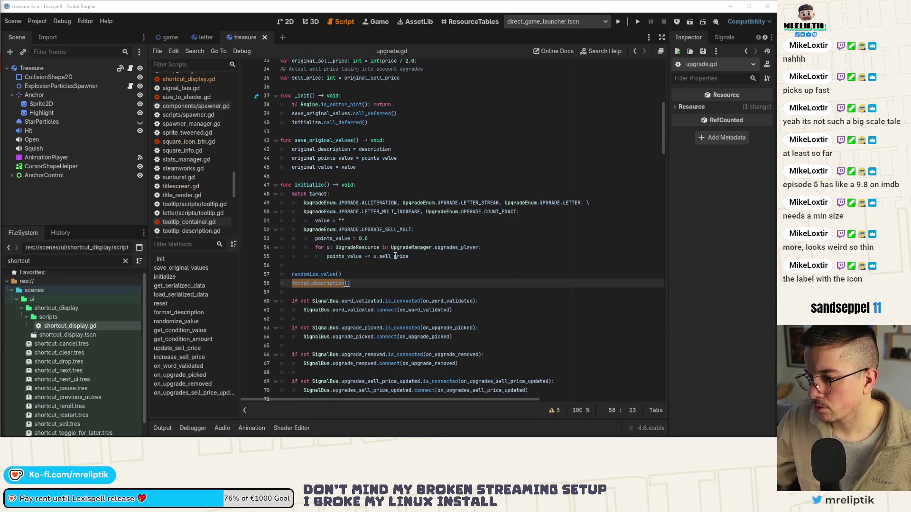
{"action": "left_click", "coordinate": [392, 248]}
{"action": "double_click", "coordinate": [312, 283]}
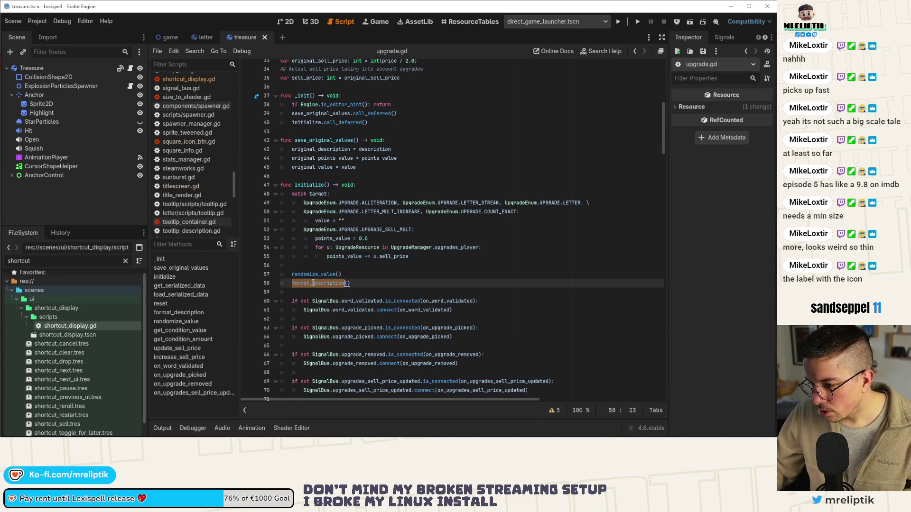
{"action": "left_click", "coordinate": [310, 285], "text": "ctrl"}
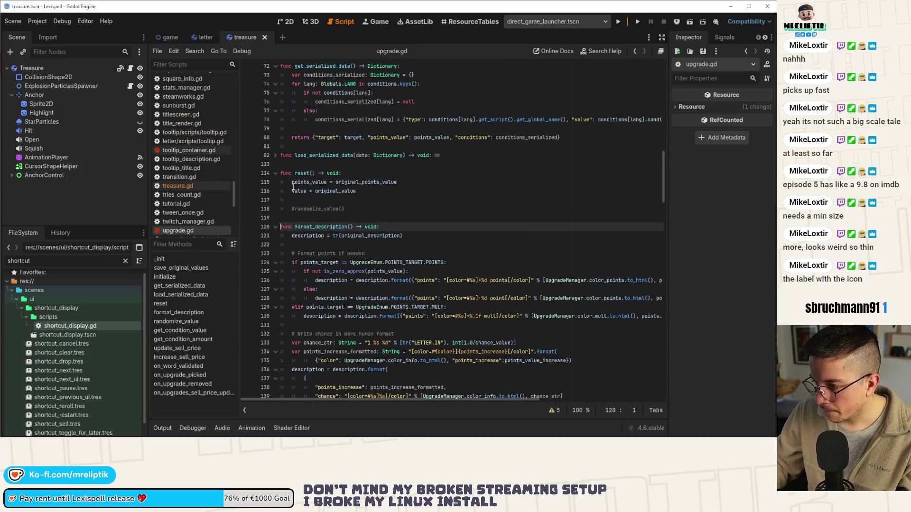
{"action": "scroll", "coordinate": [304, 194], "scroll_direction": "down", "scroll_amount": 4}
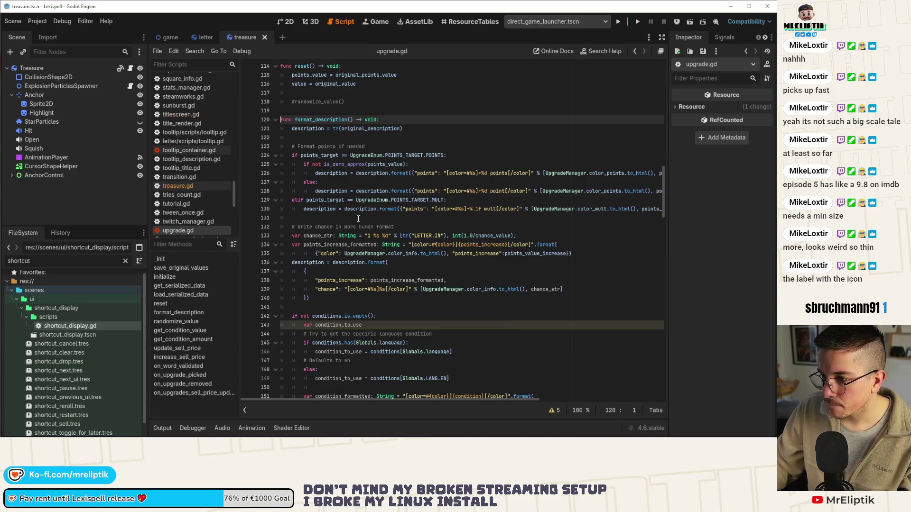
{"action": "mouse_move", "coordinate": [293, 146]}
{"action": "left_mouse_down"}
{"action": "mouse_move", "coordinate": [332, 168]}
{"action": "mouse_move", "coordinate": [380, 366]}
{"action": "mouse_move", "coordinate": [428, 398]}
{"action": "mouse_move", "coordinate": [434, 378]}
{"action": "mouse_move", "coordinate": [434, 404]}
{"action": "mouse_move", "coordinate": [441, 337]}
{"action": "mouse_move", "coordinate": [451, 403]}
{"action": "mouse_move", "coordinate": [457, 282]}
{"action": "mouse_move", "coordinate": [467, 362]}
{"action": "left_mouse_up"}
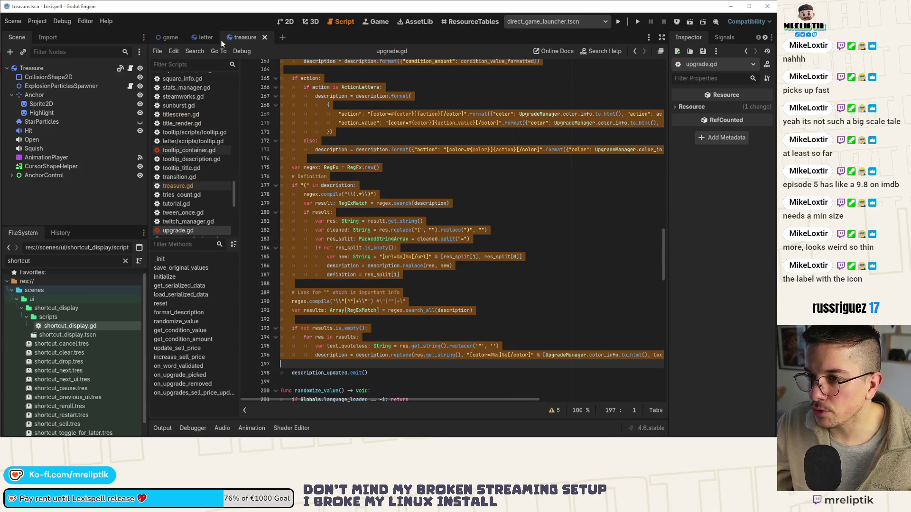
{"action": "scroll", "coordinate": [93, 337], "scroll_direction": "down", "scroll_amount": 1}
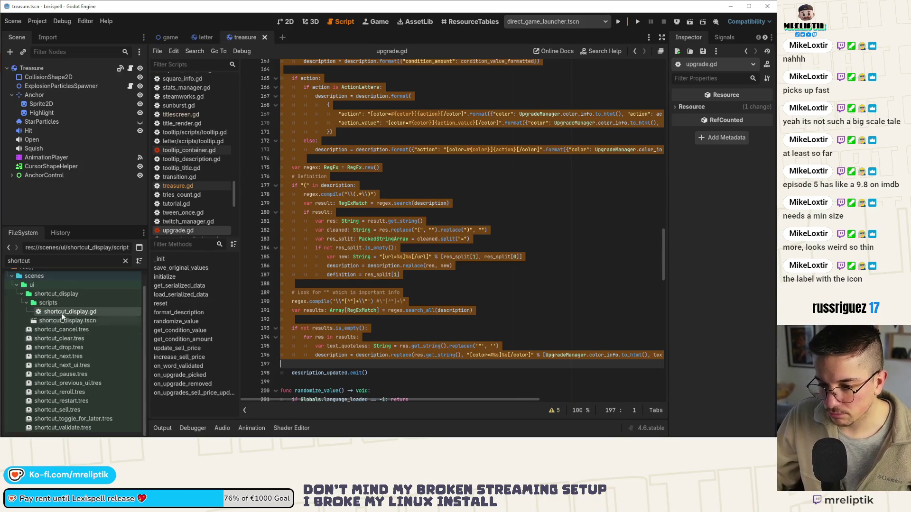
Collapse the ui folder, clear the FileSystem shortcut filter, and deselect the code
{"action": "left_click", "coordinate": [17, 285]}
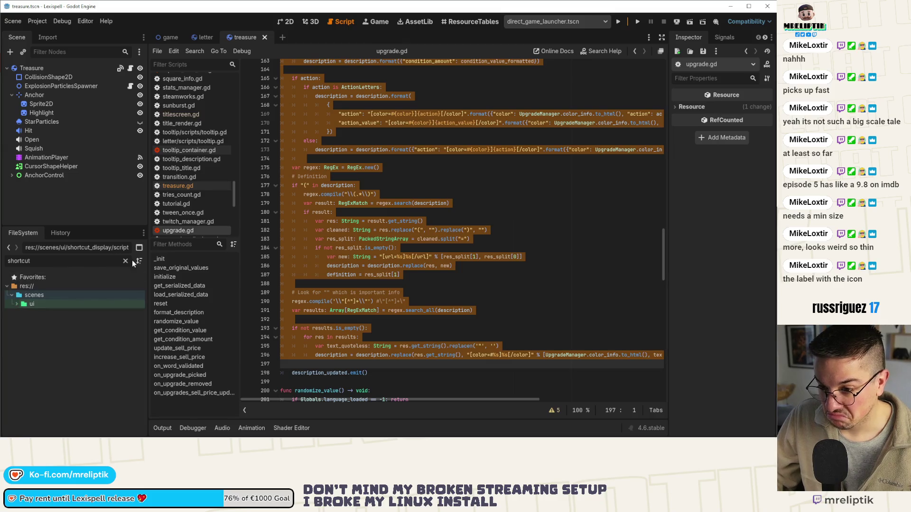
{"action": "left_click", "coordinate": [126, 261]}
{"action": "left_click", "coordinate": [414, 212]}
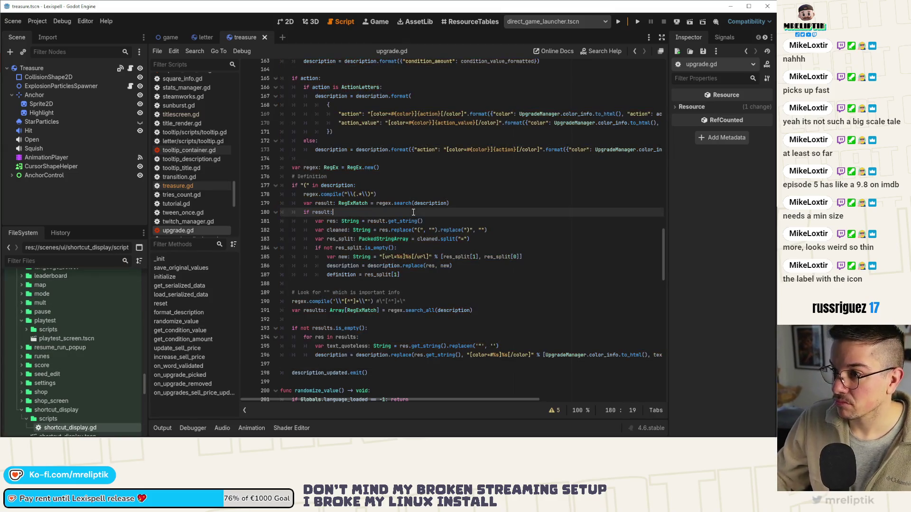
{"action": "key", "text": "ctrl+alt+o"}
Open consumable.gd in the script editor via script quick search
{"action": "type", "text": "consum"}
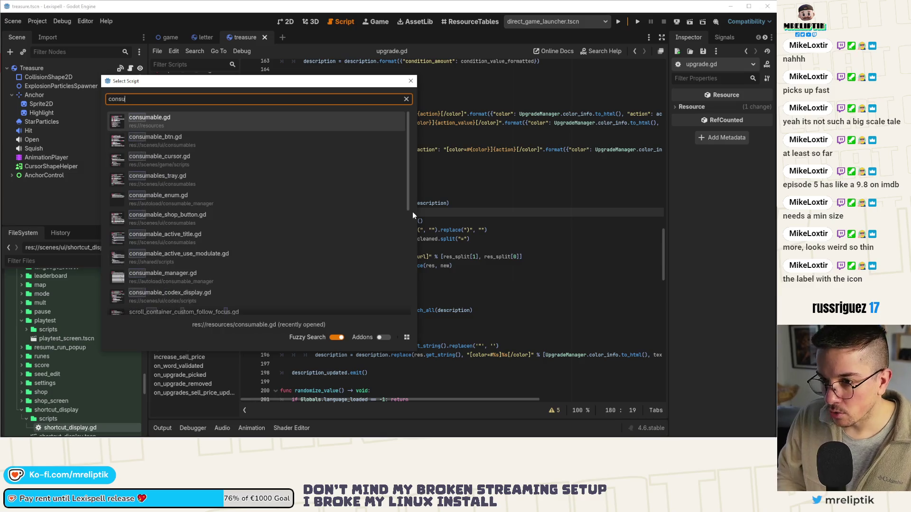
{"action": "key", "text": "Return"}
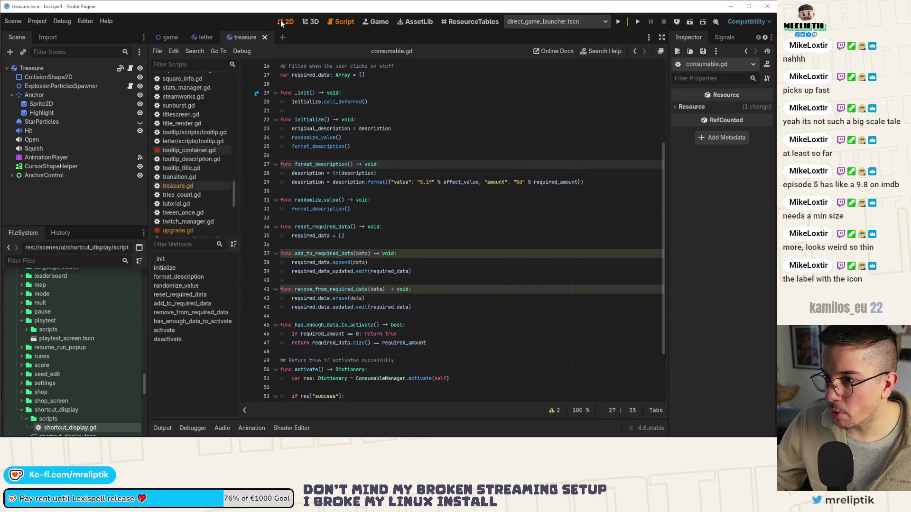
{"action": "left_click", "coordinate": [283, 21]}
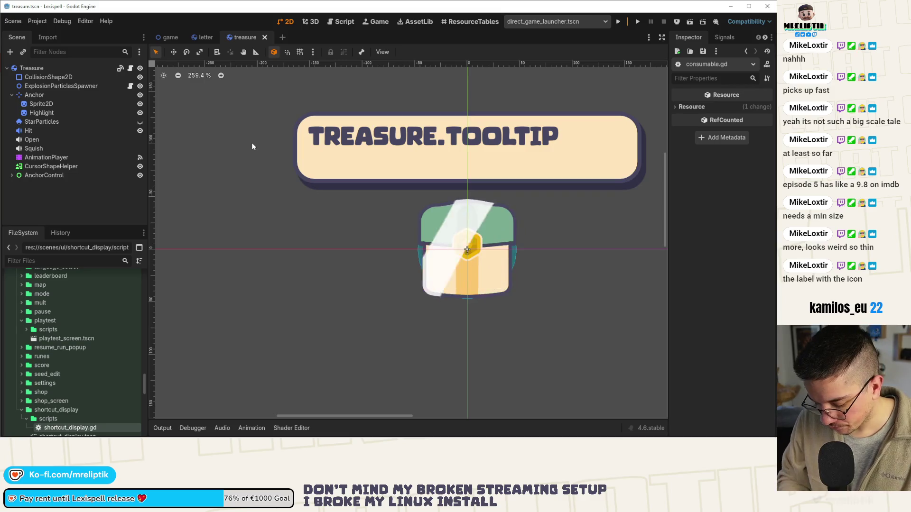
{"action": "key", "text": "ctrl+alt+o"}
{"action": "type", "text": "consu"}
{"action": "key", "text": "Return"}
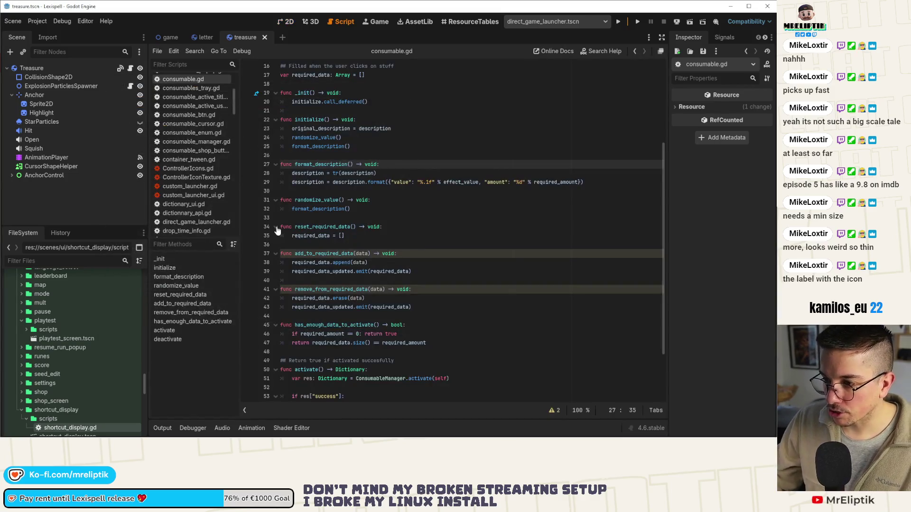
Delete the if action lines and the condition_to_use block from format_description
{"action": "key", "text": "Down"}
{"action": "key", "text": "Down"}
{"action": "key", "text": "Down"}
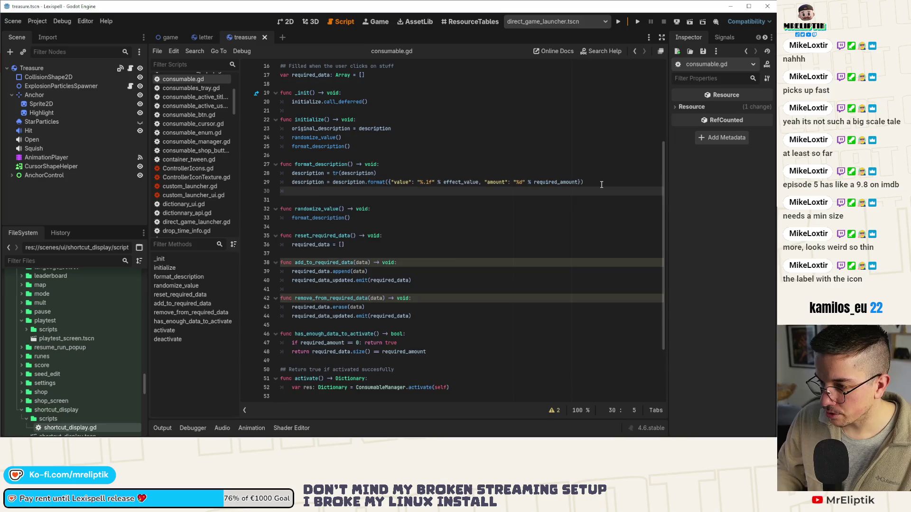
{"action": "scroll", "coordinate": [601, 185], "scroll_direction": "up", "scroll_amount": 3}
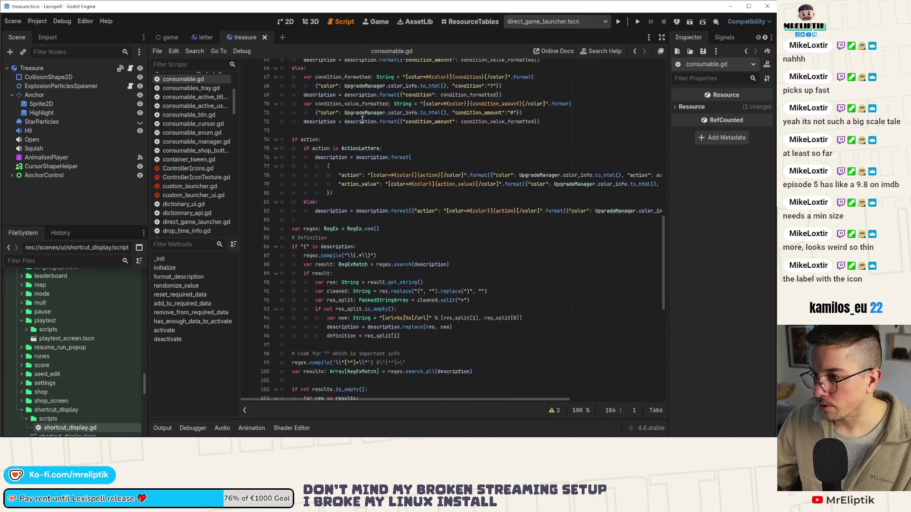
{"action": "left_click", "coordinate": [366, 191]}
{"action": "key", "text": "ctrl+shift+k"}
{"action": "key", "text": "ctrl+shift+k"}
{"action": "key", "text": "ctrl+shift+k"}
{"action": "key", "text": "ctrl+shift+k"}
{"action": "key", "text": "ctrl+shift+k"}
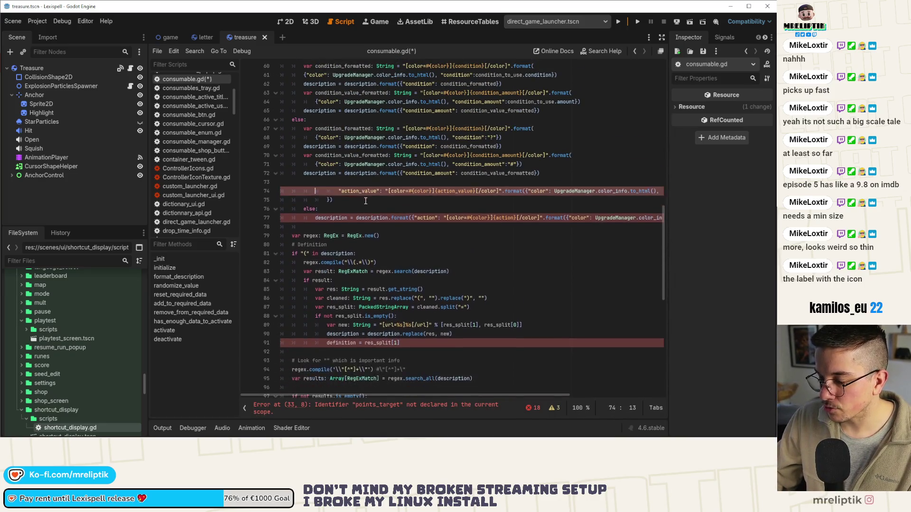
{"action": "scroll", "coordinate": [362, 205], "scroll_direction": "up", "scroll_amount": 2}
{"action": "scroll", "coordinate": [362, 205], "scroll_direction": "up", "scroll_amount": 4}
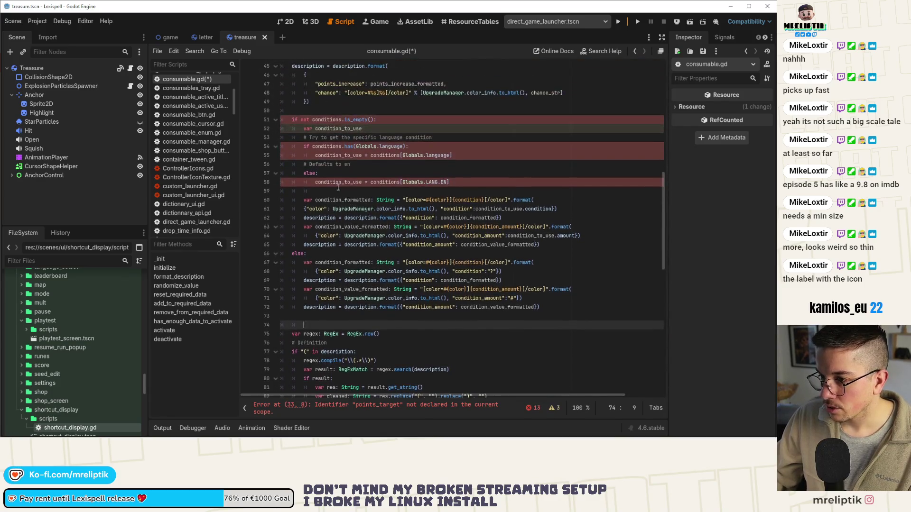
{"action": "left_click", "coordinate": [342, 146]}
{"action": "key", "text": "ctrl+shift+k"}
{"action": "key", "text": "ctrl+shift+k"}
{"action": "key", "text": "ctrl+shift+k"}
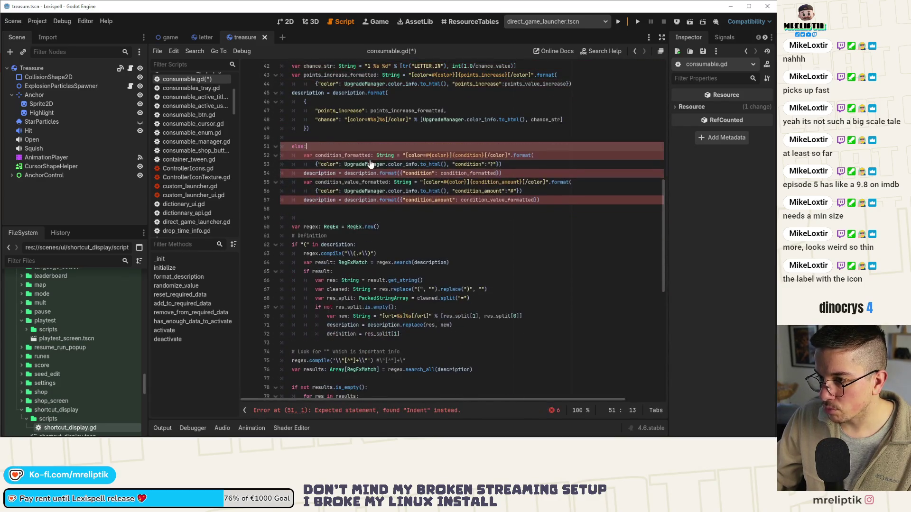
{"action": "key", "text": "ctrl+shift+k"}
{"action": "key", "text": "ctrl+shift+k"}
{"action": "key", "text": "ctrl+shift+k"}
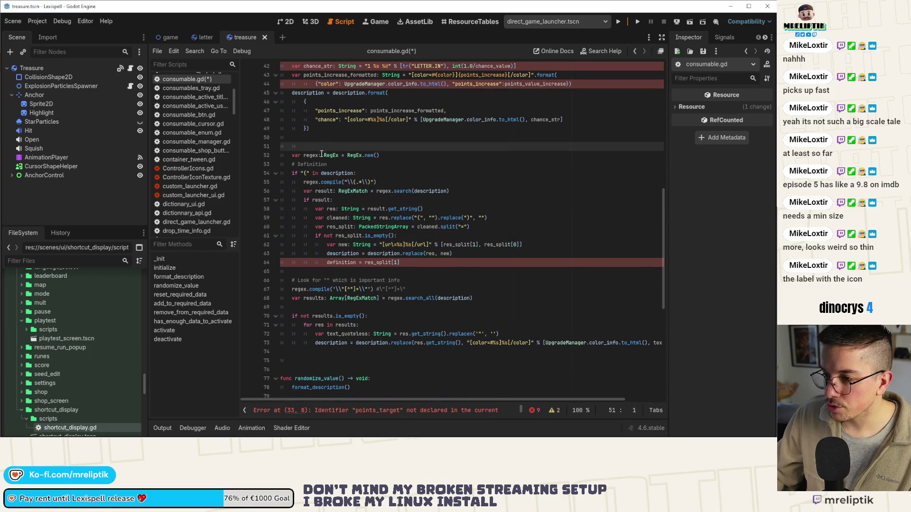
Delete the regex definition block and its leftover blank line, then save
{"action": "left_click", "coordinate": [321, 152]}
{"action": "key", "text": "ctrl+shift+k"}
{"action": "key", "text": "ctrl+shift+k"}
{"action": "key", "text": "ctrl+shift+k"}
{"action": "key", "text": "ctrl+shift+k"}
{"action": "key", "text": "ctrl+shift+k"}
{"action": "key", "text": "ctrl+shift+k"}
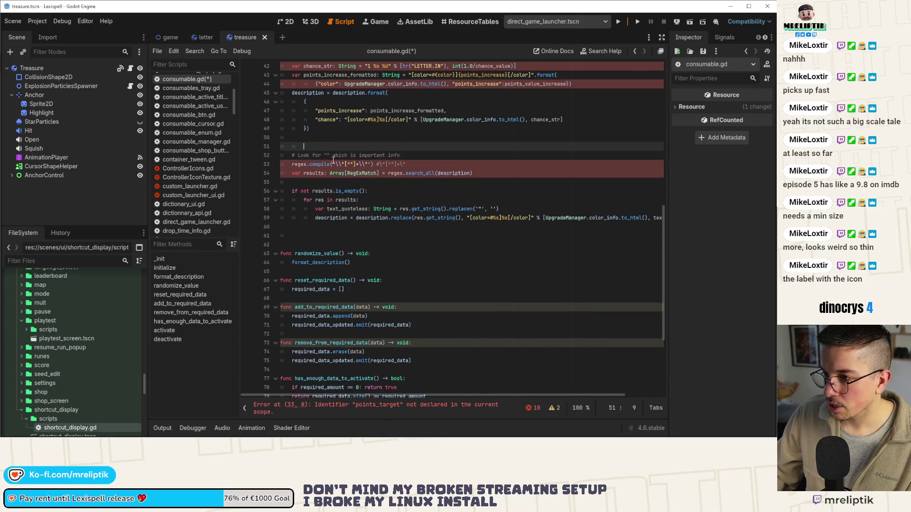
{"action": "key", "text": "ctrl+shift+k"}
{"action": "scroll", "coordinate": [325, 170], "scroll_direction": "up", "scroll_amount": 1}
{"action": "key", "text": "ctrl+s"}
Remove the extra blank line after line 30, save, and switch to the localization spreadsheet
{"action": "scroll", "coordinate": [321, 166], "scroll_direction": "up", "scroll_amount": 4}
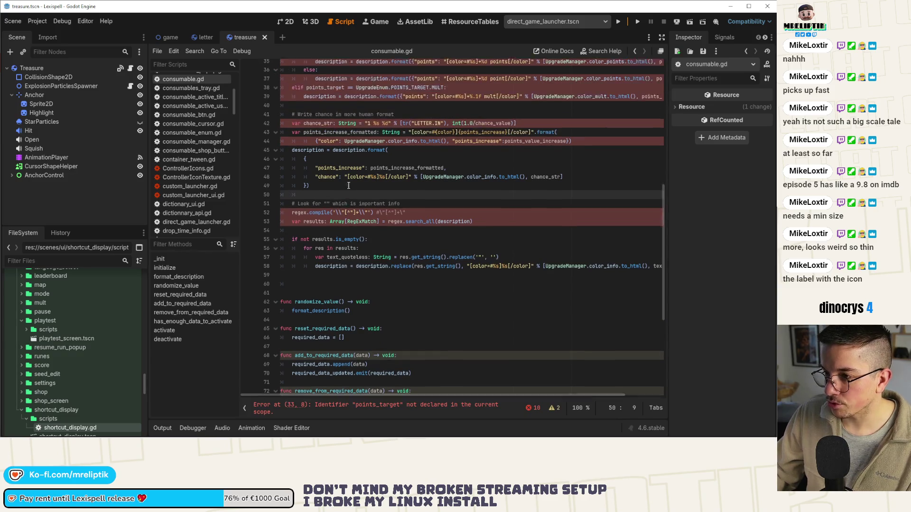
{"action": "scroll", "coordinate": [309, 128], "scroll_direction": "up", "scroll_amount": 2}
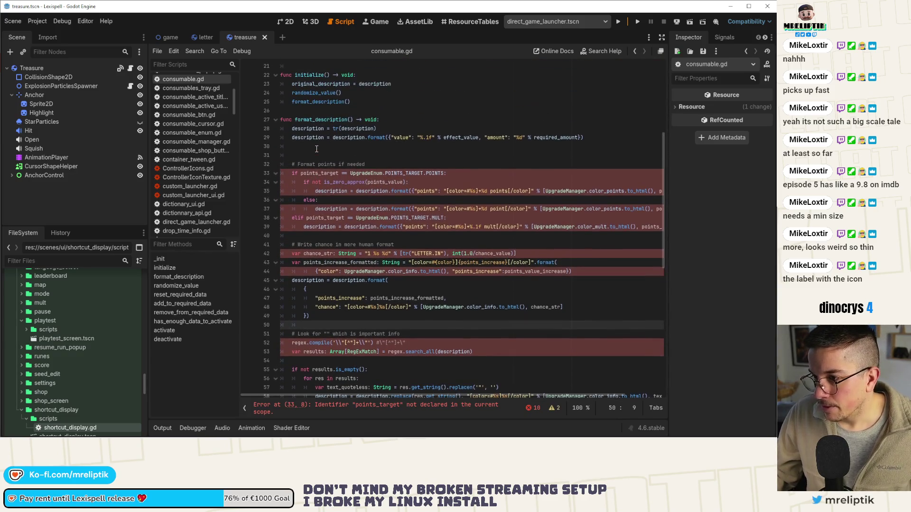
{"action": "left_click", "coordinate": [326, 156]}
{"action": "key", "text": "BackSpace"}
{"action": "key", "text": "ctrl+s"}
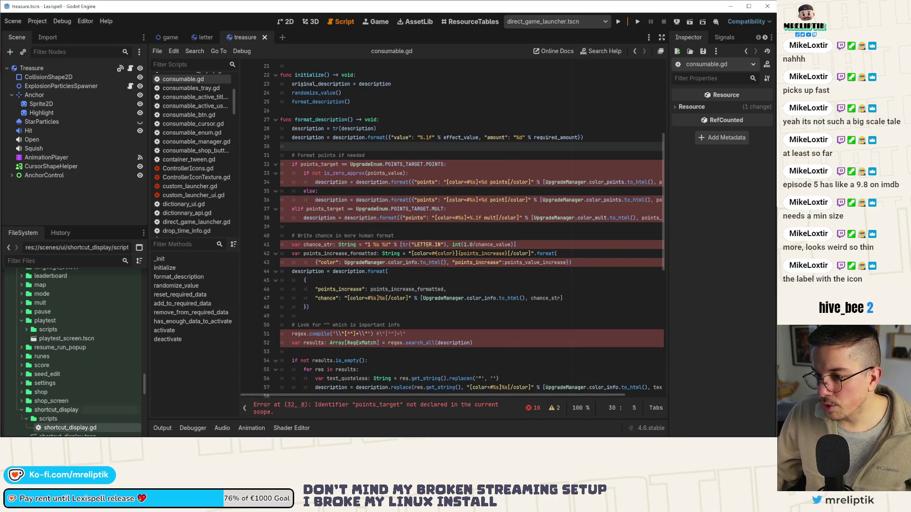
{"action": "key", "text": "alt+Tab"}
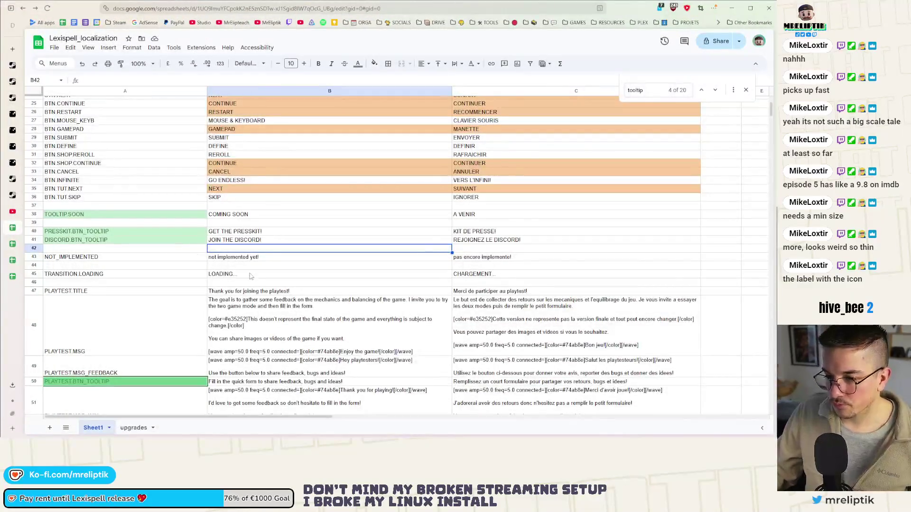
{"action": "scroll", "coordinate": [250, 284], "scroll_direction": "down", "scroll_amount": 10}
{"action": "scroll", "coordinate": [250, 284], "scroll_direction": "down", "scroll_amount": 5}
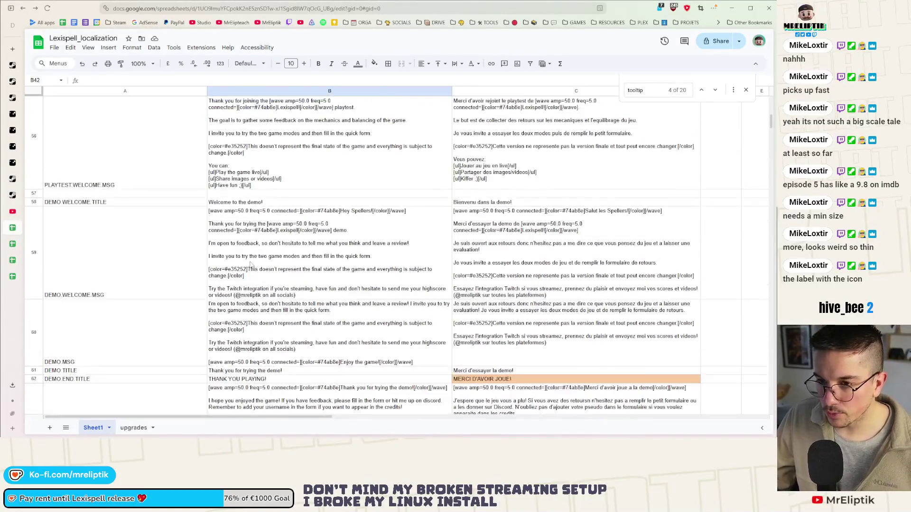
{"action": "scroll", "coordinate": [250, 274], "scroll_direction": "down", "scroll_amount": 10}
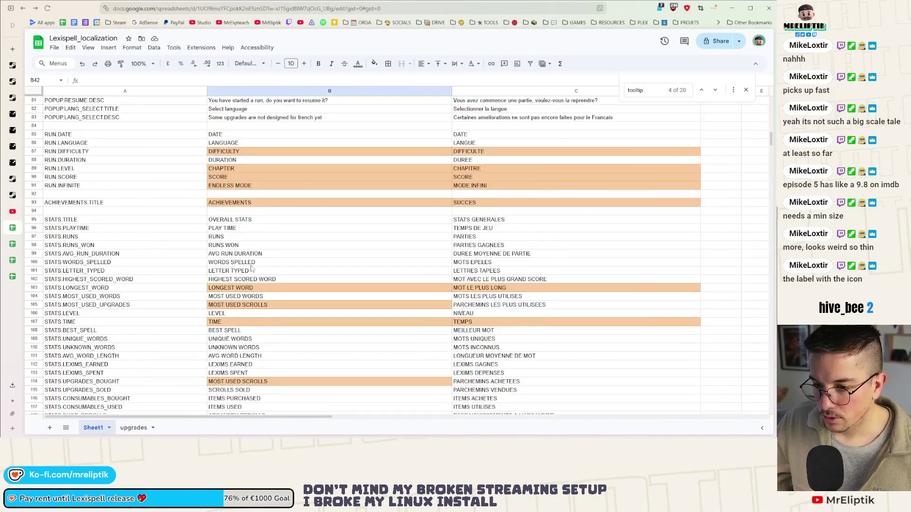
{"action": "scroll", "coordinate": [250, 270], "scroll_direction": "down", "scroll_amount": 4}
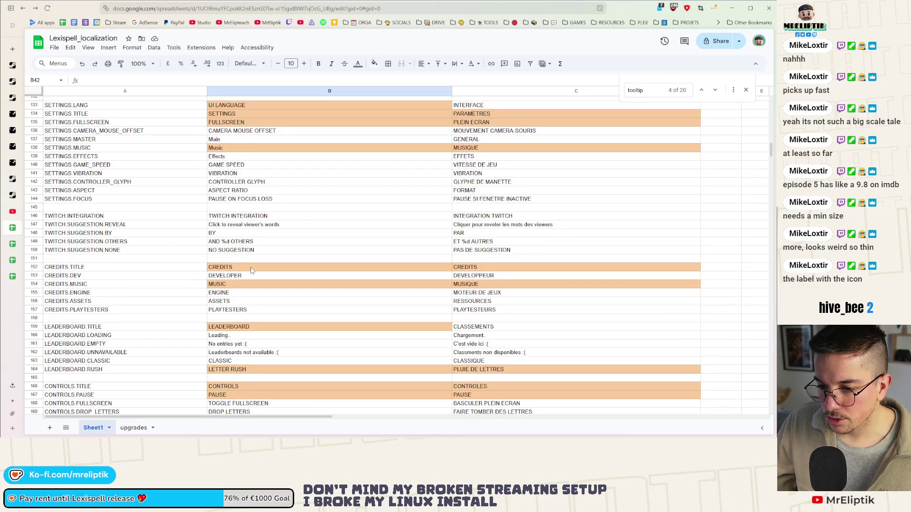
{"action": "scroll", "coordinate": [251, 270], "scroll_direction": "down", "scroll_amount": 4}
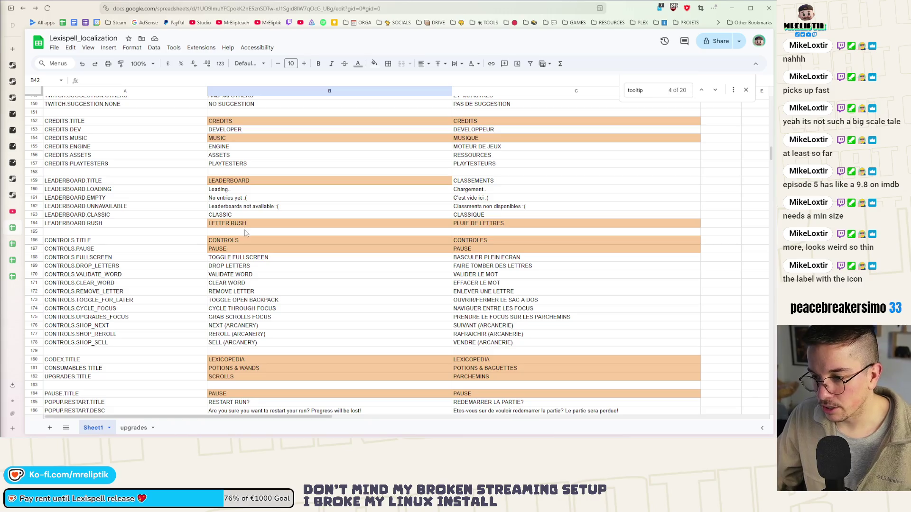
{"action": "left_click", "coordinate": [289, 207]}
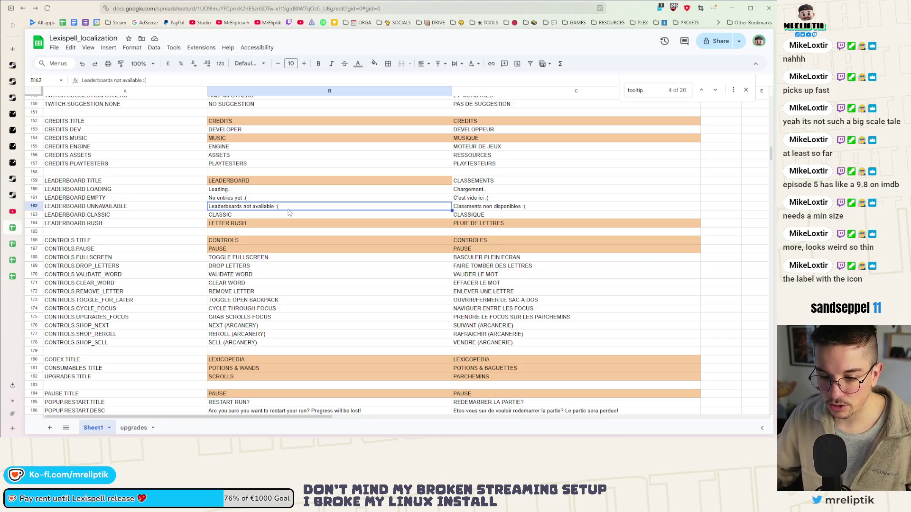
{"action": "scroll", "coordinate": [301, 250], "scroll_direction": "down", "scroll_amount": 1}
{"action": "scroll", "coordinate": [307, 289], "scroll_direction": "down", "scroll_amount": 2}
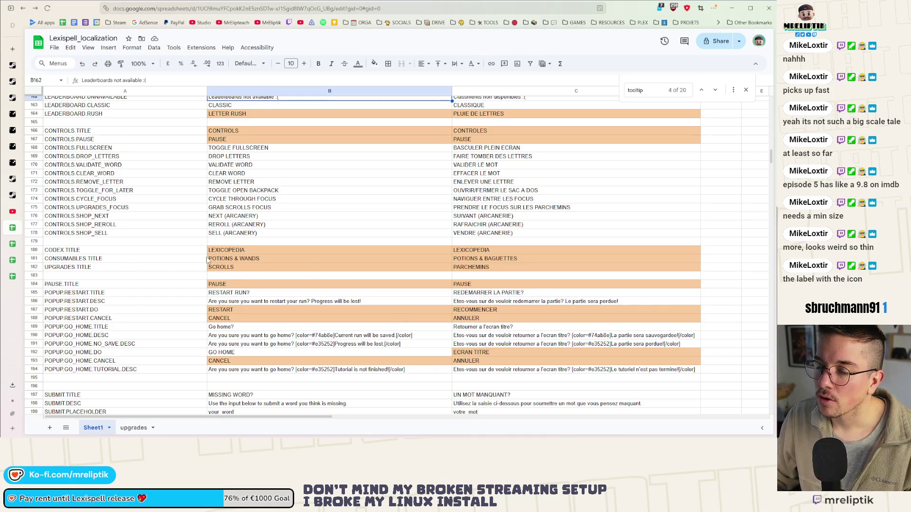
{"action": "scroll", "coordinate": [207, 260], "scroll_direction": "down", "scroll_amount": 1}
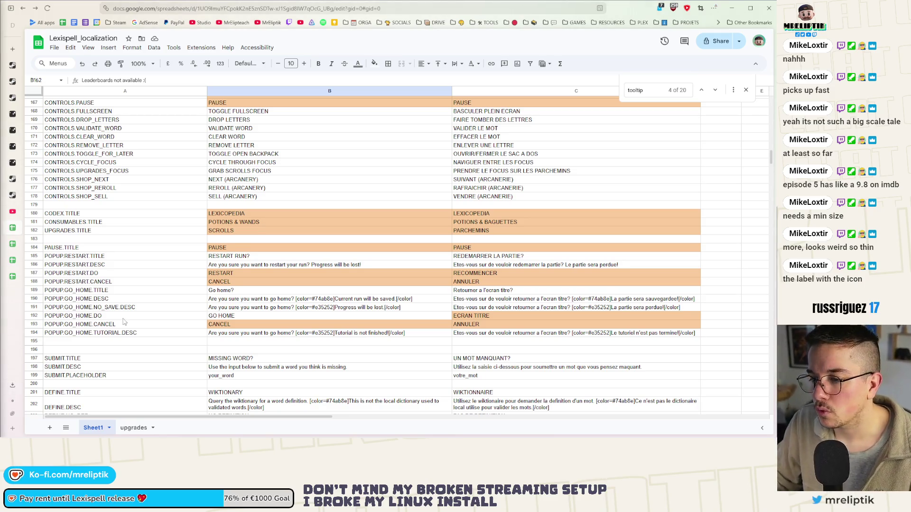
{"action": "left_click", "coordinate": [95, 282]}
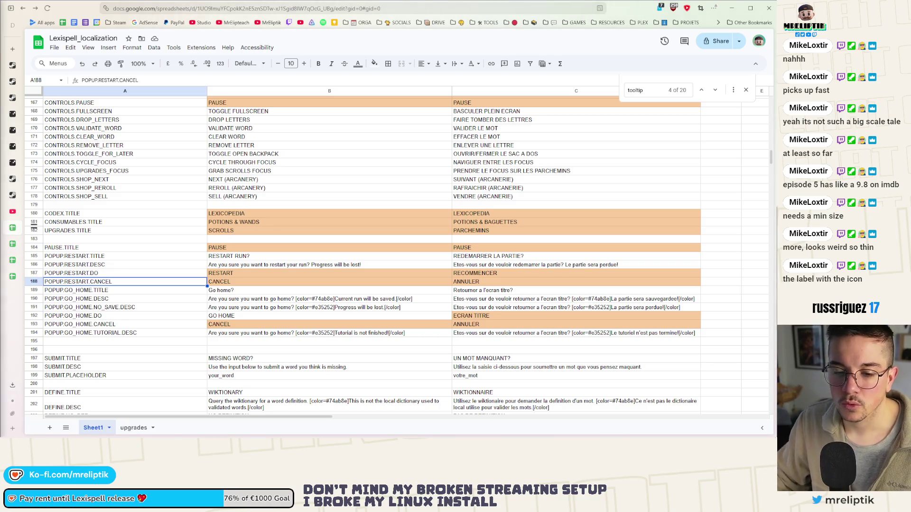
{"action": "scroll", "coordinate": [275, 271], "scroll_direction": "down", "scroll_amount": 1}
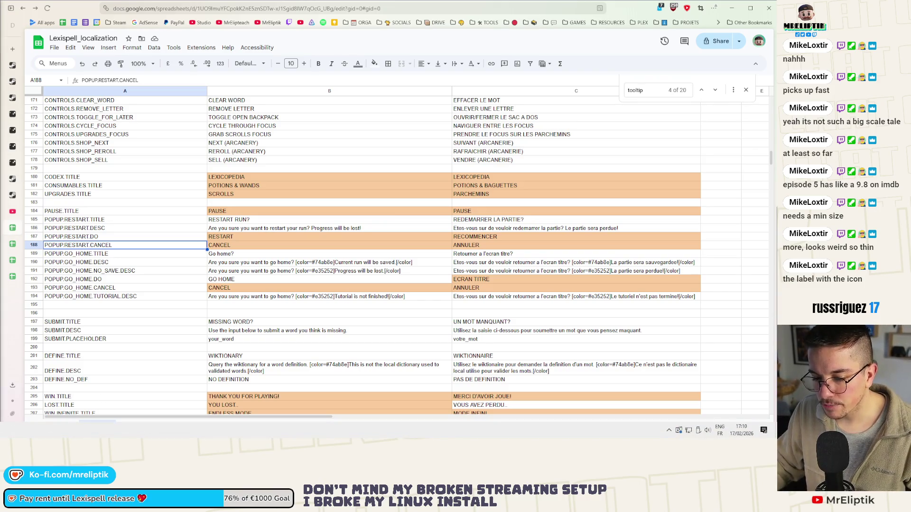
{"action": "scroll", "coordinate": [294, 251], "scroll_direction": "down", "scroll_amount": 5}
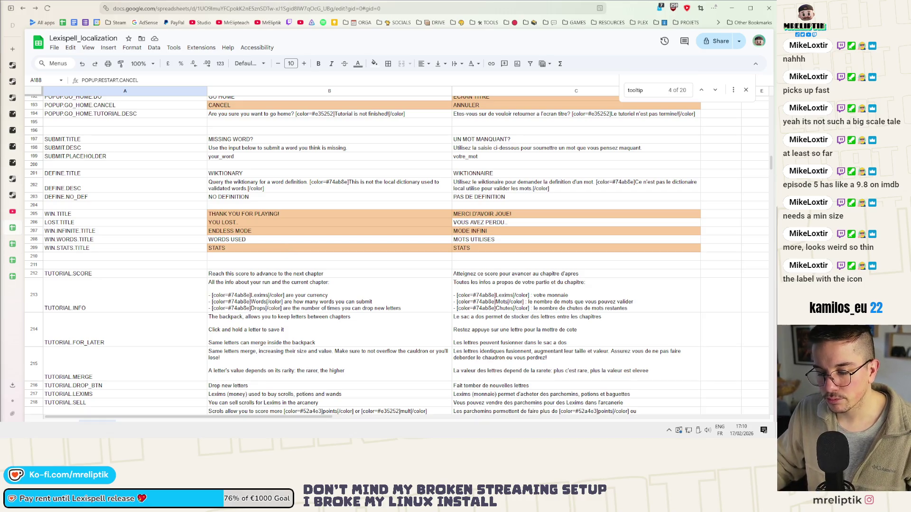
{"action": "scroll", "coordinate": [170, 307], "scroll_direction": "down", "scroll_amount": 20}
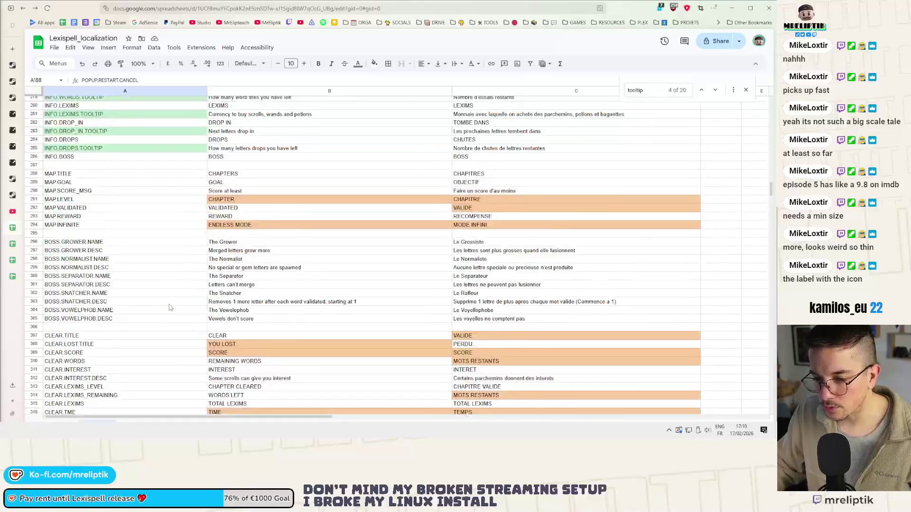
{"action": "scroll", "coordinate": [170, 308], "scroll_direction": "down", "scroll_amount": 15}
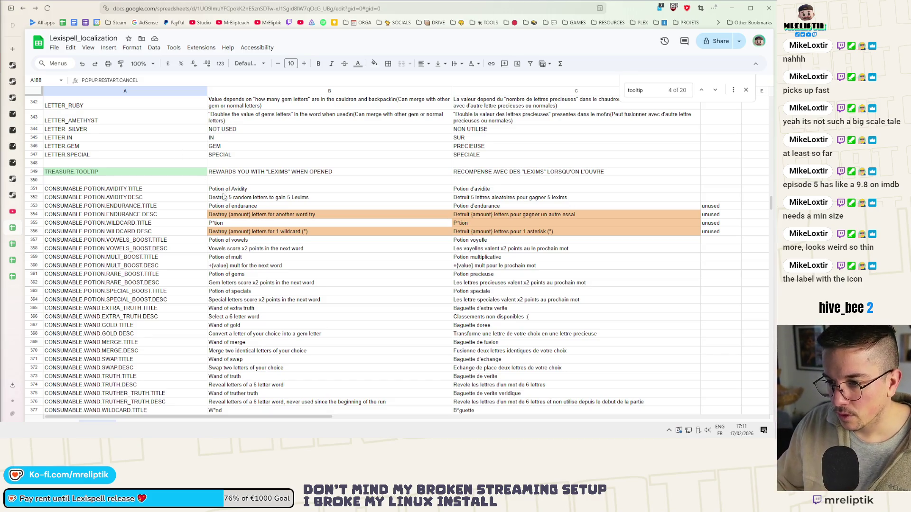
Quote "5 random letters" and "5 Lexims" in the Potion of Avidity description B352
{"action": "left_click", "coordinate": [229, 199]}
{"action": "double_click", "coordinate": [229, 199]}
{"action": "type", "text": "\""}
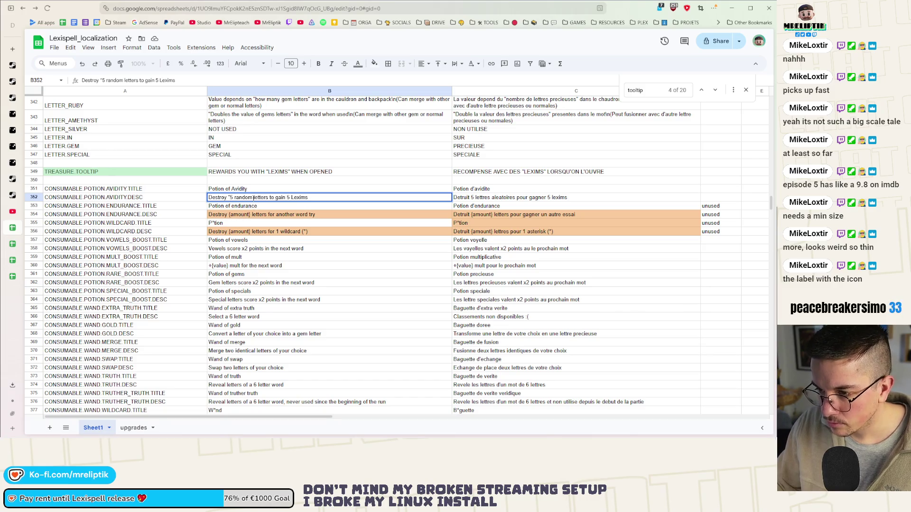
{"action": "left_click", "coordinate": [269, 197]}
{"action": "type", "text": "\""}
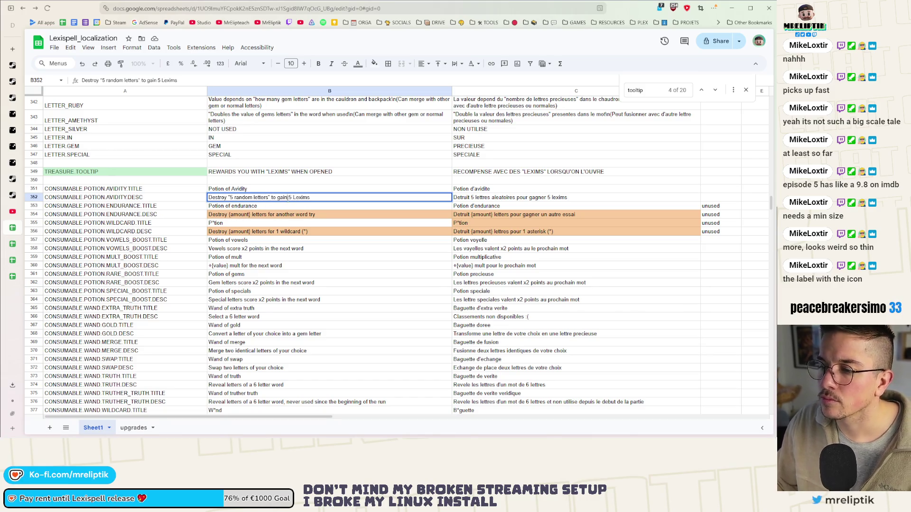
{"action": "left_click", "coordinate": [290, 197]}
{"action": "type", "text": "\""}
{"action": "type", "text": "\""}
{"action": "left_click", "coordinate": [238, 215]}
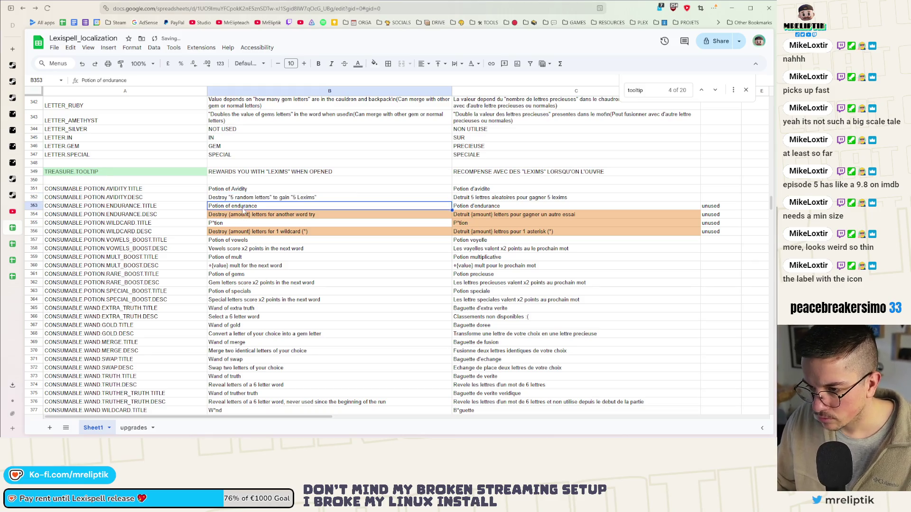
{"action": "key", "text": "Return"}
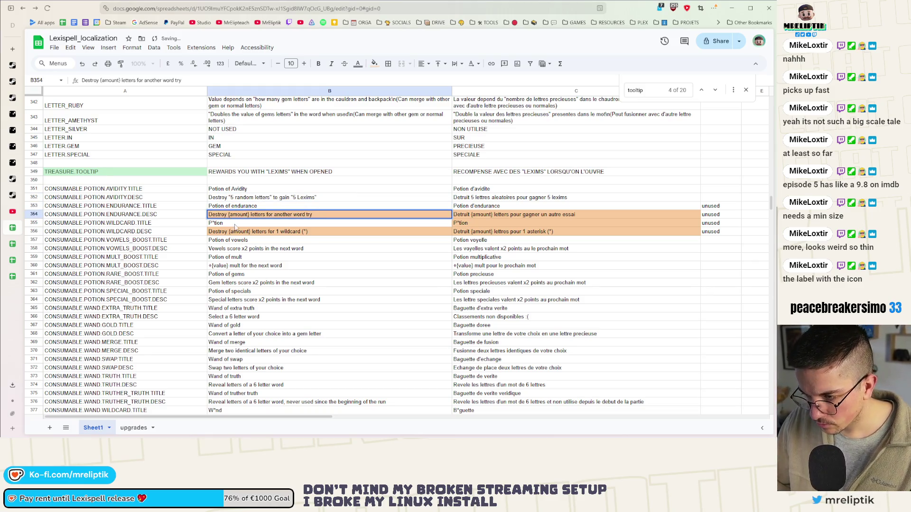
Quote the {amount} letters phrase and the word "try" in the endurance description B354
{"action": "left_click", "coordinate": [265, 217]}
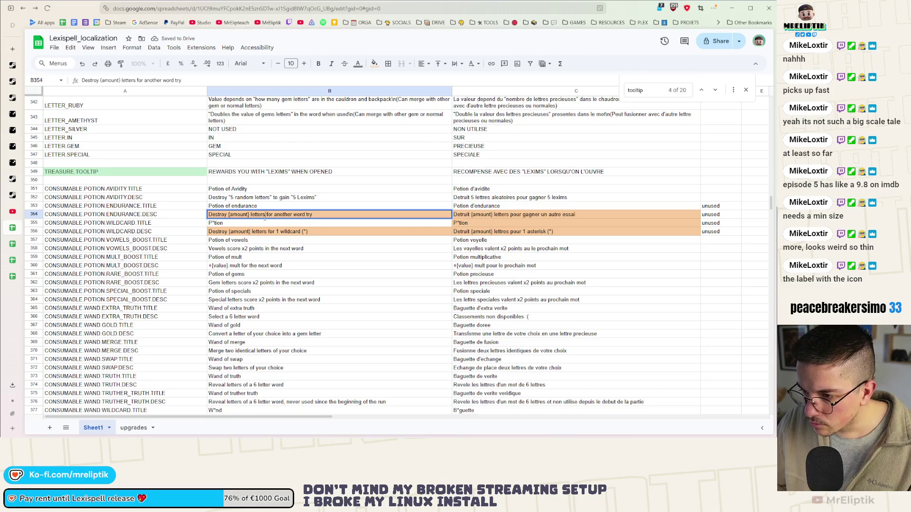
{"action": "type", "text": "\""}
{"action": "left_click", "coordinate": [229, 214]}
{"action": "type", "text": "\""}
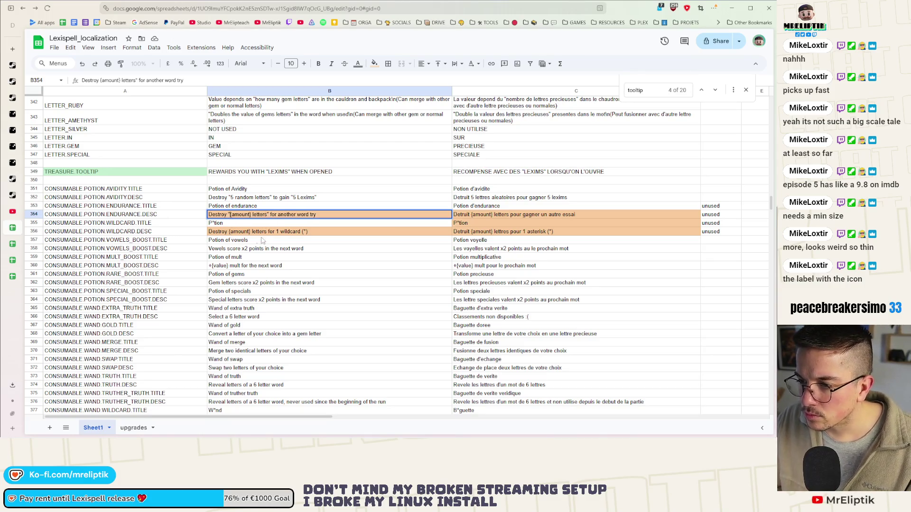
{"action": "key", "text": "Return"}
{"action": "key", "text": "Up"}
{"action": "key", "text": "Return"}
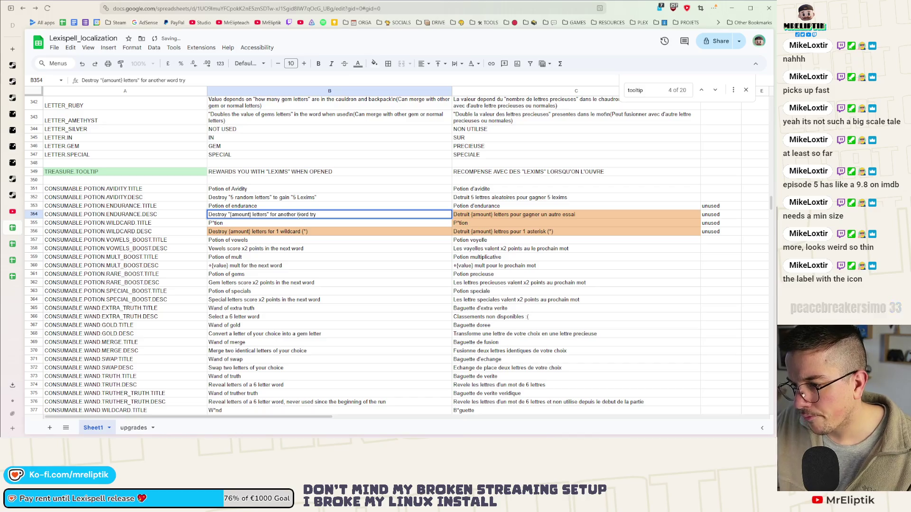
{"action": "left_click", "coordinate": [298, 215]}
{"action": "type", "text": "\""}
{"action": "key", "text": "End"}
{"action": "type", "text": "\""}
Quote "1 wildcard" and {amount} in the wildcard potion description B356
{"action": "left_click", "coordinate": [282, 235]}
{"action": "double_click", "coordinate": [282, 234]}
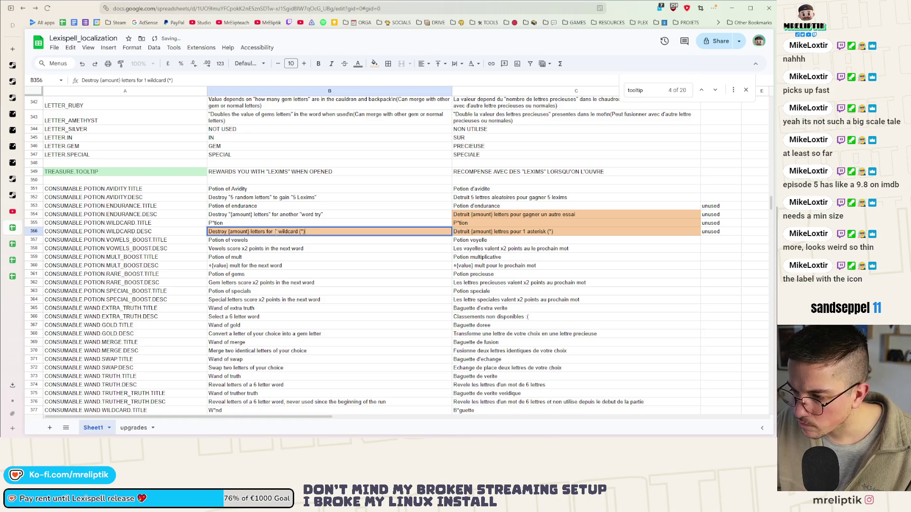
{"action": "type", "text": "\""}
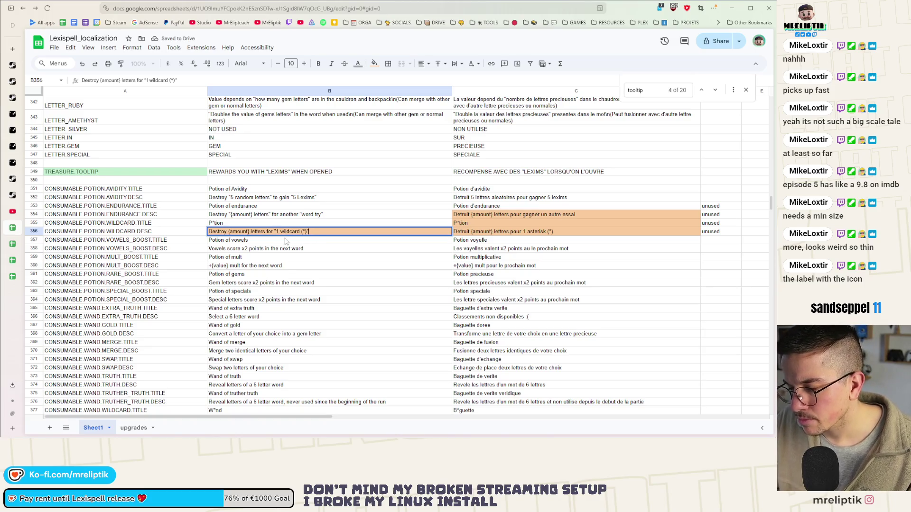
{"action": "type", "text": "\""}
{"action": "key", "text": "Return"}
{"action": "double_click", "coordinate": [228, 233]}
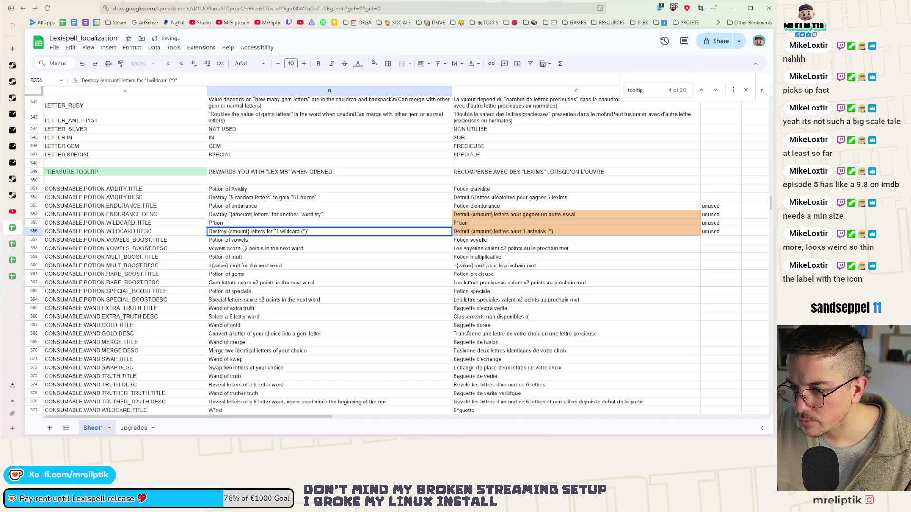
{"action": "left_click", "coordinate": [229, 231]}
{"action": "type", "text": "\""}
{"action": "type", "text": "\""}
{"action": "key", "text": "Return"}
Wrap "Vowels" and "x2 points" in quotes in the Vowels boost description B358
{"action": "double_click", "coordinate": [216, 248]}
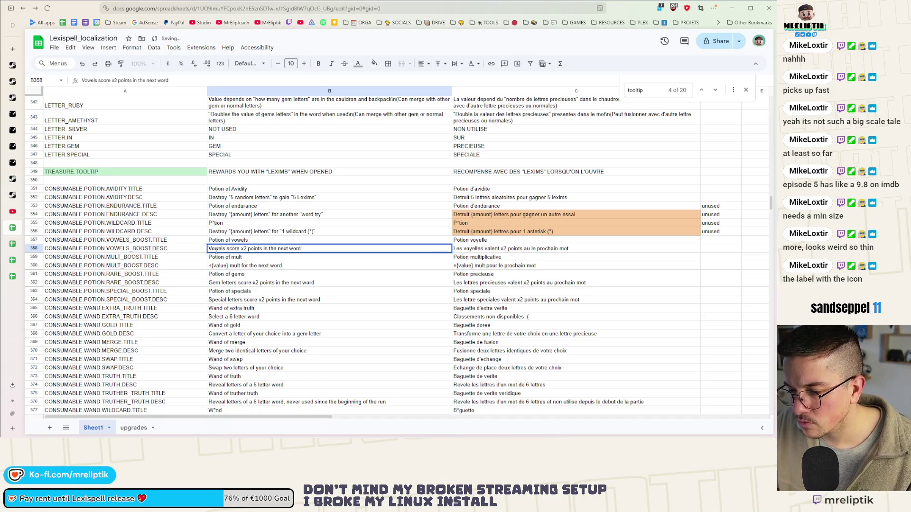
{"action": "left_click", "coordinate": [211, 249]}
{"action": "type", "text": "\""}
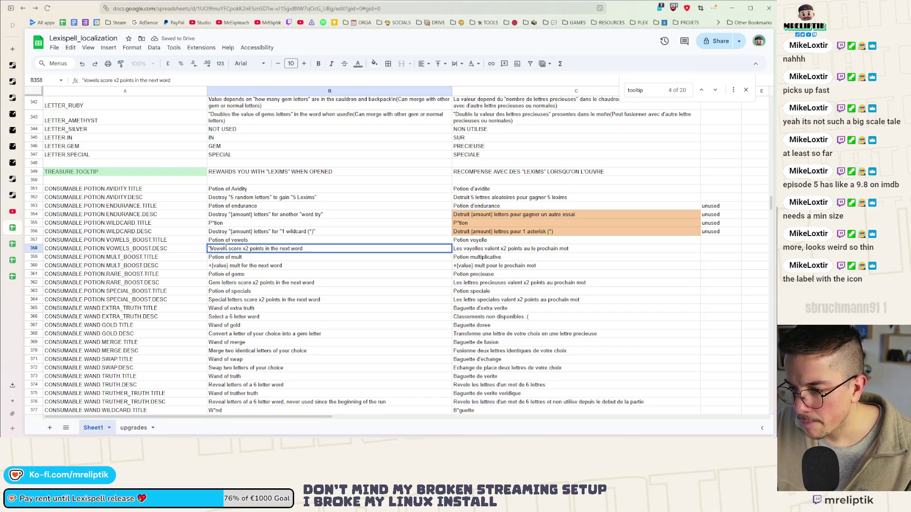
{"action": "left_click", "coordinate": [228, 249]}
{"action": "type", "text": "\""}
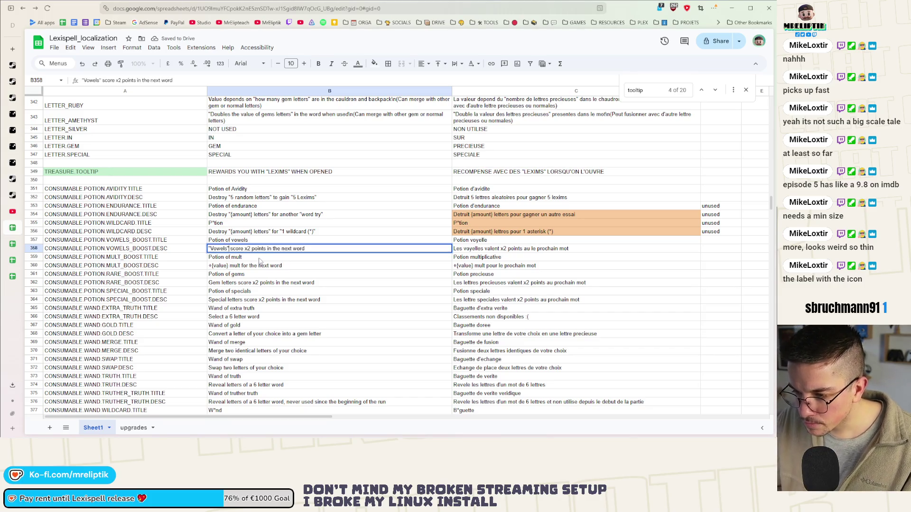
{"action": "key", "text": "Return"}
{"action": "left_click", "coordinate": [247, 251]}
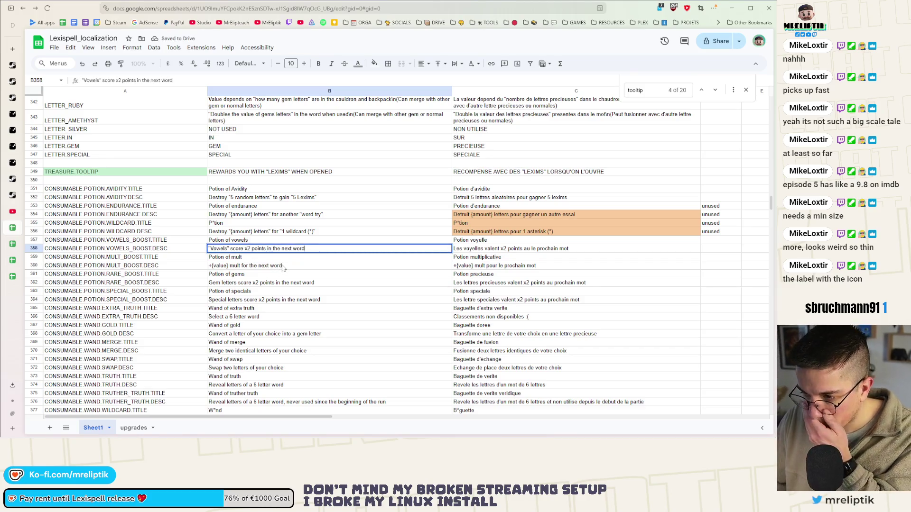
{"action": "left_click", "coordinate": [245, 249]}
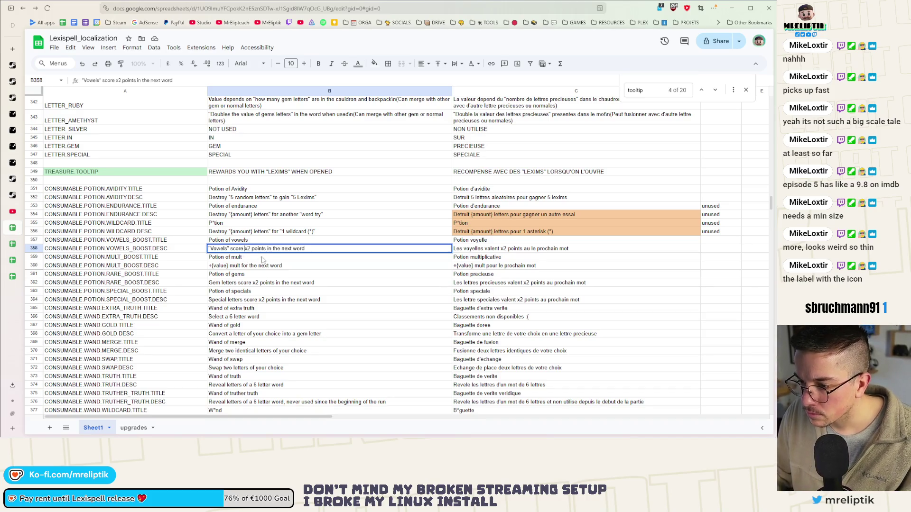
{"action": "type", "text": "\""}
{"action": "left_click", "coordinate": [278, 249]}
{"action": "type", "text": "\""}
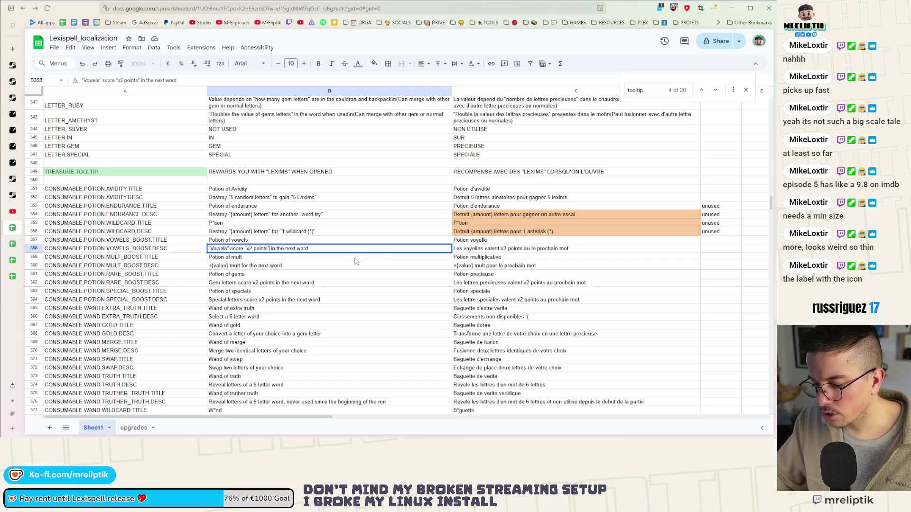
Delete the plus sign and leading apostrophe before {value} in the MULT_BOOST description B360
{"action": "left_click", "coordinate": [243, 268]}
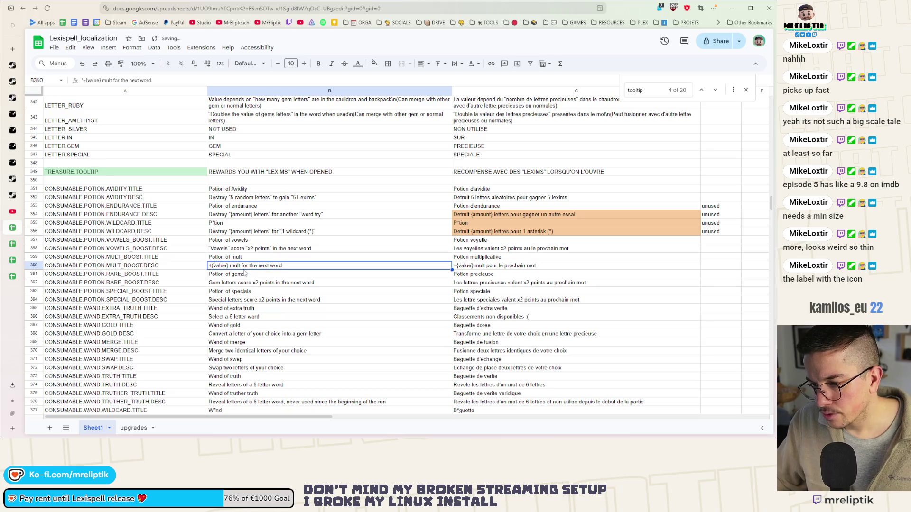
{"action": "double_click", "coordinate": [210, 268]}
{"action": "type", "text": "'"}
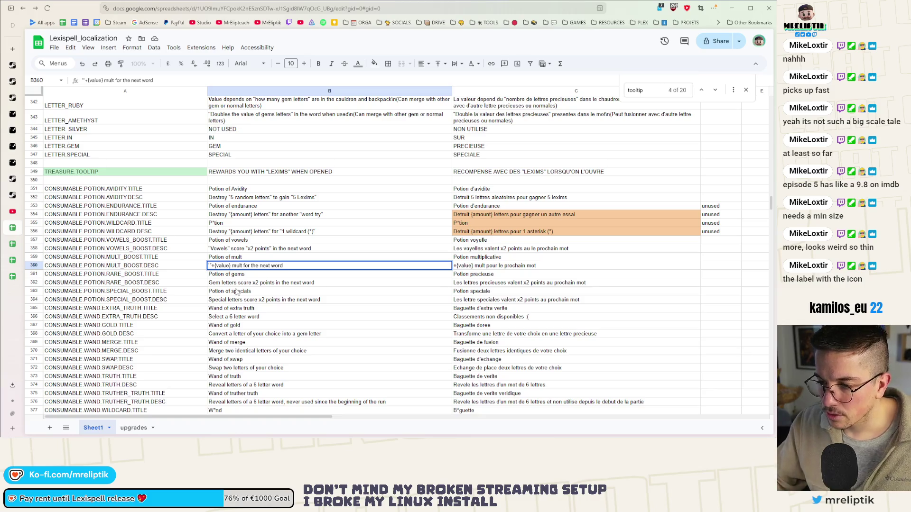
{"action": "mouse_move", "coordinate": [142, 437]}
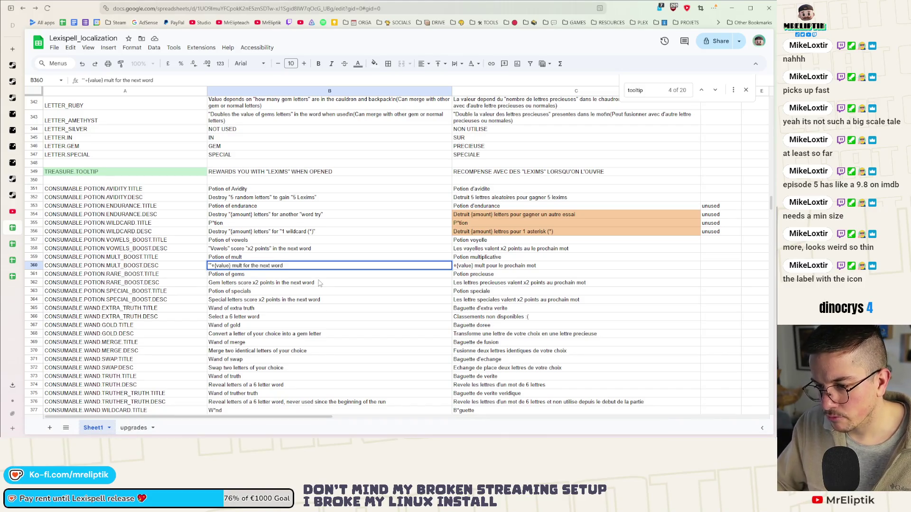
{"action": "left_click", "coordinate": [212, 267]}
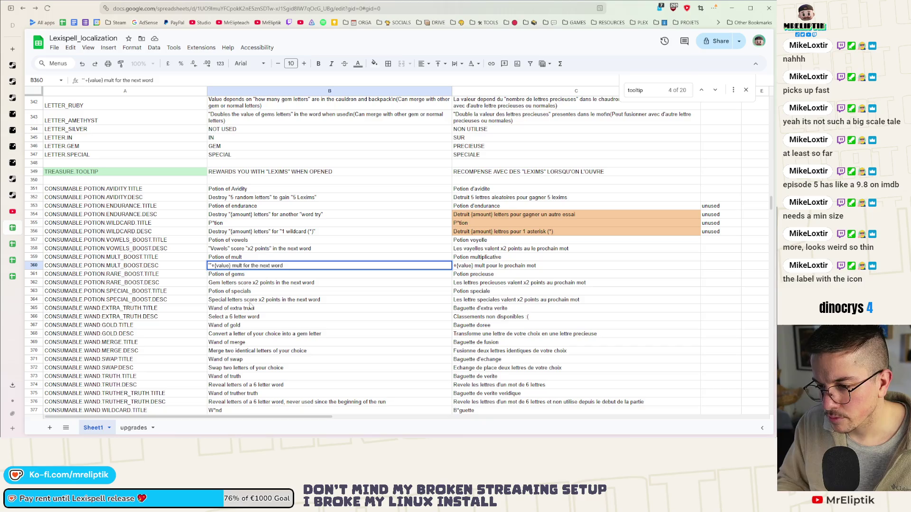
{"action": "key", "text": "BackSpace"}
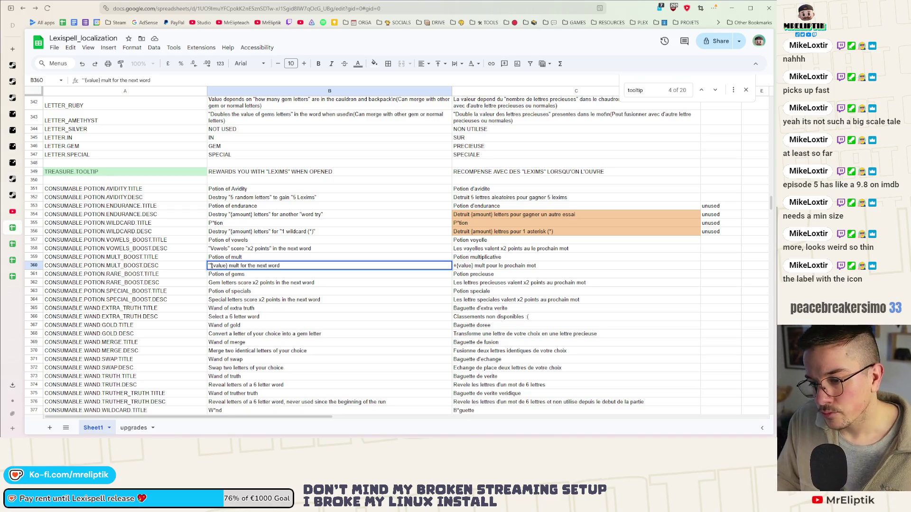
{"action": "key", "text": "BackSpace"}
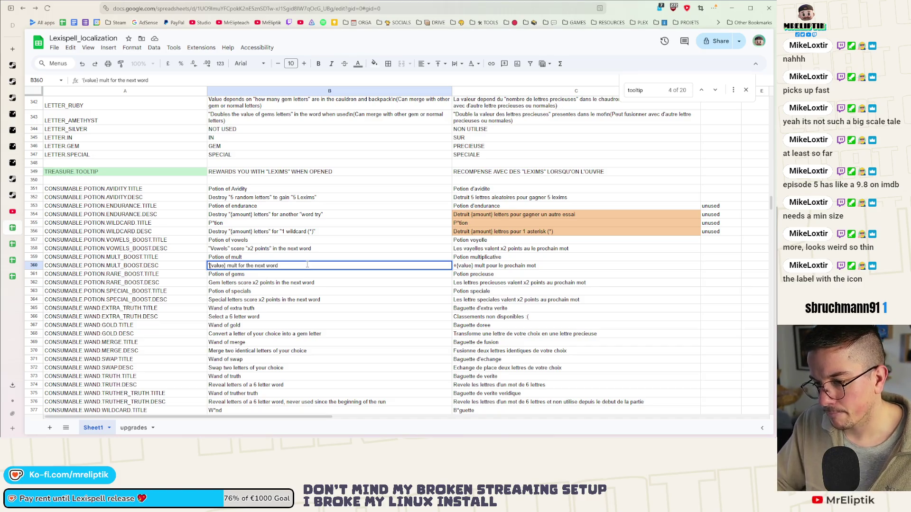
{"action": "scroll", "coordinate": [297, 199], "scroll_direction": "up", "scroll_amount": 5}
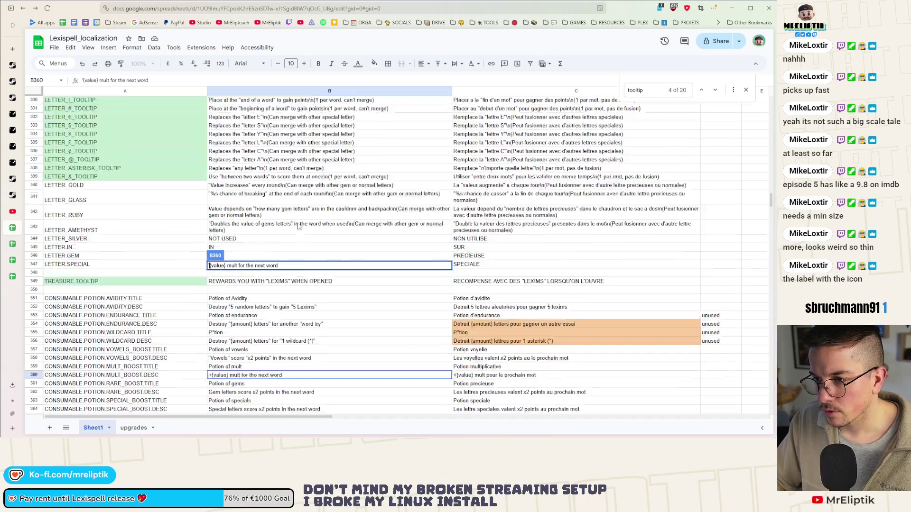
Swap the quotes around 5 Lexims in B352 for {g}…{/g} colour tags
{"action": "left_click", "coordinate": [344, 198]}
{"action": "scroll", "coordinate": [347, 204], "scroll_direction": "down", "scroll_amount": 5}
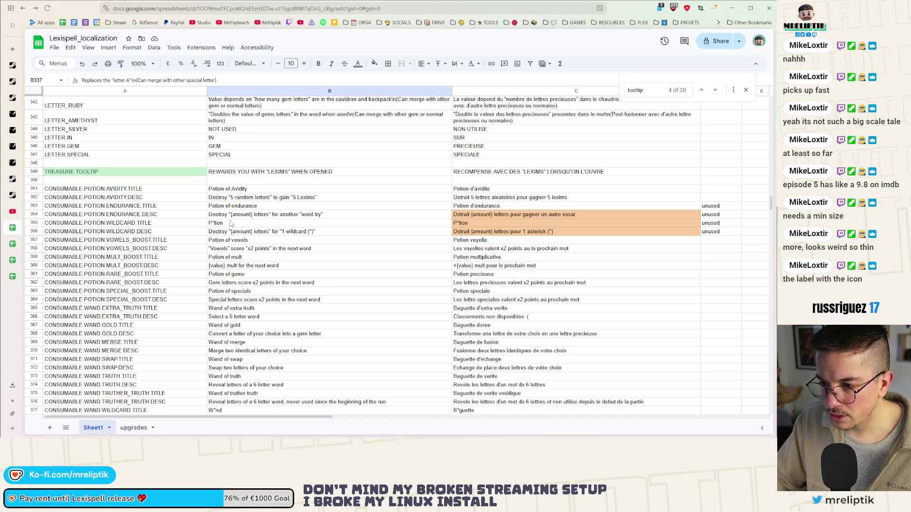
{"action": "double_click", "coordinate": [233, 200]}
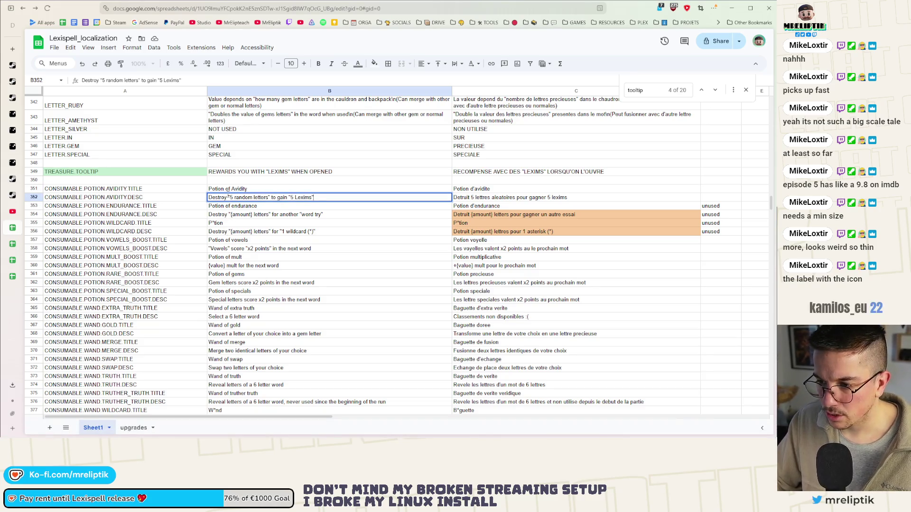
{"action": "left_click", "coordinate": [290, 197]}
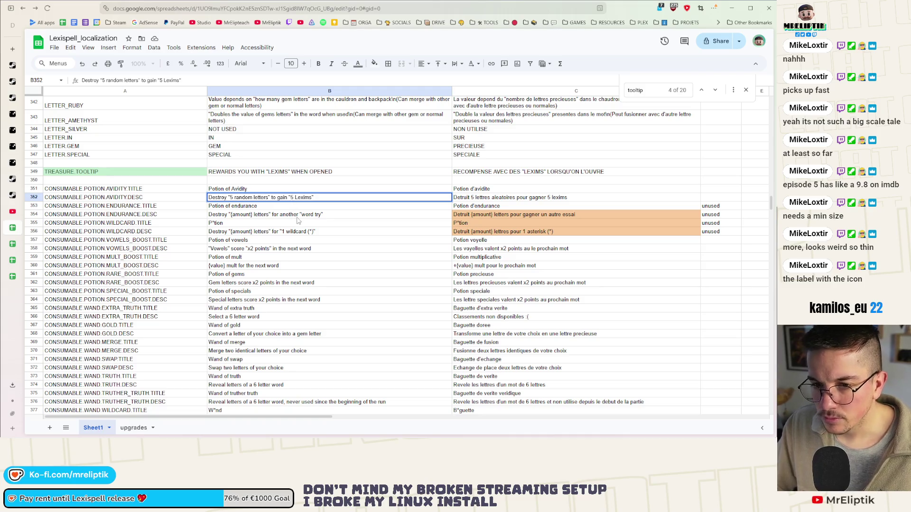
{"action": "key", "text": "BackSpace"}
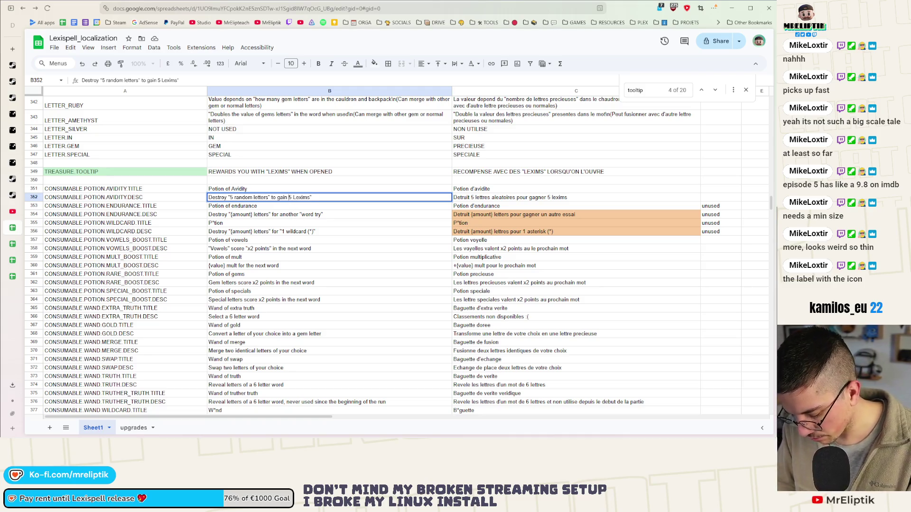
{"action": "type", "text": "{g "}
{"action": "type", "text": "}"}
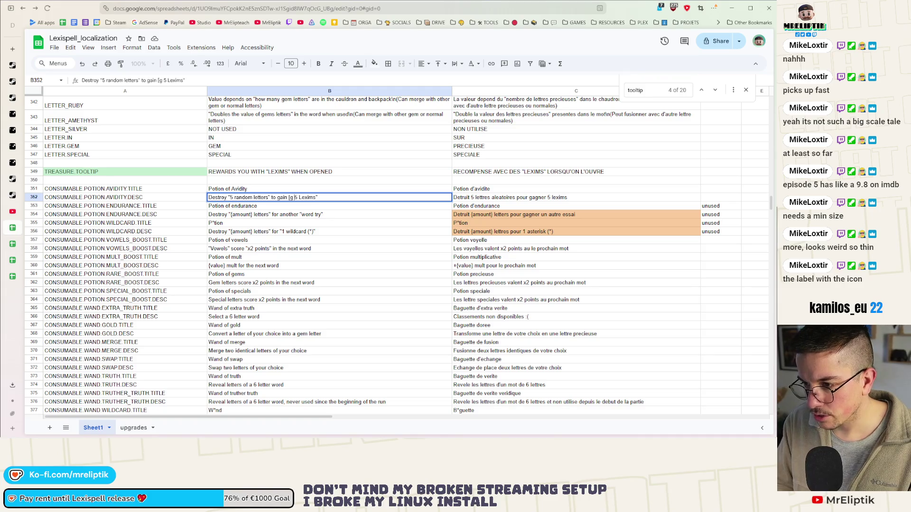
{"action": "key", "text": "BackSpace"}
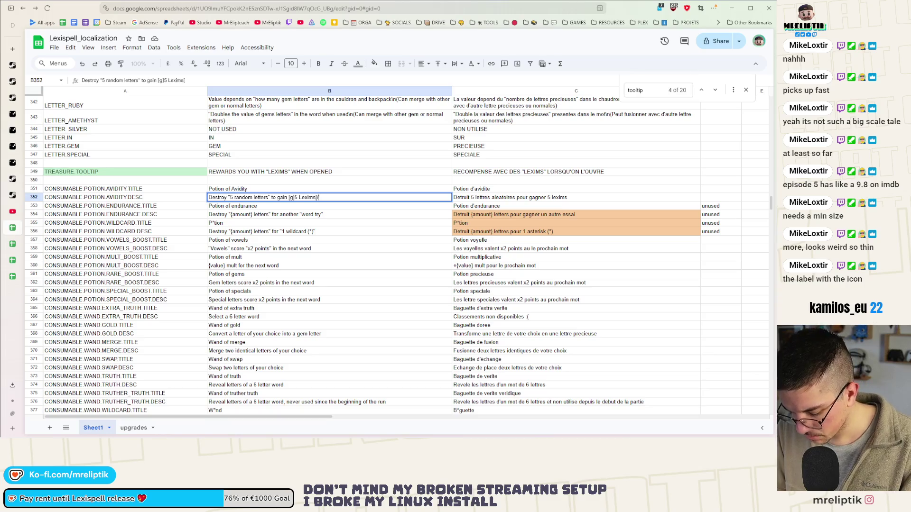
{"action": "type", "text": "g]"}
{"action": "left_click", "coordinate": [317, 222]}
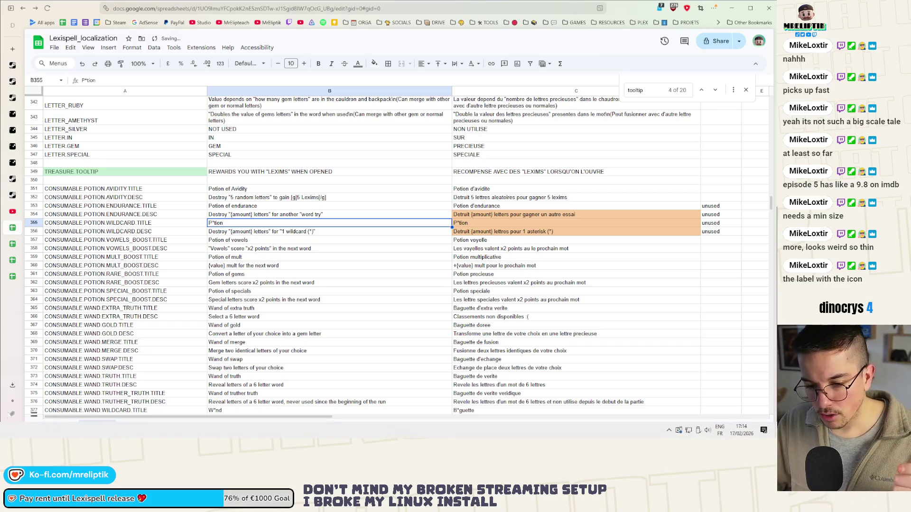
{"action": "key", "text": "alt+Tab"}
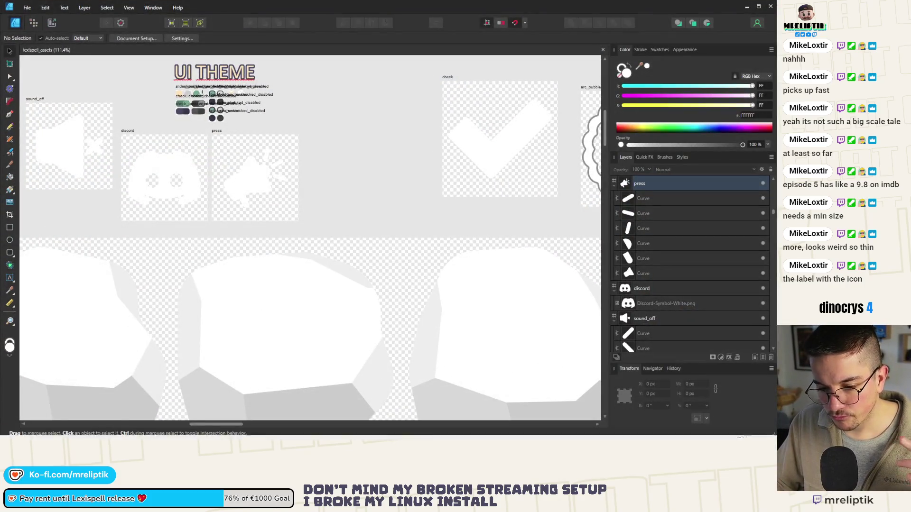
Add a comment listing the [g], [b] and [0] tag pairs in format_description and save consumable.gd
{"action": "key", "text": "alt+Tab"}
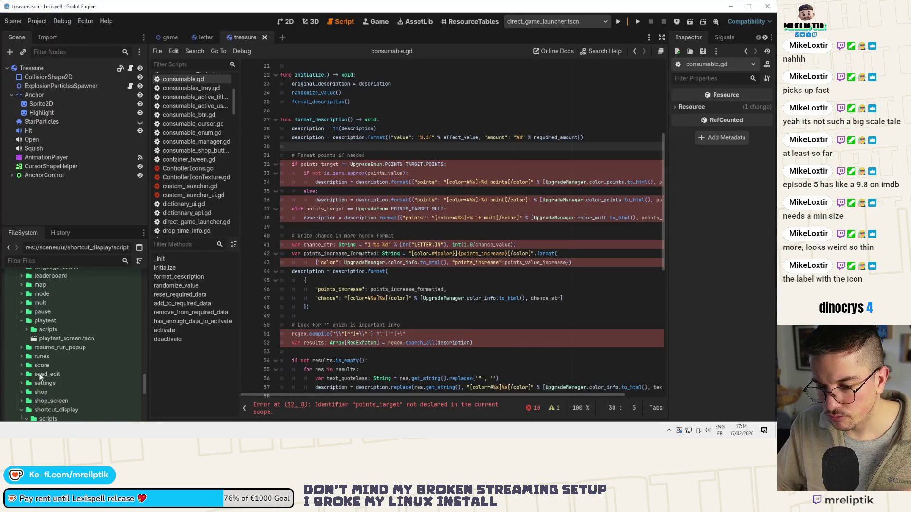
{"action": "left_click", "coordinate": [318, 148]}
{"action": "key", "text": "Return"}
{"action": "key", "text": "Return"}
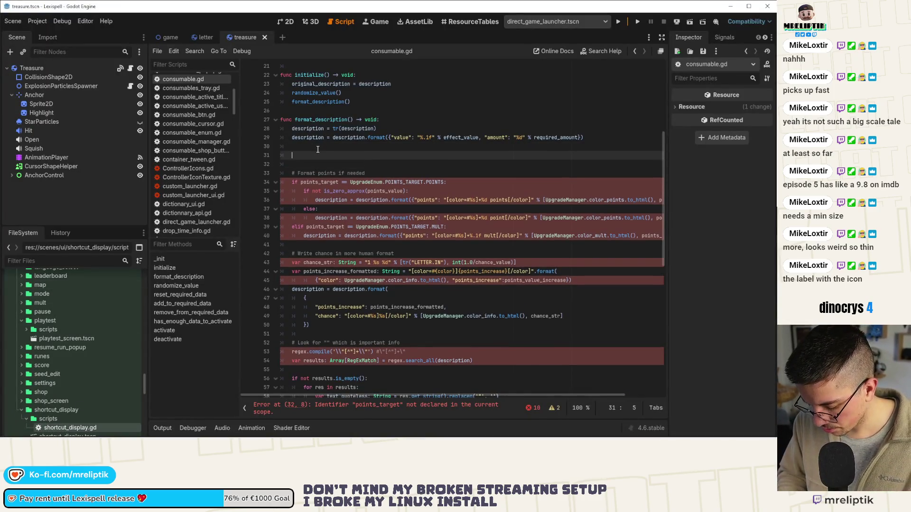
{"action": "key", "text": "Up"}
{"action": "type", "text": "#"}
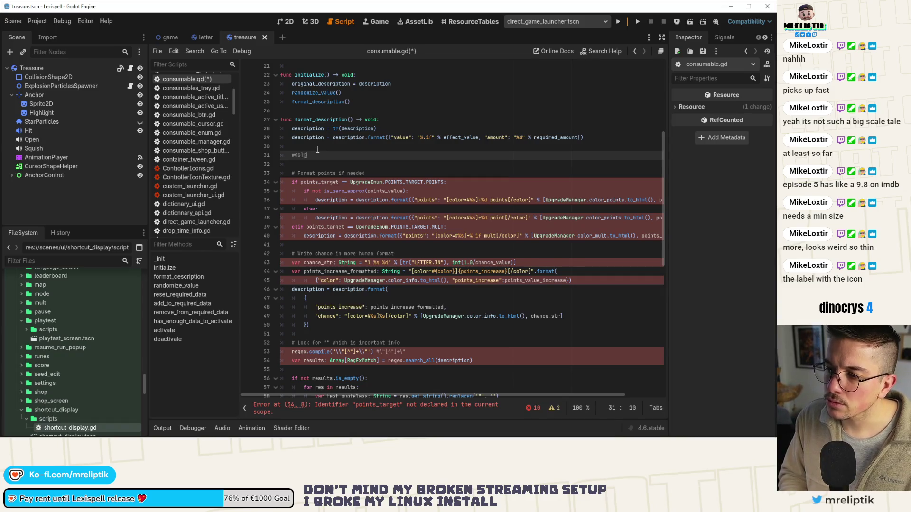
{"action": "type", "text": "[/G"}
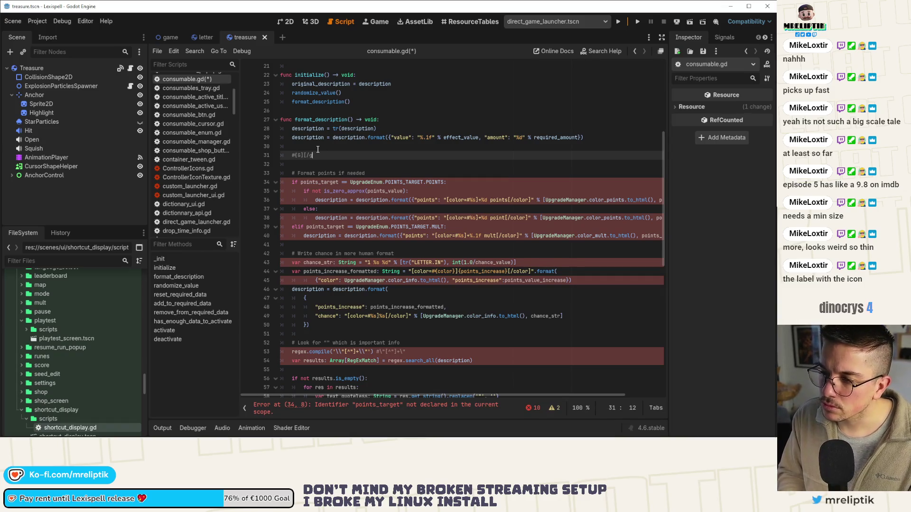
{"action": "type", "text": "] [B"}
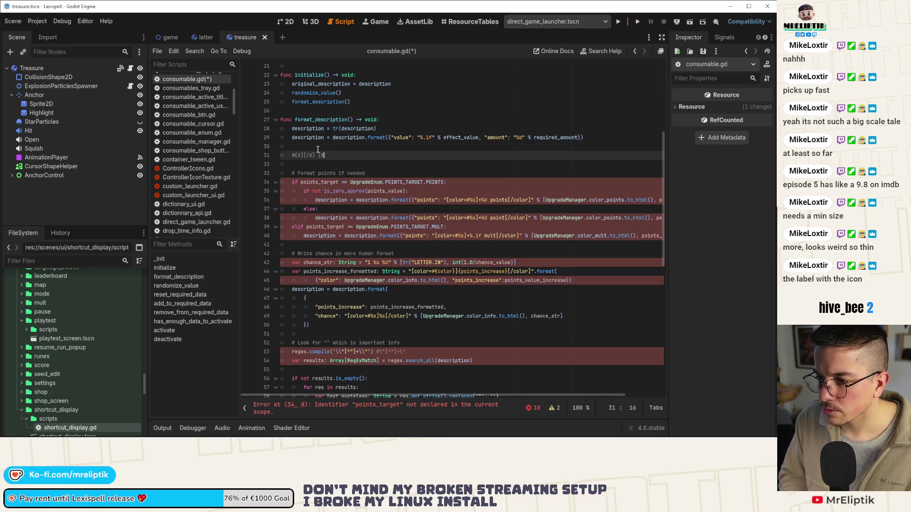
{"action": "type", "text": "]["}
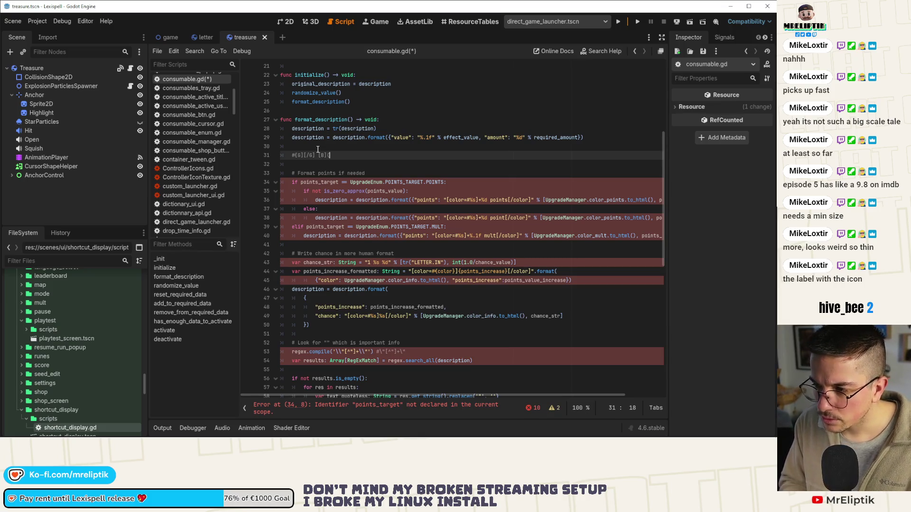
{"action": "type", "text": "/B"}
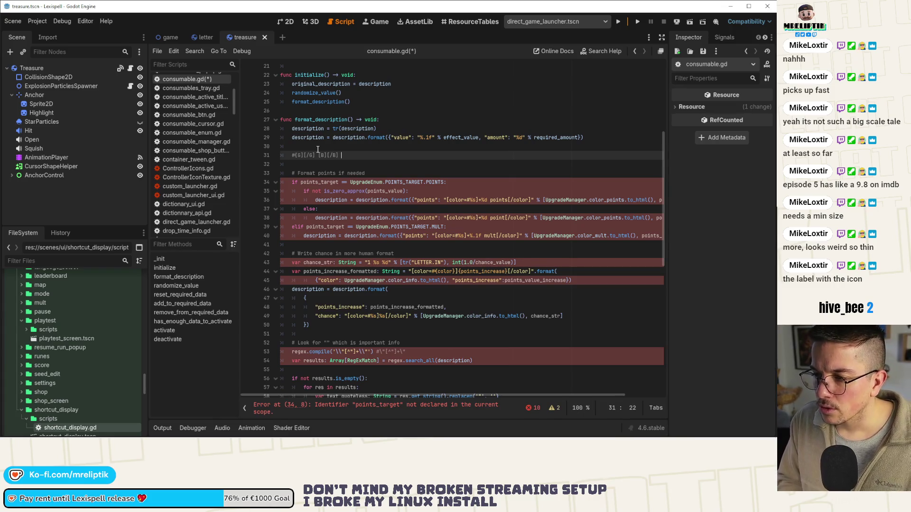
{"action": "type", "text": "R][/R"}
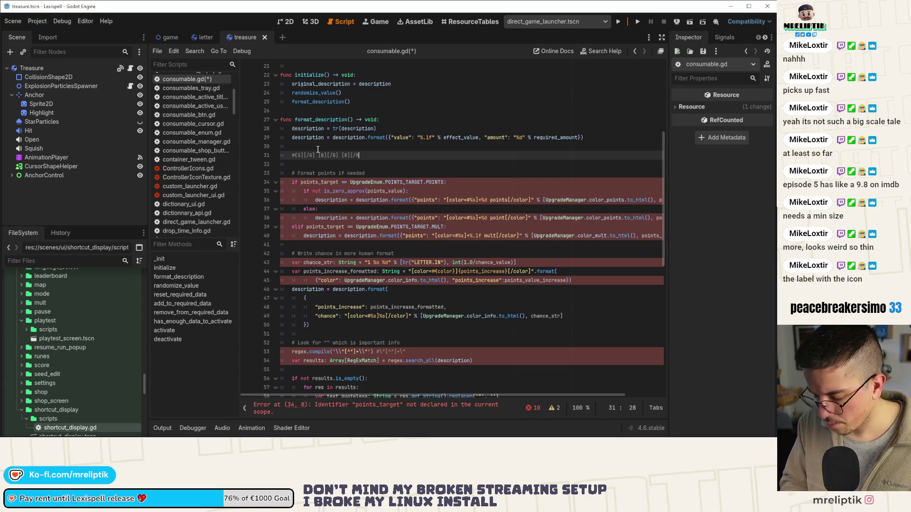
{"action": "key", "text": "ctrl+s"}
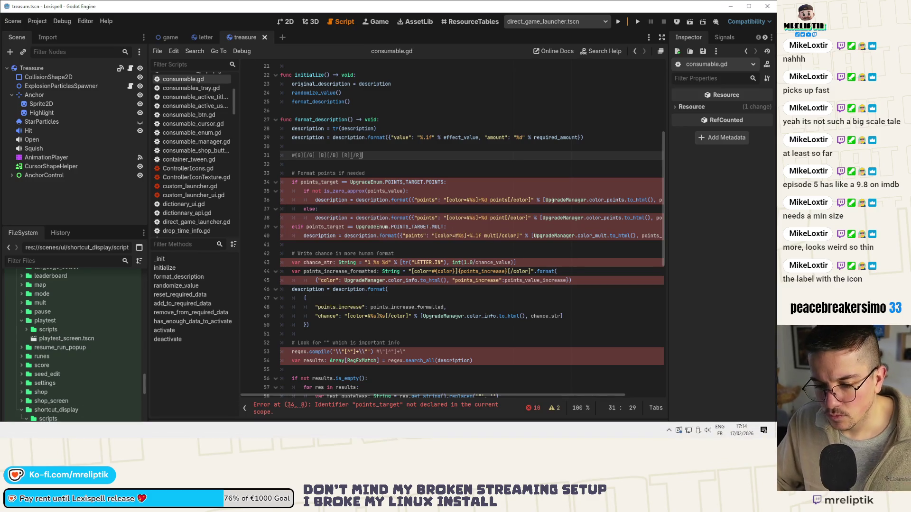
{"action": "key", "text": "alt+Tab"}
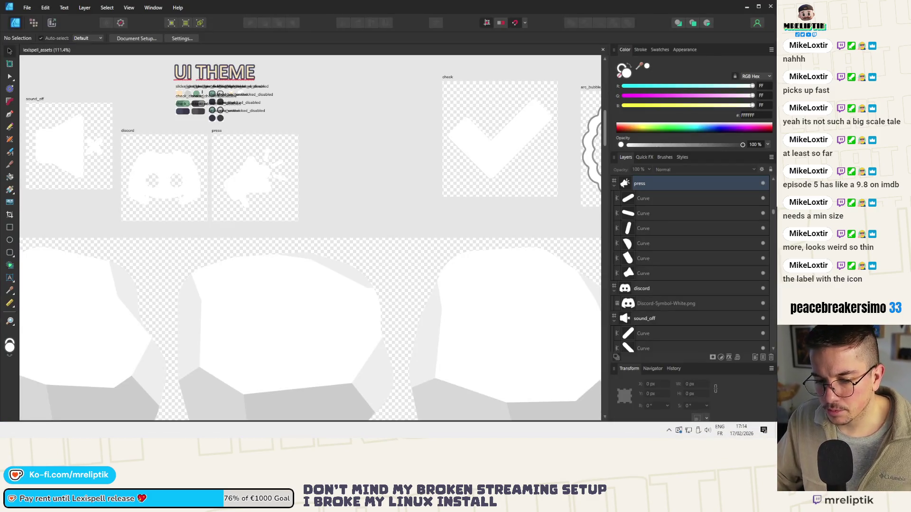
{"action": "key", "text": "alt+Tab"}
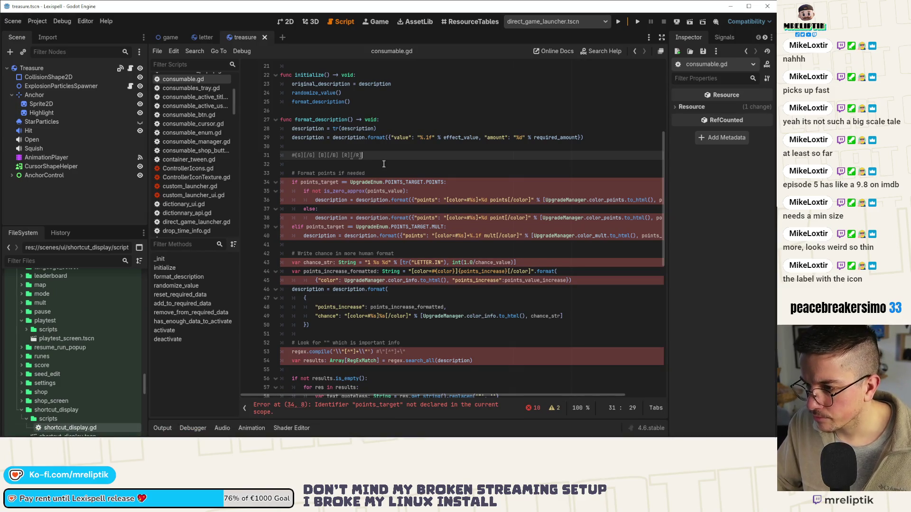
{"action": "key", "text": "alt+Tab"}
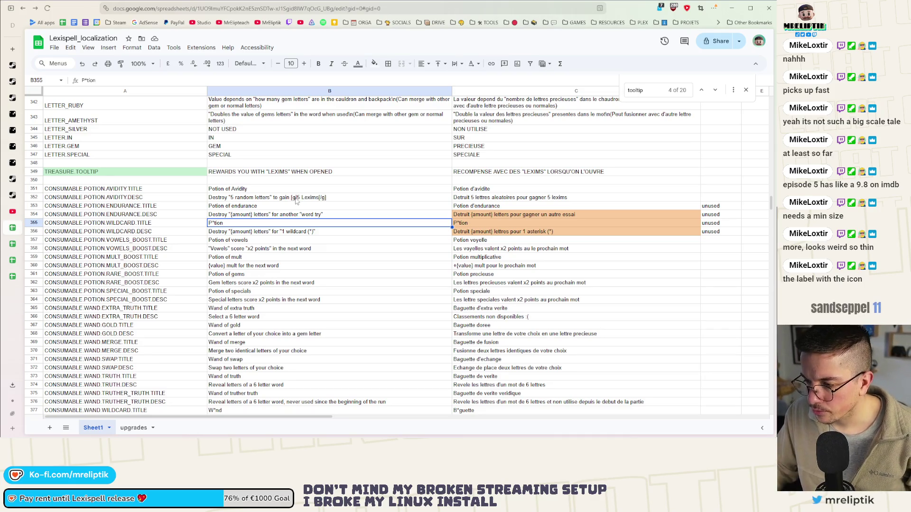
{"action": "left_click", "coordinate": [295, 198]}
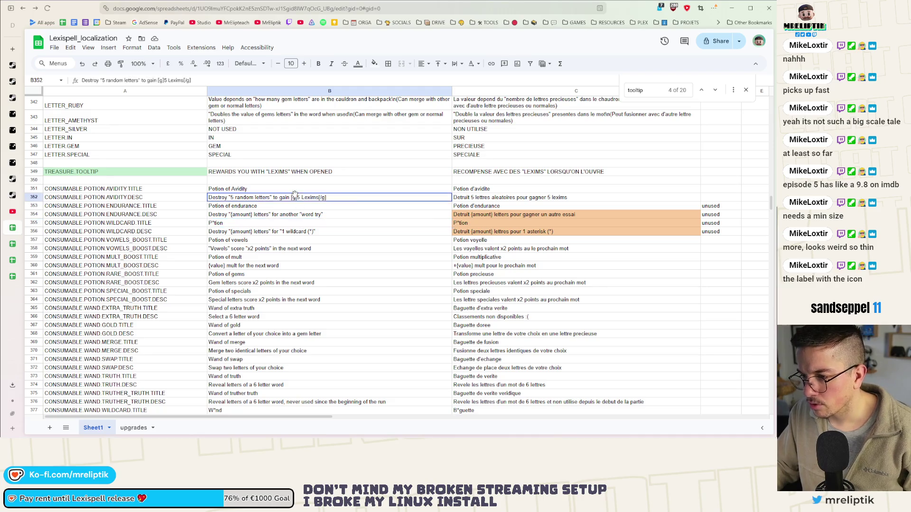
{"action": "double_click", "coordinate": [295, 199]}
{"action": "key", "text": "BackSpace"}
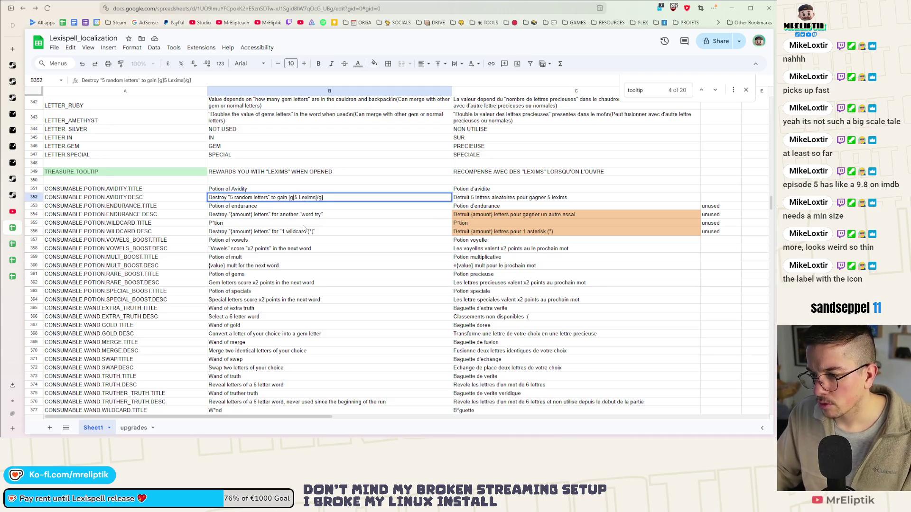
{"action": "type", "text": "G"}
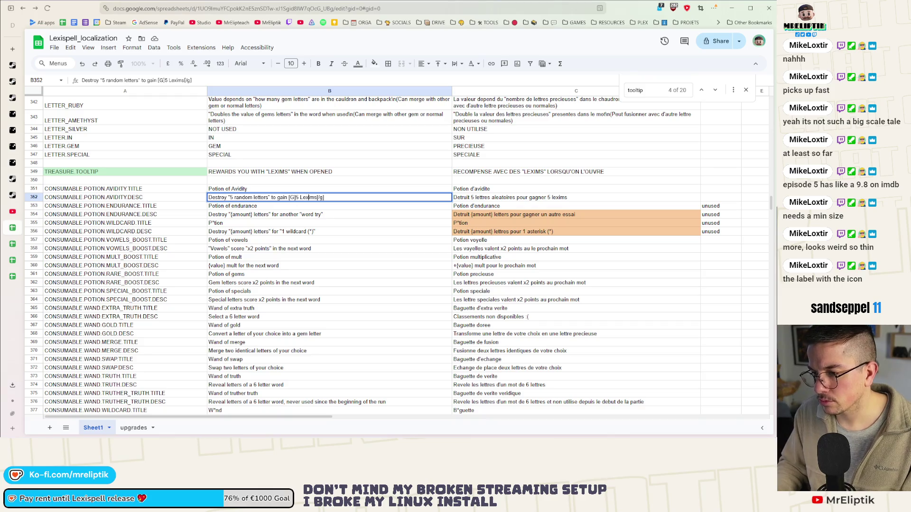
{"action": "key", "text": "ctrl+z"}
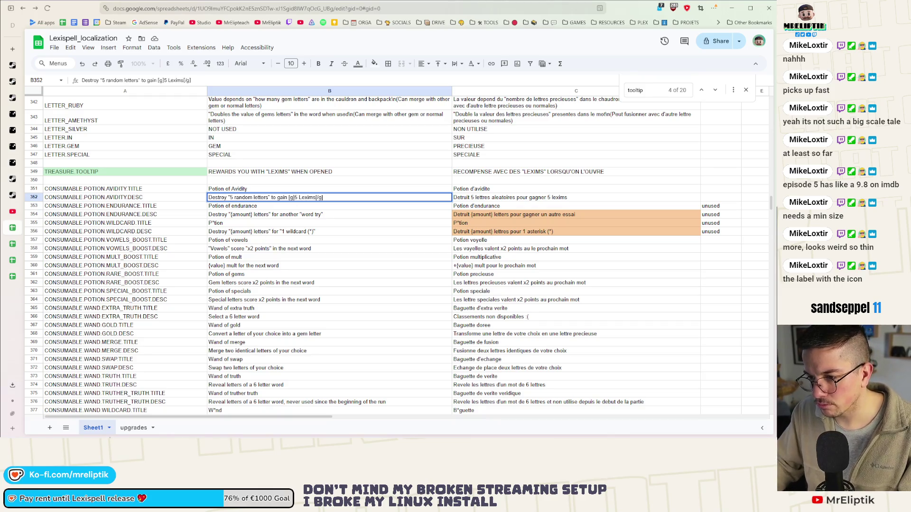
{"action": "key", "text": "alt+Tab"}
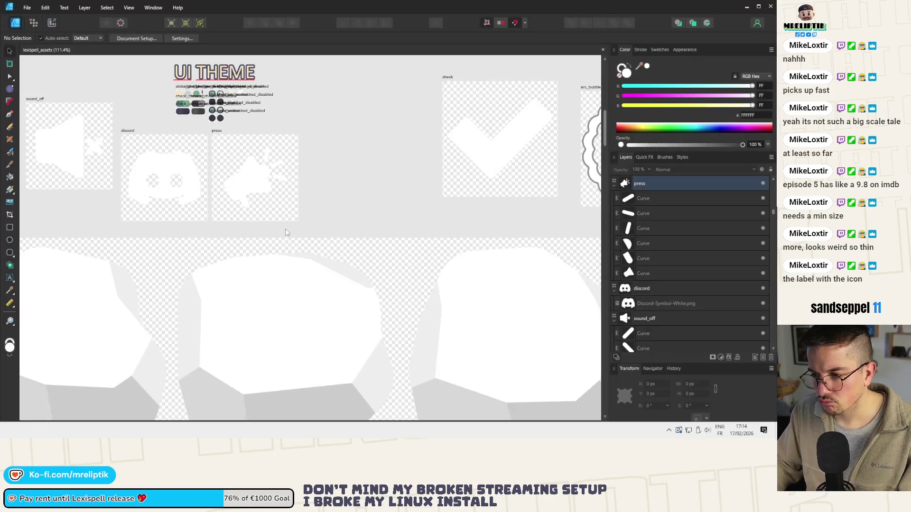
{"action": "key", "text": "alt+Tab"}
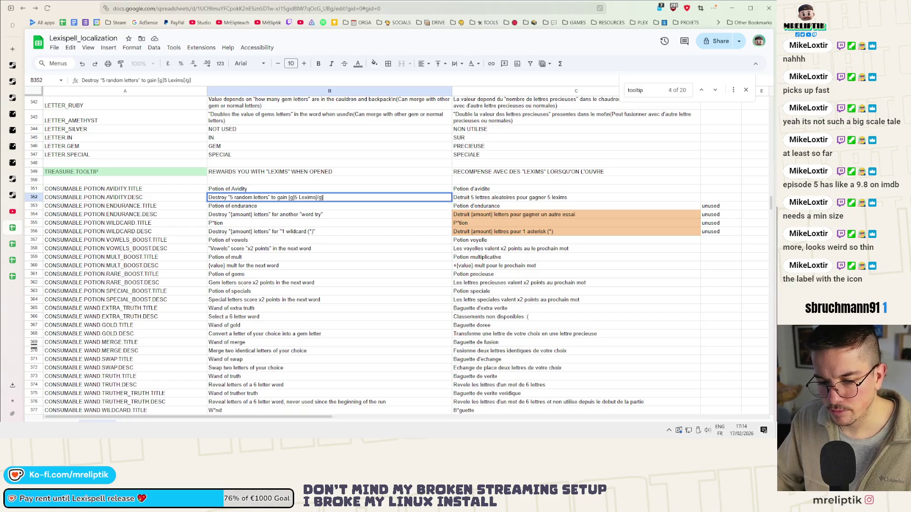
{"action": "key", "text": "alt+Tab"}
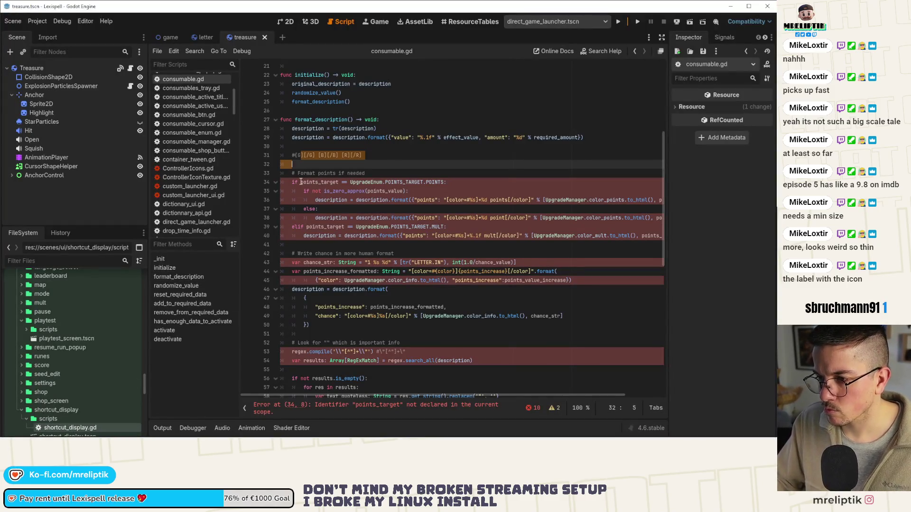
Retype the line 31 comment tags in lowercase as [g][/g] [b][/b] [r][/r] and save
{"action": "key", "text": "Up"}
{"action": "type", "text": "][/g"}
{"action": "key", "text": "Delete"}
{"action": "type", "text": "b]["}
{"action": "key", "text": "BackSpace"}
{"action": "type", "text": "b"}
{"action": "key", "text": "Delete"}
{"action": "type", "text": "r"}
{"action": "key", "text": "Right"}
{"action": "key", "text": "Right"}
{"action": "key", "text": "Right"}
{"action": "key", "text": "Delete"}
{"action": "type", "text": "r"}
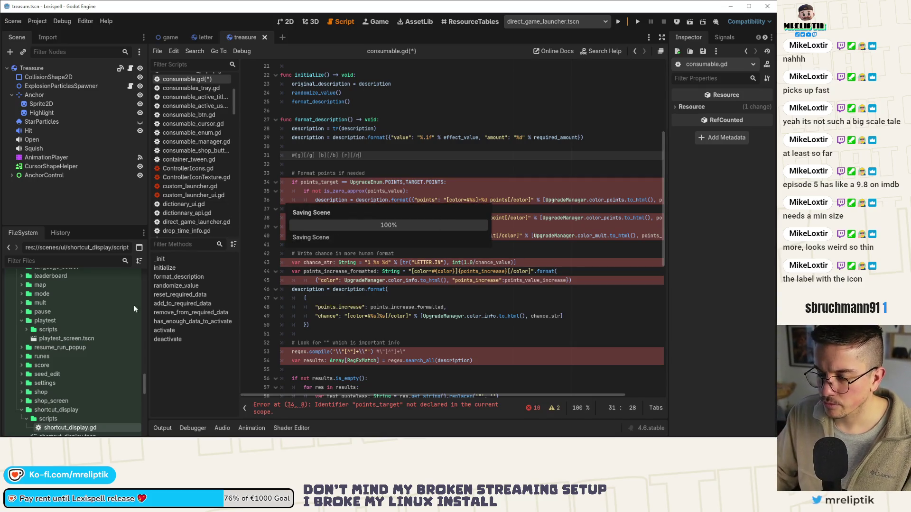
{"action": "key", "text": "alt+Tab"}
{"action": "key", "text": "alt+Tab"}
{"action": "key", "text": "alt+Tab"}
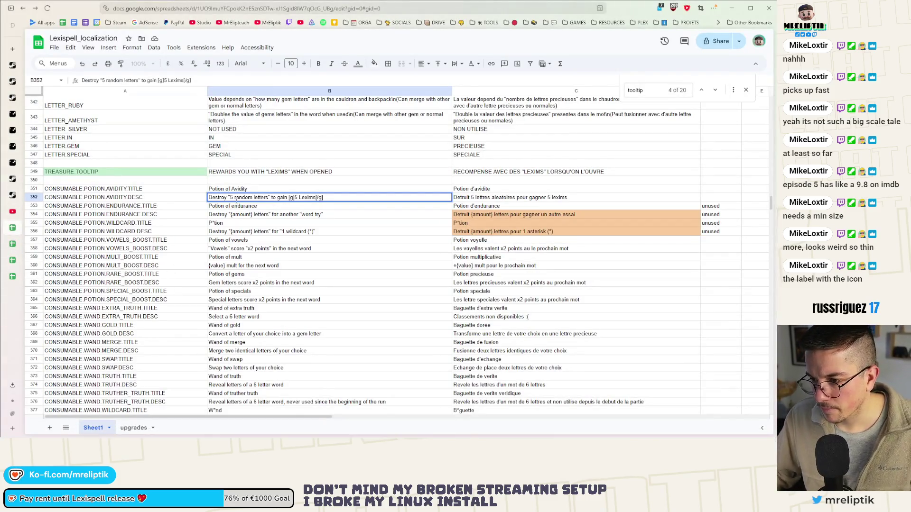
{"action": "left_click", "coordinate": [257, 216]}
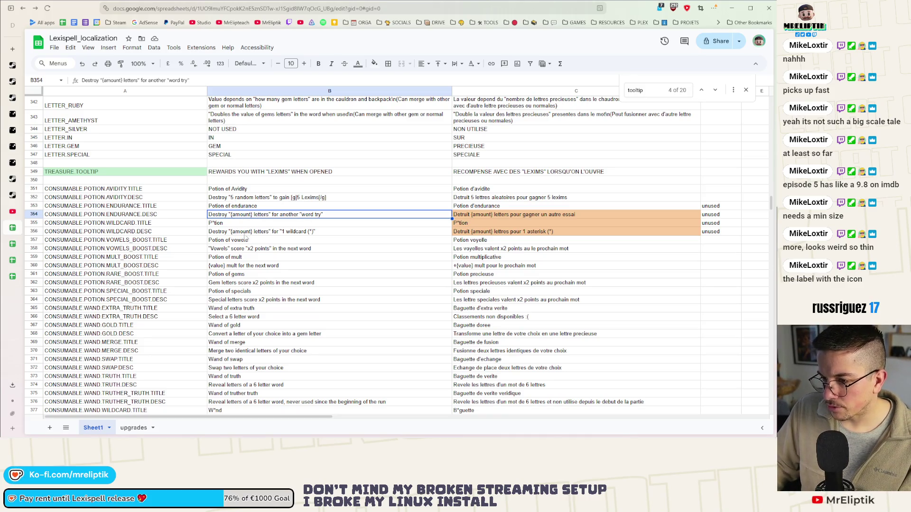
Replace the quotes around x2 points in B358 with [b]…[/b] tags
{"action": "double_click", "coordinate": [230, 233]}
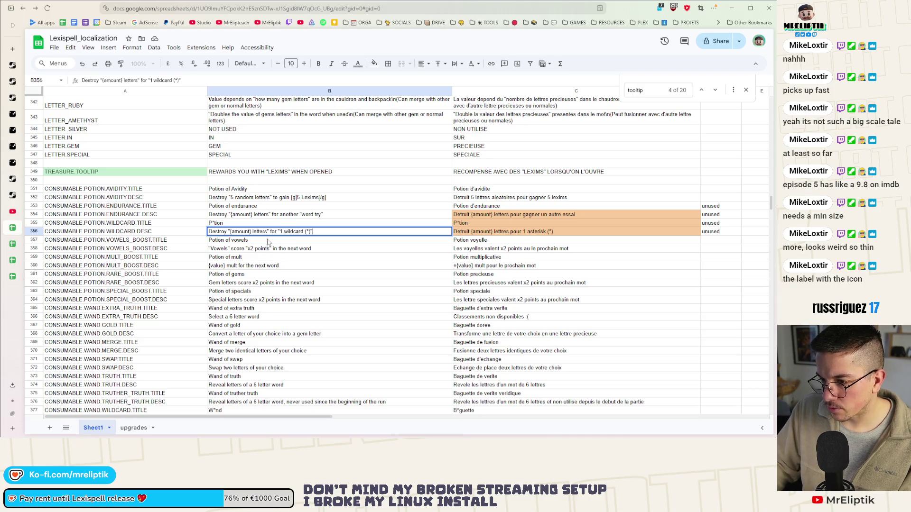
{"action": "key", "text": "Return"}
{"action": "left_click", "coordinate": [215, 251]}
{"action": "double_click", "coordinate": [215, 251]}
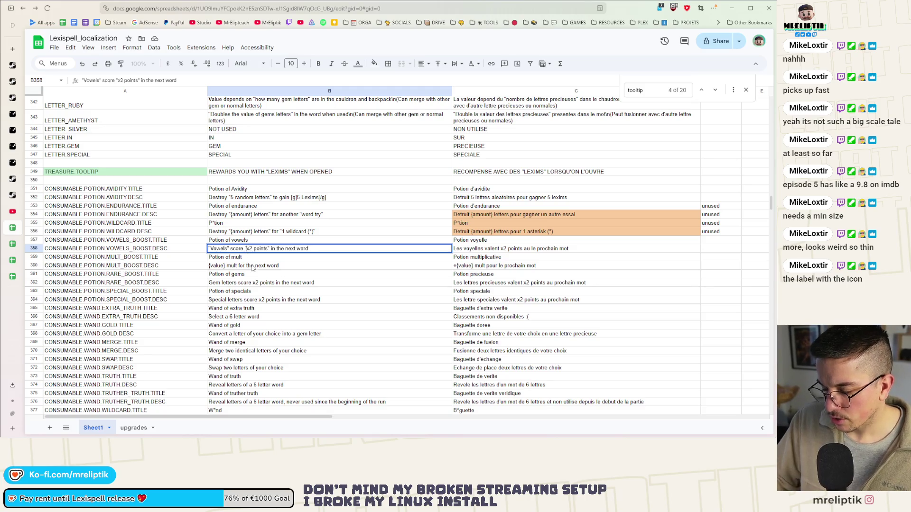
{"action": "left_click", "coordinate": [245, 248]}
{"action": "key", "text": "BackSpace"}
{"action": "type", "text": "[b]"}
{"action": "left_click", "coordinate": [272, 249]}
{"action": "key", "text": "BackSpace"}
{"action": "type", "text": "[/b"}
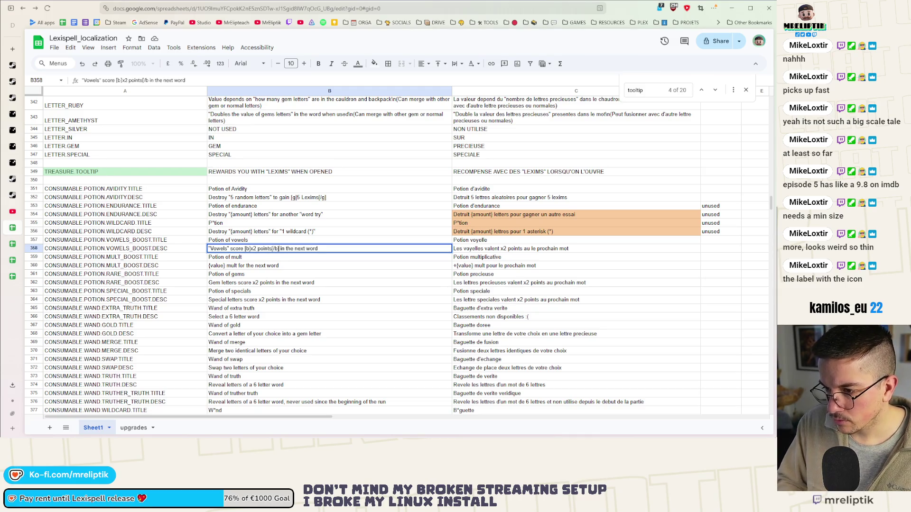
{"action": "type", "text": "]"}
Wrap +{value} mult in the B360 mult description with [r]…[/r] tags
{"action": "double_click", "coordinate": [211, 266]}
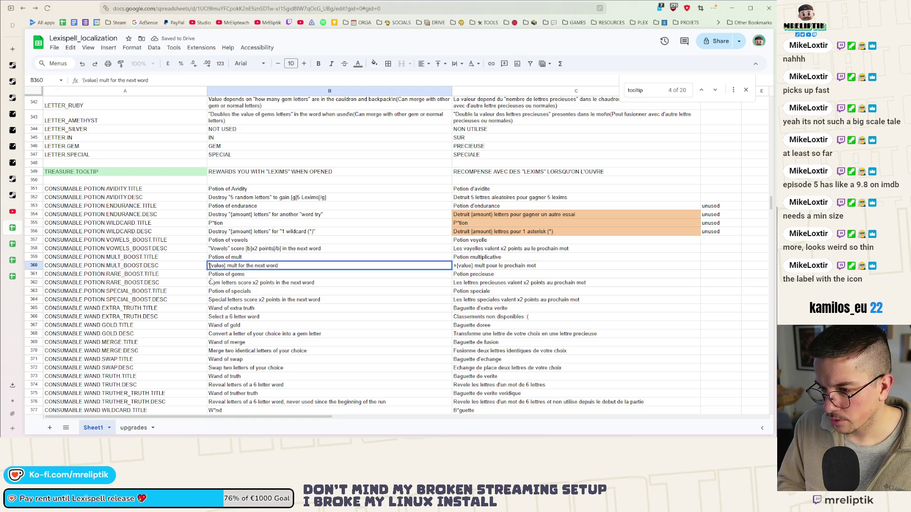
{"action": "type", "text": "+"}
{"action": "type", "text": "[g"}
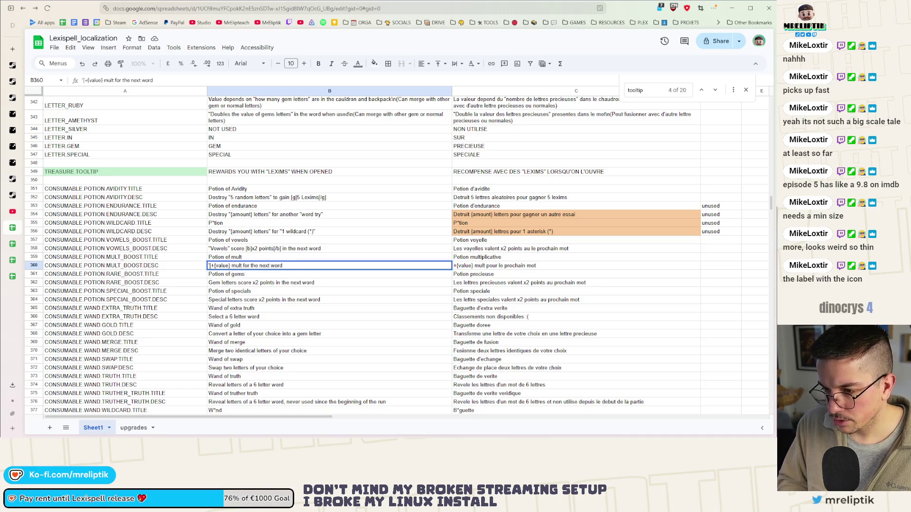
{"action": "key", "text": "BackSpace"}
{"action": "type", "text": "r]"}
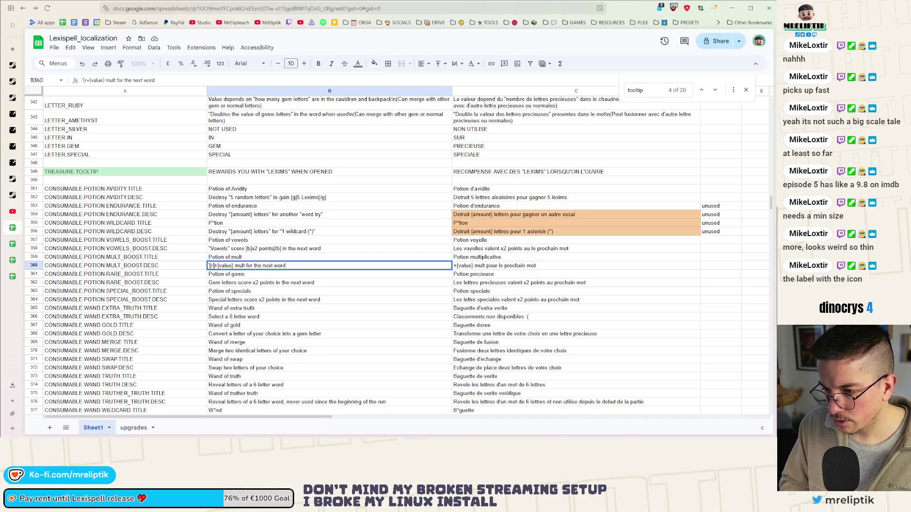
{"action": "type", "text": "[/r"}
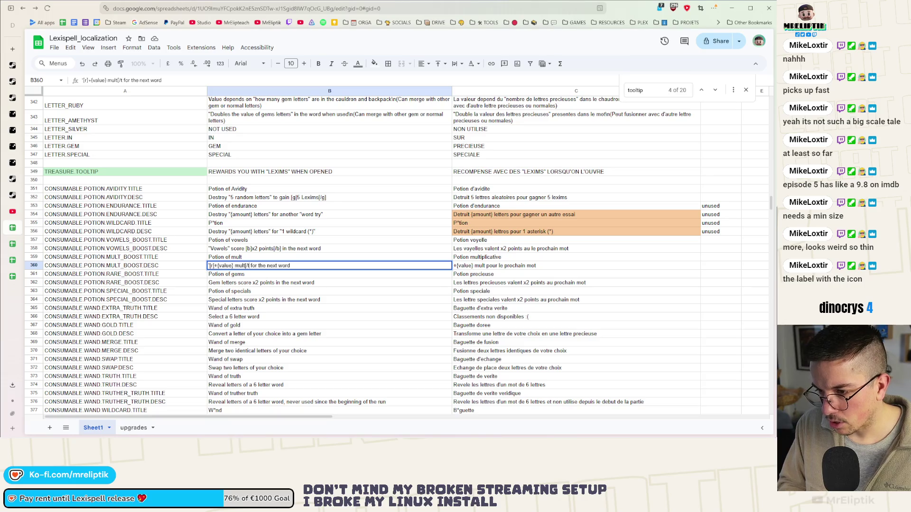
{"action": "type", "text": "]"}
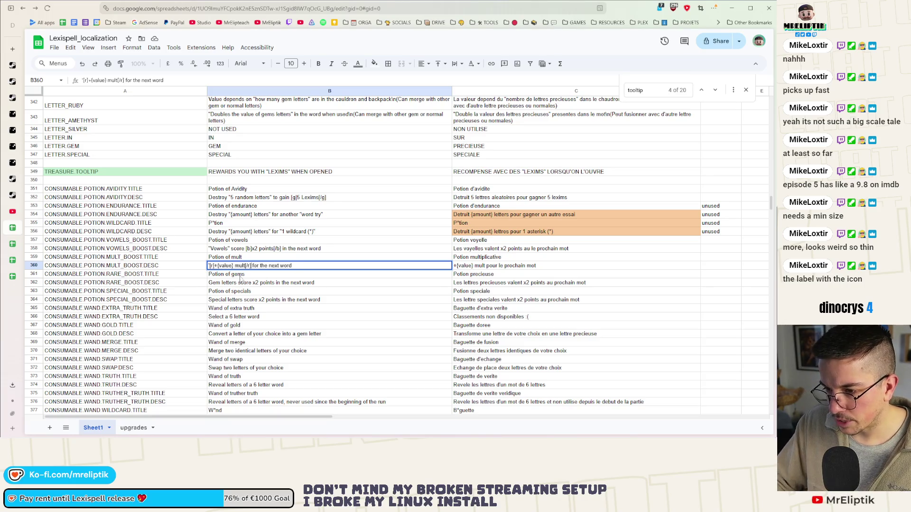
Add [b]…[/b] tags around x2 points in the gem boost description B362
{"action": "left_click", "coordinate": [216, 284]}
{"action": "double_click", "coordinate": [210, 284]}
{"action": "type", "text": "\""}
{"action": "type", "text": "\""}
{"action": "left_click", "coordinate": [254, 282]}
{"action": "type", "text": "["}
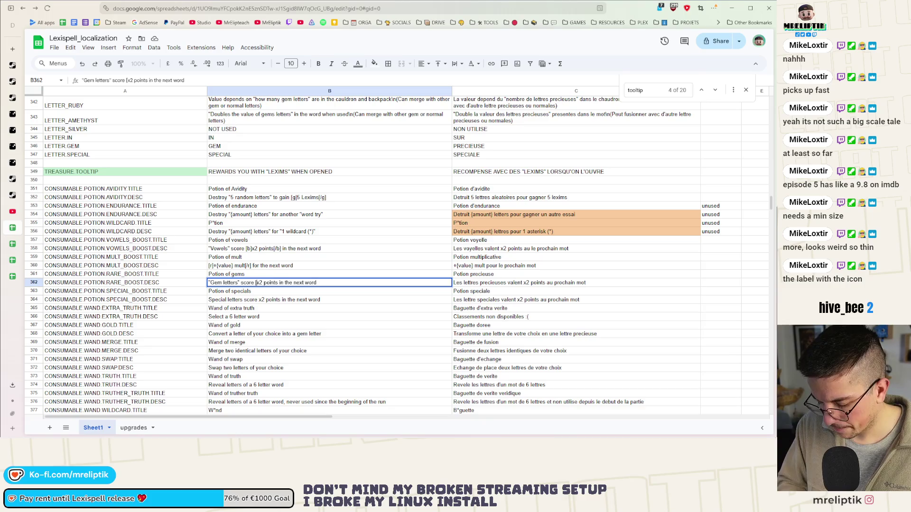
{"action": "type", "text": "b]"}
{"action": "type", "text": "[/b]"}
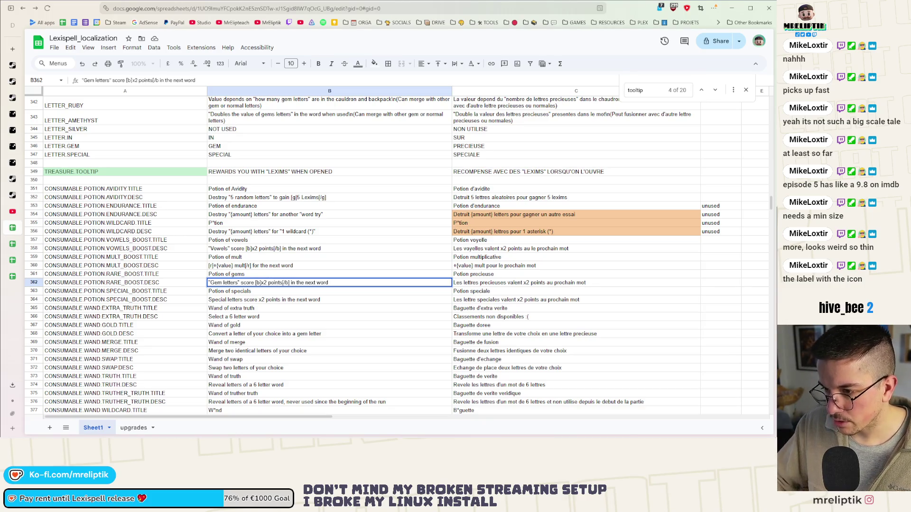
{"action": "right_click", "coordinate": [286, 297]}
Tag x2 points with [b]…[/b] in the special boost description B364
{"action": "scroll", "coordinate": [286, 297], "scroll_direction": "down", "scroll_amount": 2}
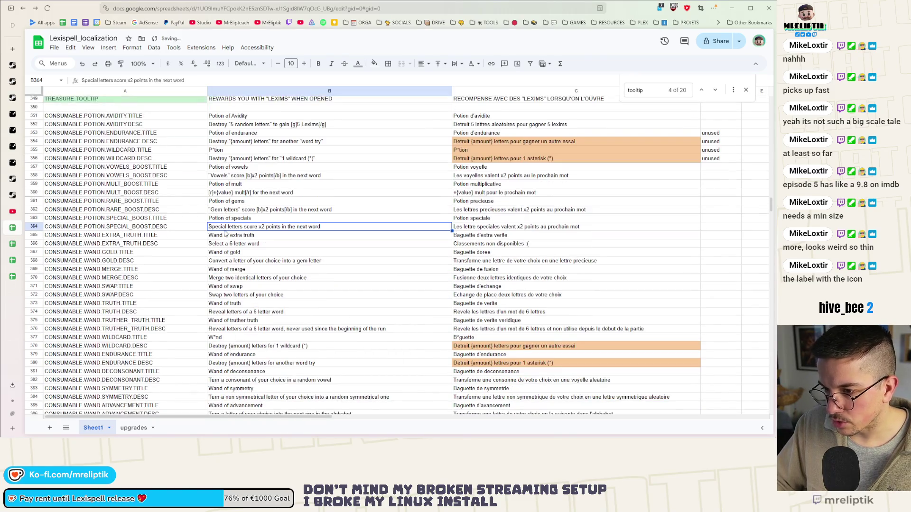
{"action": "double_click", "coordinate": [210, 227]}
{"action": "type", "text": "\""}
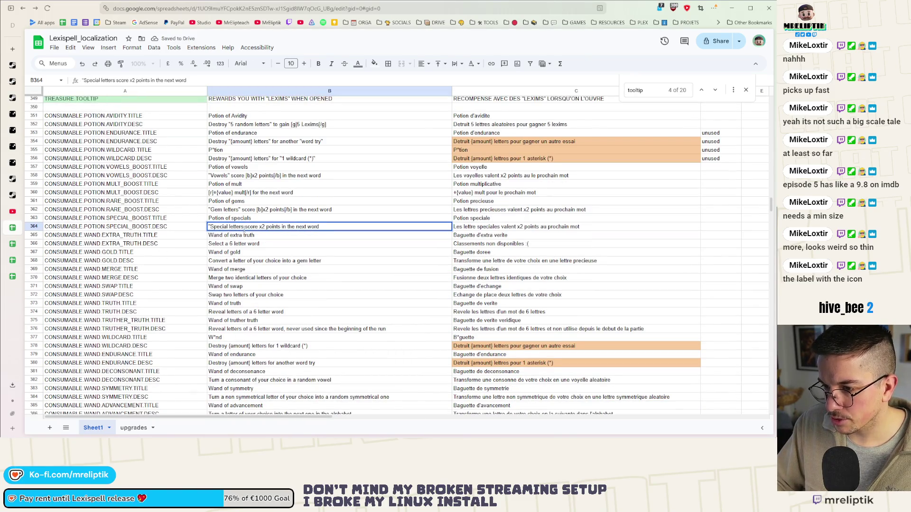
{"action": "type", "text": "\""}
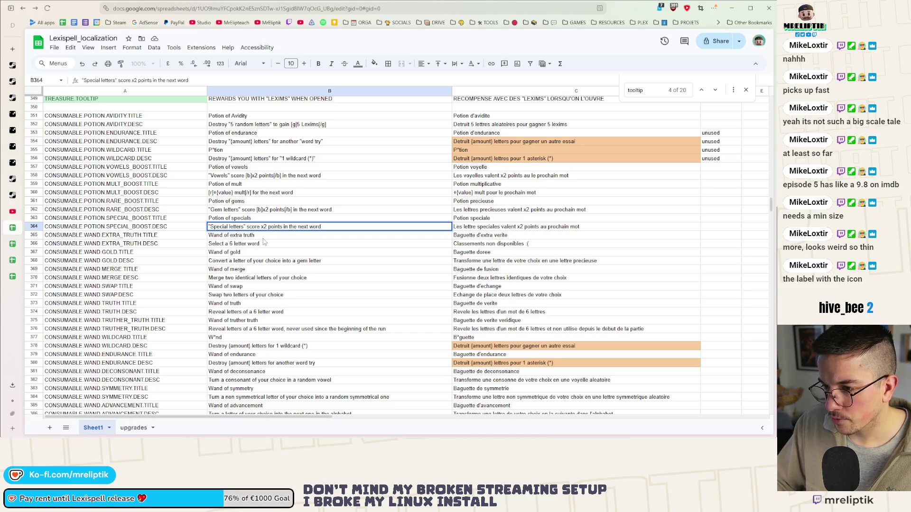
{"action": "left_click", "coordinate": [261, 227]}
{"action": "type", "text": "[b"}
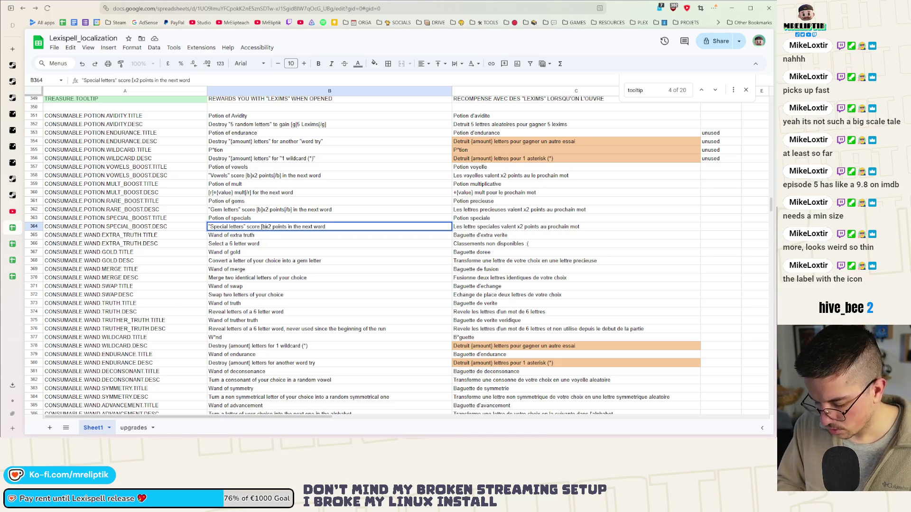
{"action": "type", "text": "]"}
{"action": "left_click", "coordinate": [288, 227]}
{"action": "type", "text": "[/b]"}
{"action": "key", "text": "Return"}
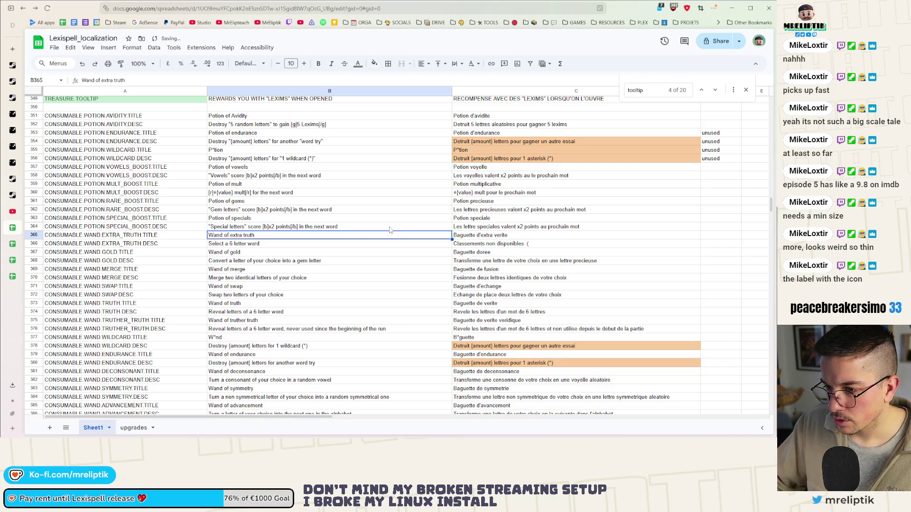
Insert a quote mark into the extra truth description B366
{"action": "double_click", "coordinate": [246, 244]}
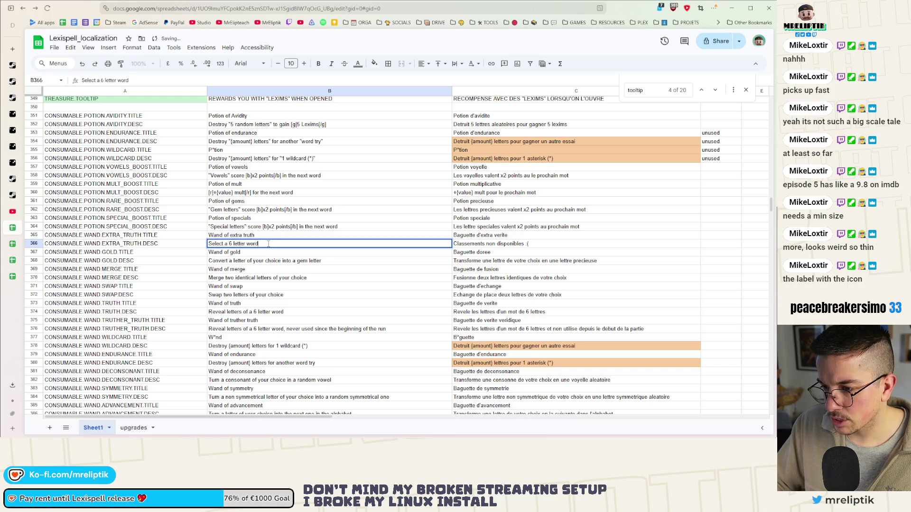
{"action": "type", "text": "\""}
{"action": "left_click", "coordinate": [235, 262]}
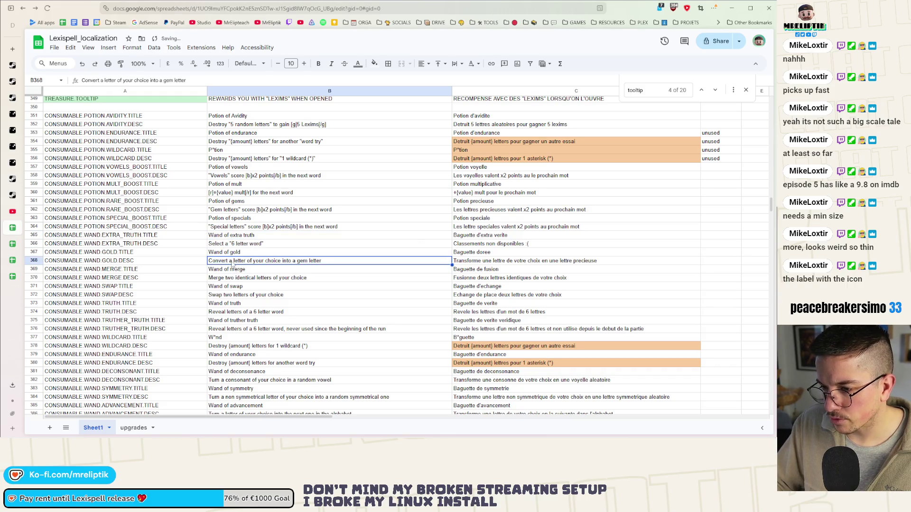
Quote "letter of your choice" and "gem letter" in the gold wand description B368
{"action": "double_click", "coordinate": [228, 263]}
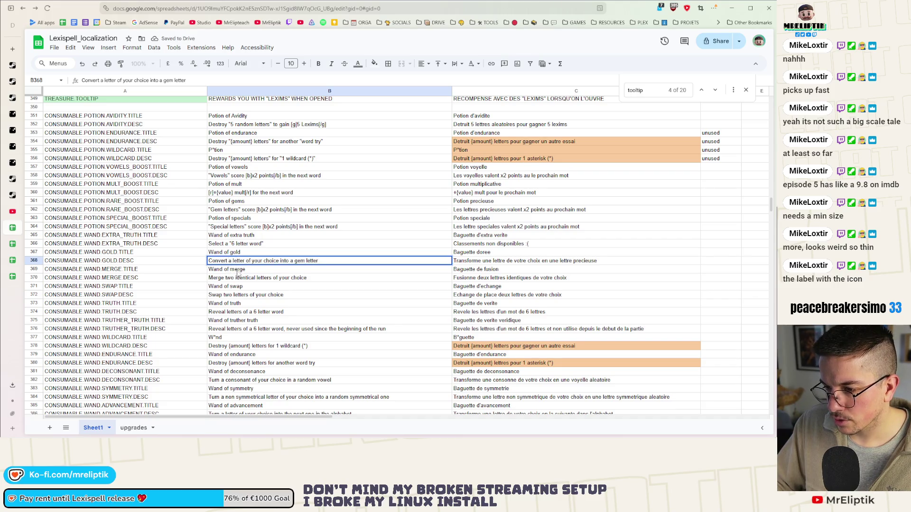
{"action": "left_click", "coordinate": [232, 261]}
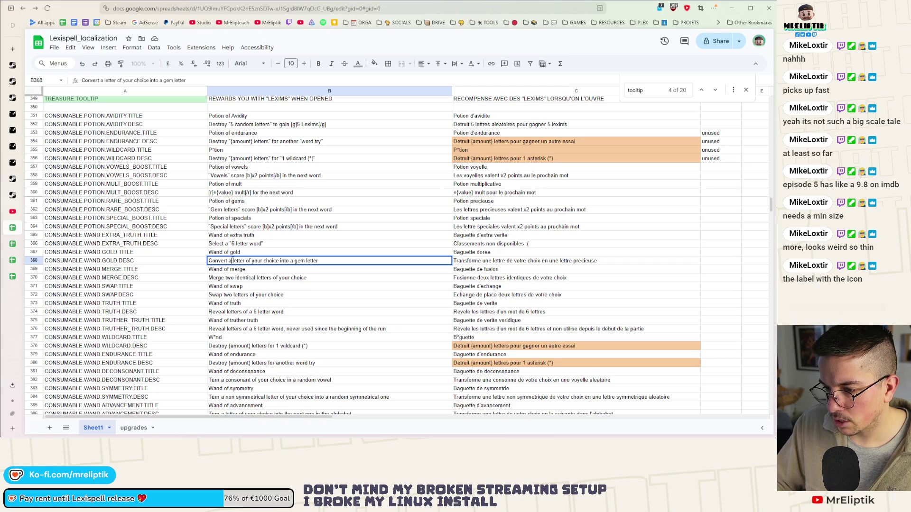
{"action": "double_click", "coordinate": [235, 261]}
{"action": "left_click", "coordinate": [232, 261]}
{"action": "type", "text": "\""}
{"action": "left_click", "coordinate": [281, 262]}
{"action": "type", "text": "\""}
{"action": "left_click", "coordinate": [297, 261]}
{"action": "type", "text": "\""}
{"action": "key", "text": "End"}
{"action": "type", "text": "\""}
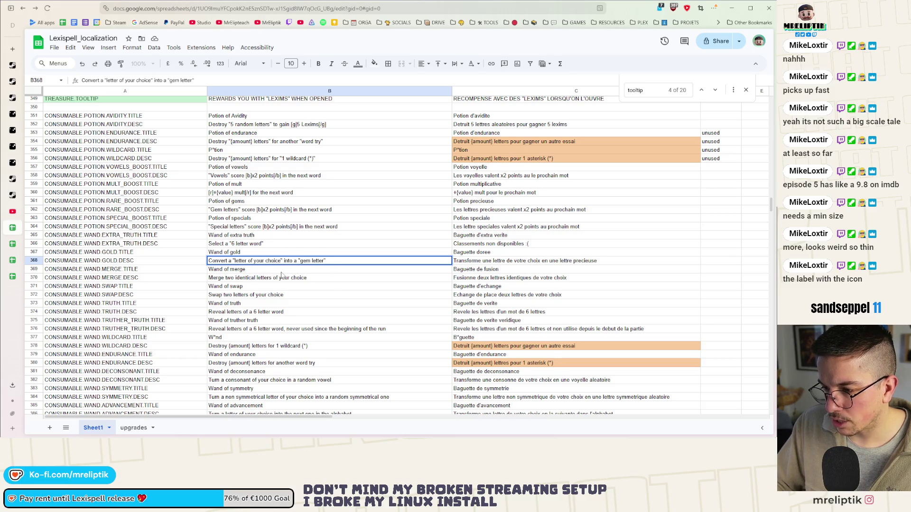
{"action": "key", "text": "Return"}
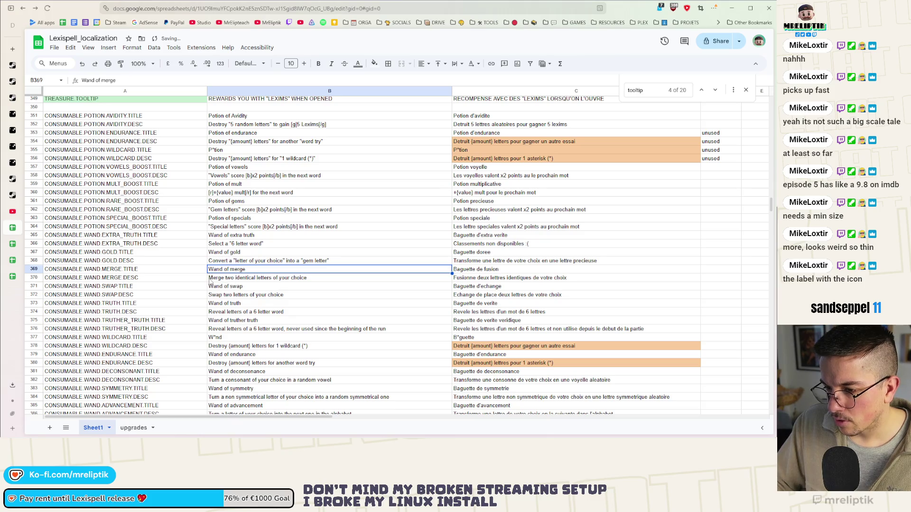
Wrap "Merge" in quotes in the merge wand description B370
{"action": "double_click", "coordinate": [210, 279]}
{"action": "type", "text": "\""}
{"action": "left_click", "coordinate": [225, 279]}
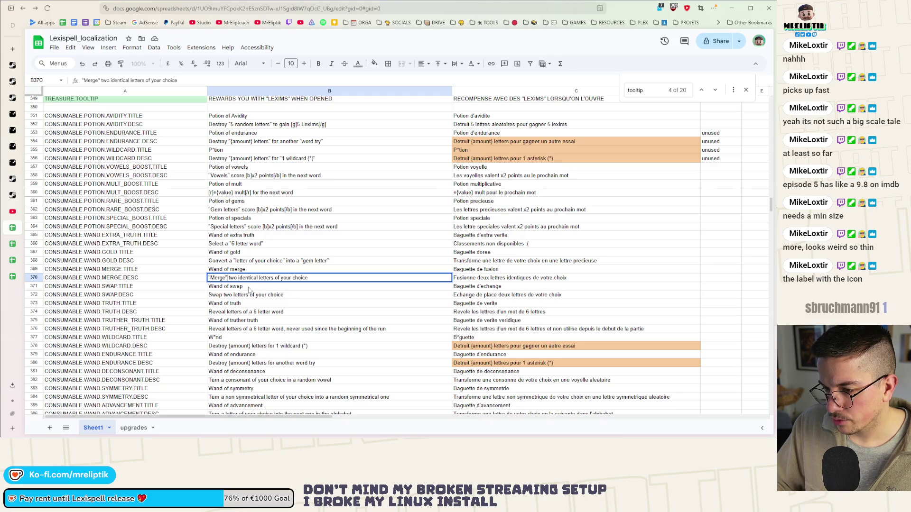
{"action": "type", "text": "\""}
{"action": "key", "text": "Return"}
{"action": "scroll", "coordinate": [258, 287], "scroll_direction": "down", "scroll_amount": 2}
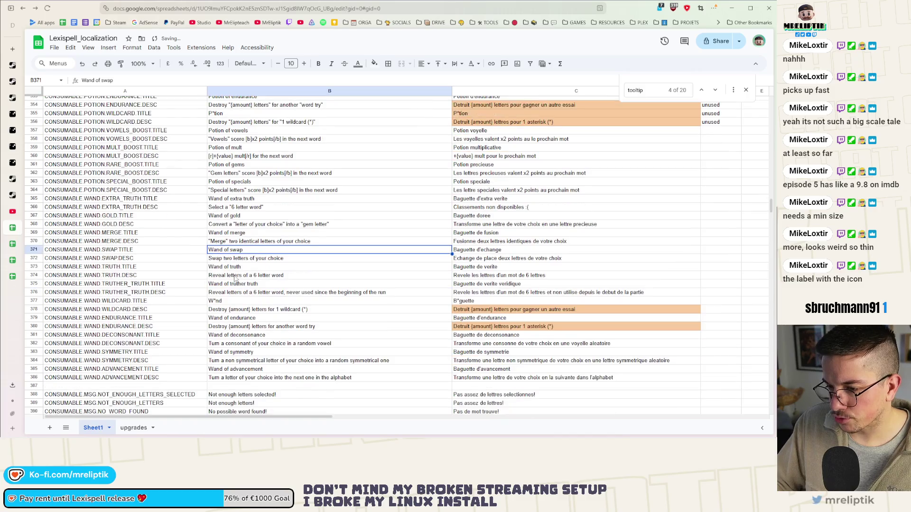
Put "Swap" in quotes in the swap wand description in B372
{"action": "double_click", "coordinate": [209, 258]}
{"action": "type", "text": "\""}
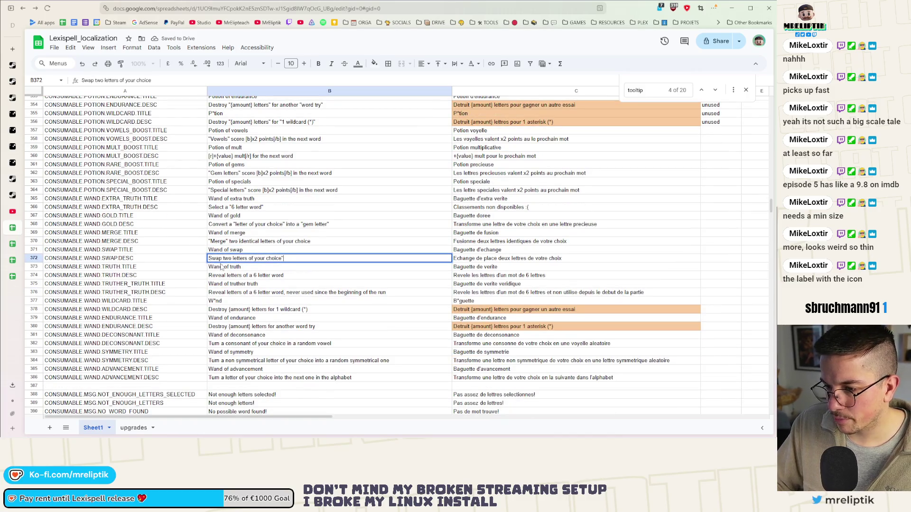
{"action": "type", "text": "Swap\""}
{"action": "left_click", "coordinate": [208, 258]}
{"action": "type", "text": "\""}
{"action": "left_click", "coordinate": [301, 259]}
{"action": "key", "text": "Return"}
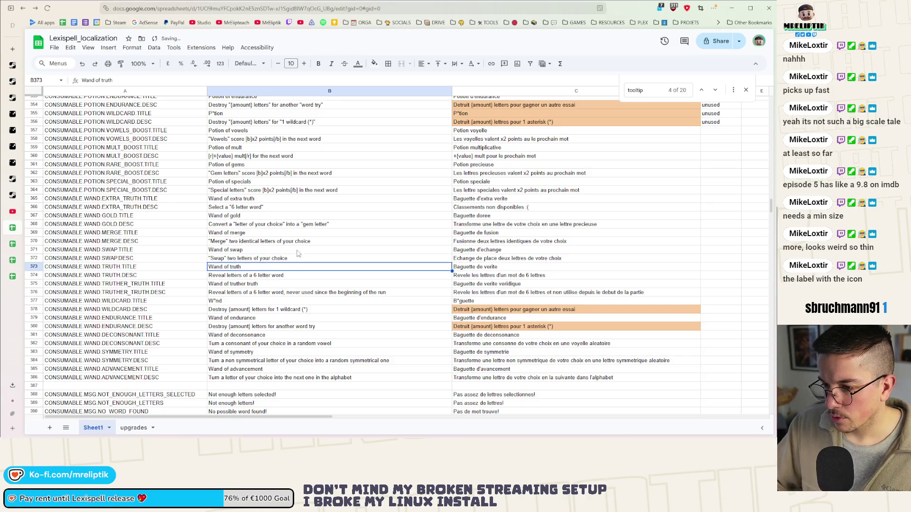
Quote "6 letter word" in the truth and truther wand descriptions, B374 and B376
{"action": "left_click", "coordinate": [255, 279]}
{"action": "double_click", "coordinate": [255, 277]}
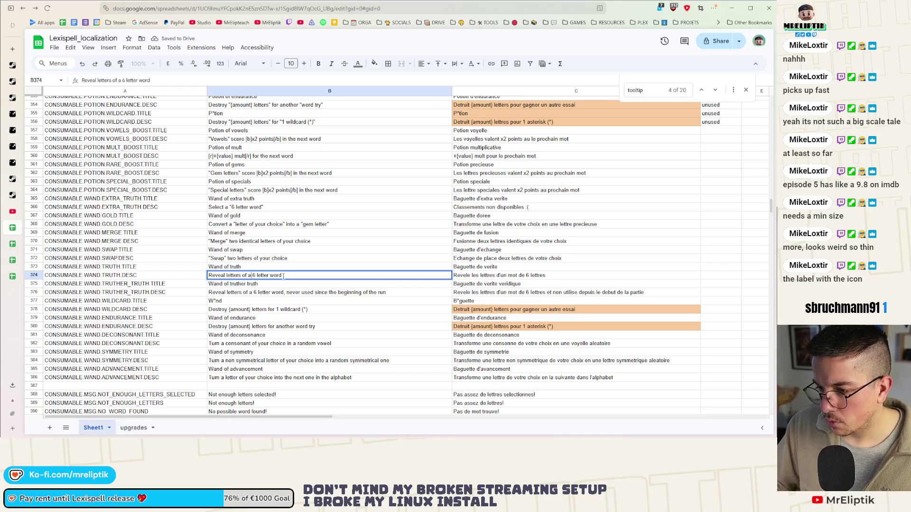
{"action": "type", "text": "\""}
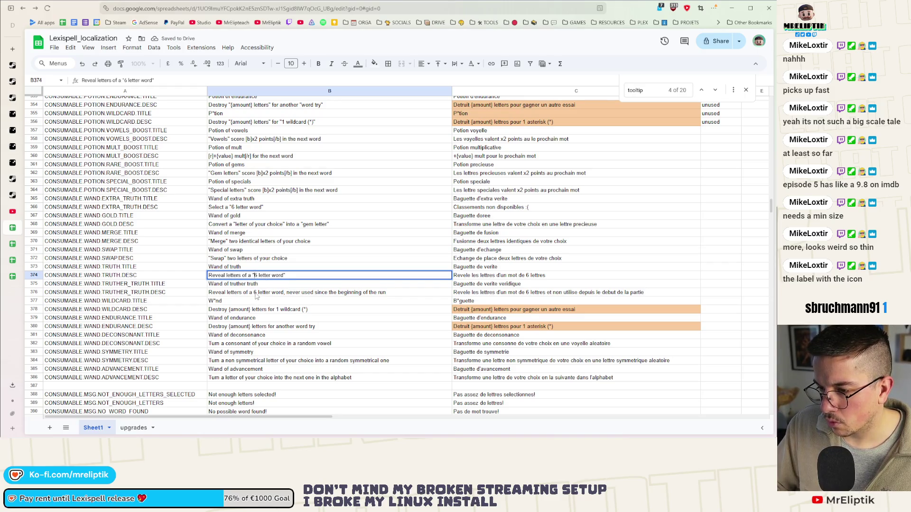
{"action": "left_click", "coordinate": [254, 294]}
{"action": "double_click", "coordinate": [253, 293]}
{"action": "type", "text": "\""}
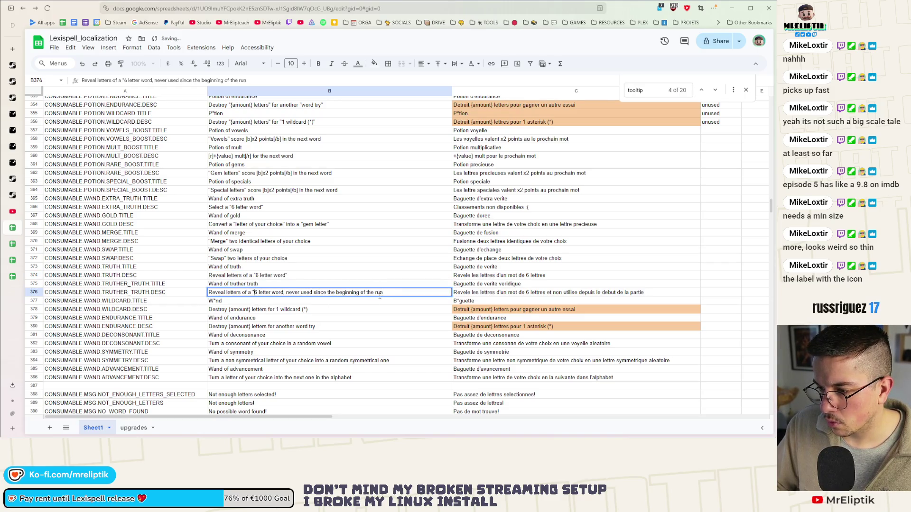
{"action": "left_click", "coordinate": [391, 293]}
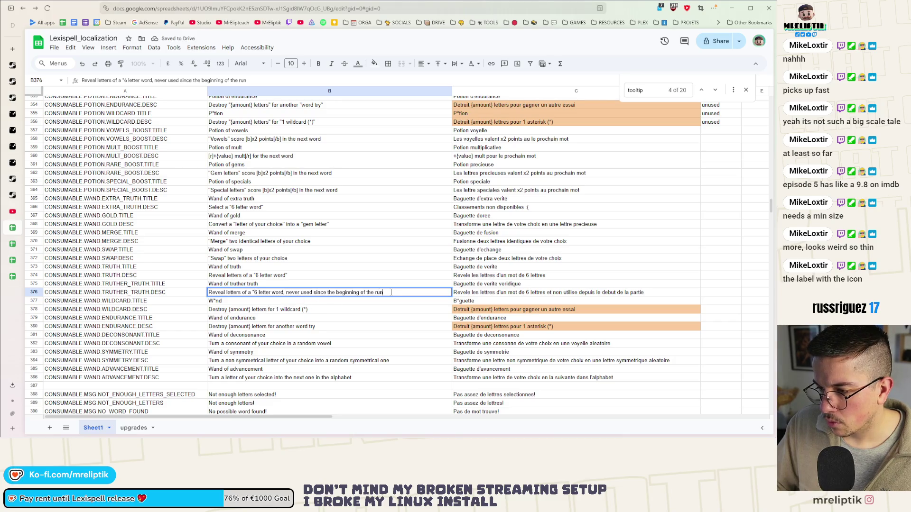
{"action": "type", "text": "\""}
{"action": "key", "text": "Return"}
Quote "{amount} letters" in the wildcard wand description in B378
{"action": "key", "text": "Down"}
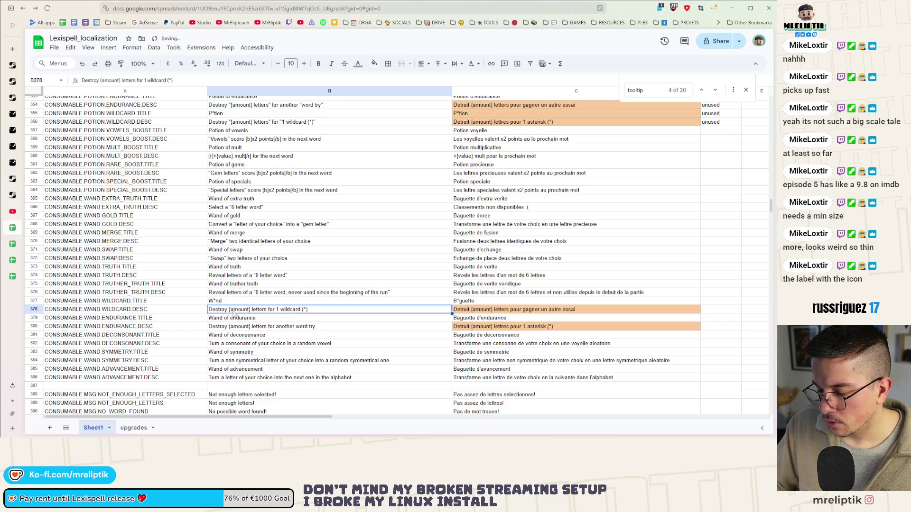
{"action": "double_click", "coordinate": [231, 315]}
{"action": "double_click", "coordinate": [219, 309]}
{"action": "left_click", "coordinate": [229, 310]}
{"action": "type", "text": "\""}
{"action": "left_click", "coordinate": [267, 309]}
{"action": "type", "text": "\""}
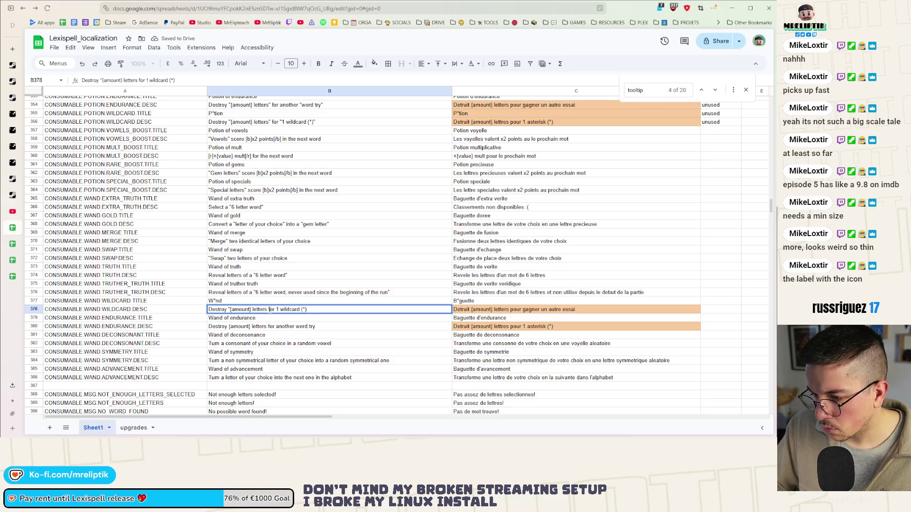
{"action": "type", "text": "\""}
{"action": "type", "text": "\""}
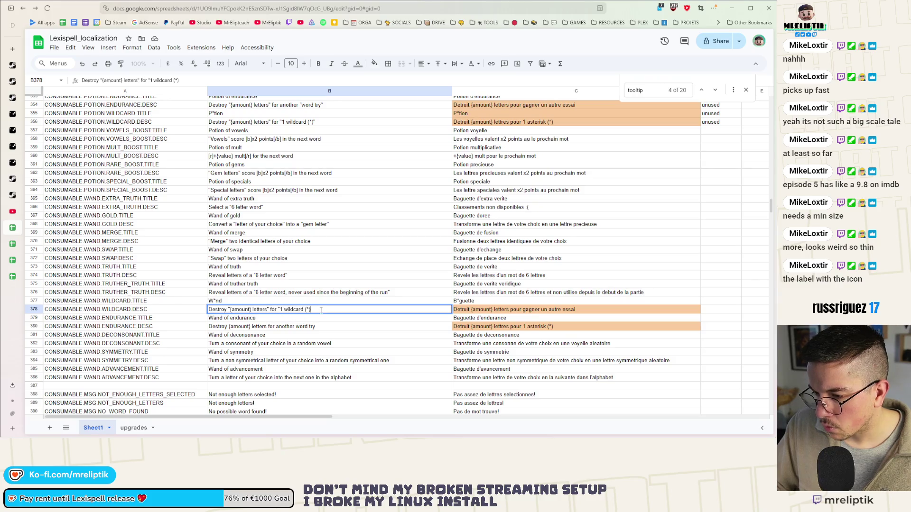
Quote "{amount} letters" and "word try" in the endurance wand description in B380
{"action": "left_click", "coordinate": [265, 327]}
{"action": "double_click", "coordinate": [229, 326]}
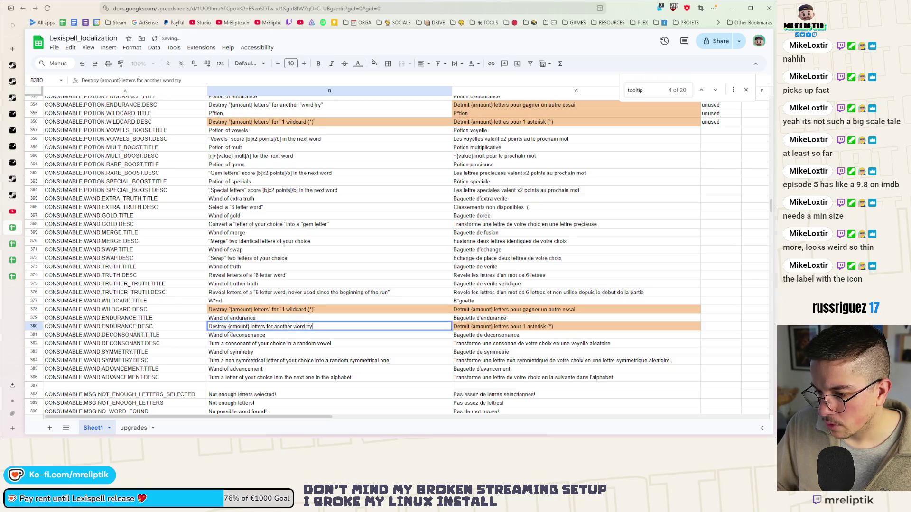
{"action": "type", "text": "\""}
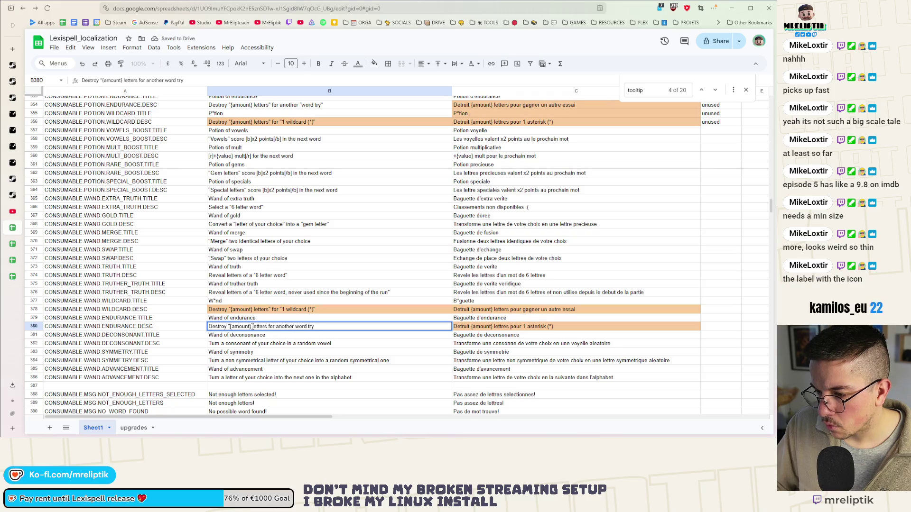
{"action": "left_click", "coordinate": [267, 326]}
{"action": "type", "text": "\""}
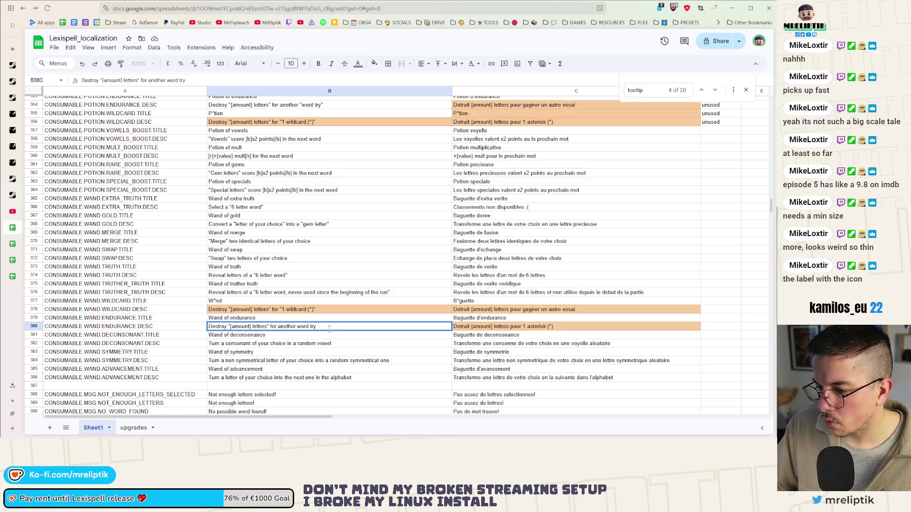
{"action": "left_click", "coordinate": [297, 326]}
{"action": "type", "text": "\""}
{"action": "key", "text": "Return"}
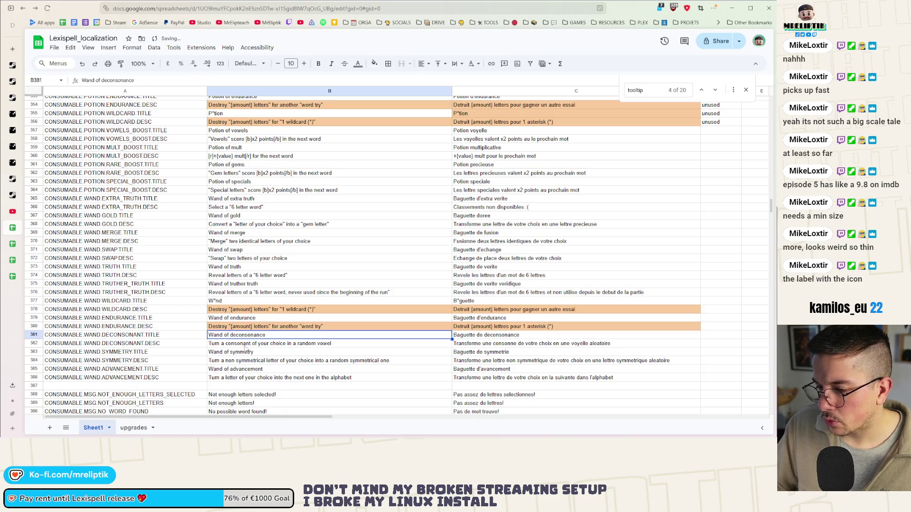
Quote "consonant" and "random vowel" in the deconsonant wand description in B382
{"action": "left_click", "coordinate": [227, 344]}
{"action": "double_click", "coordinate": [226, 344]}
{"action": "type", "text": "\""}
{"action": "left_click", "coordinate": [251, 343]}
{"action": "type", "text": "\""}
{"action": "left_click", "coordinate": [298, 343]}
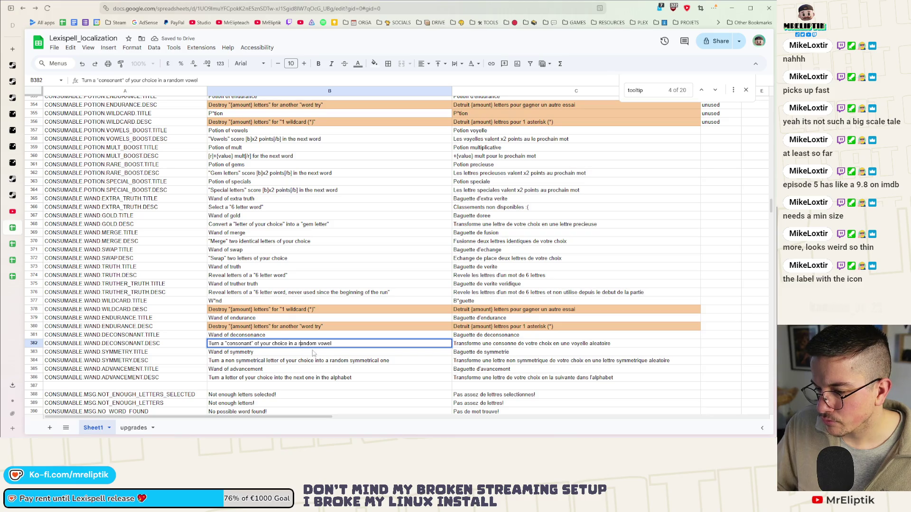
{"action": "type", "text": "\""}
{"action": "key", "text": "End"}
Quote "non symmetrical" and "random symmetrical" in the symmetry wand description in B384
{"action": "type", "text": "\""}
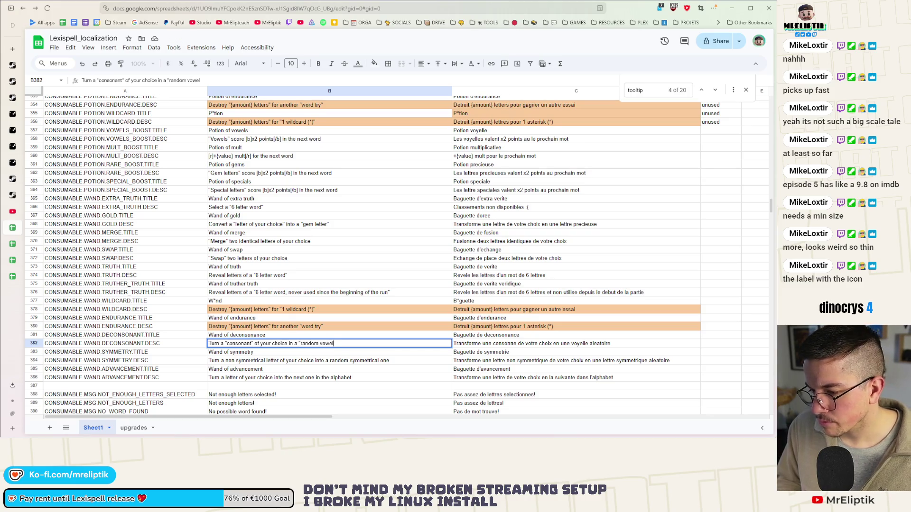
{"action": "key", "text": "Return"}
{"action": "key", "text": "Down"}
{"action": "key", "text": "Return"}
{"action": "left_click", "coordinate": [225, 361]}
{"action": "type", "text": "\""}
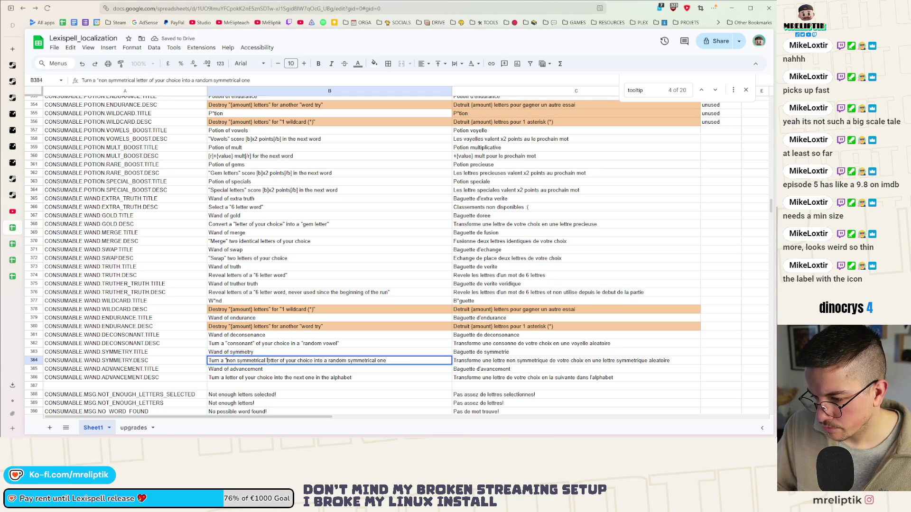
{"action": "left_click", "coordinate": [265, 360]}
{"action": "type", "text": "\""}
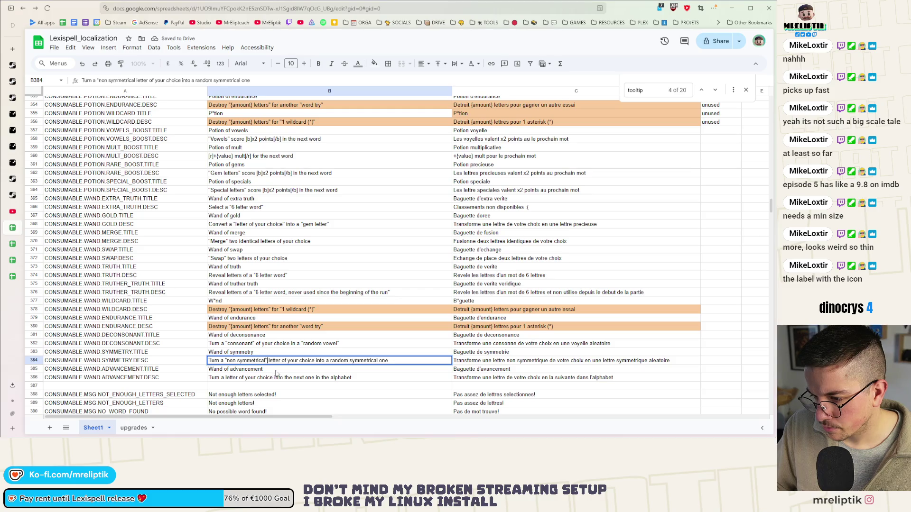
{"action": "left_click", "coordinate": [330, 360]}
{"action": "type", "text": "\""}
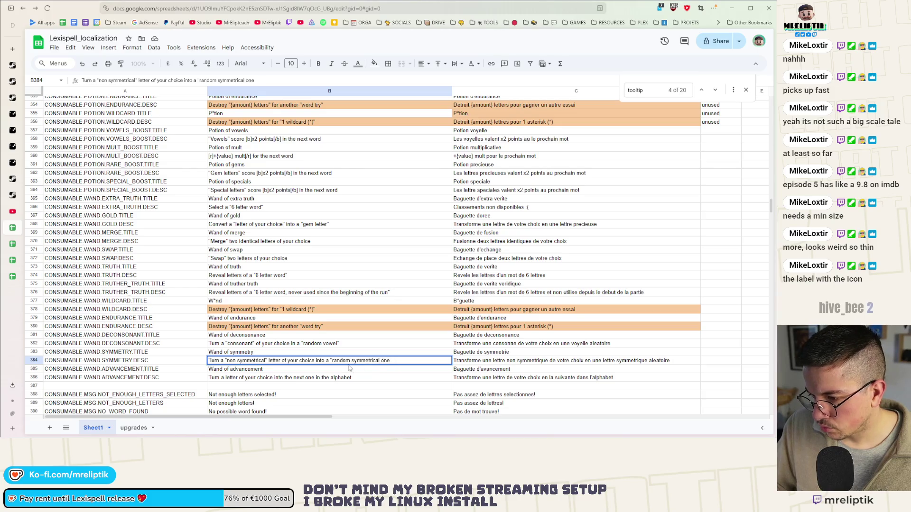
{"action": "left_click", "coordinate": [381, 361]}
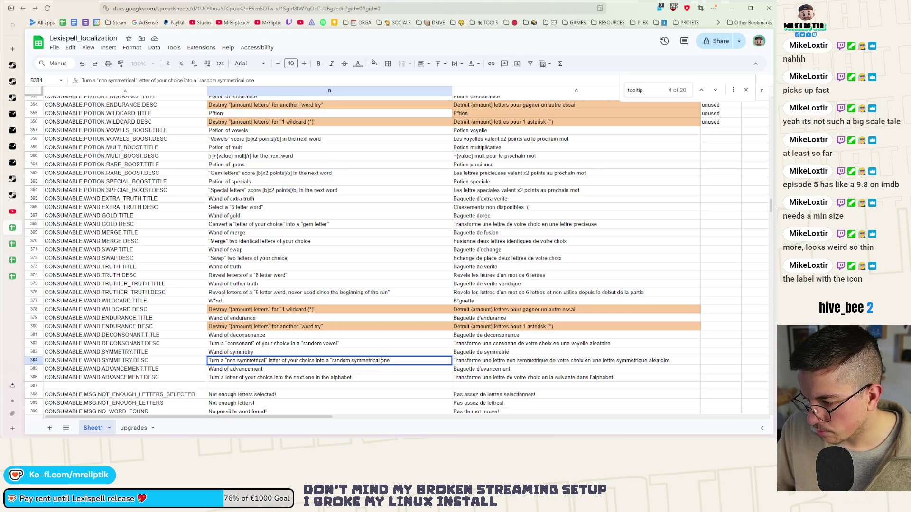
{"action": "type", "text": "\""}
{"action": "left_click", "coordinate": [272, 344]}
Add an opening quote before "letter" in advancement description B386, then switch to Godot
{"action": "scroll", "coordinate": [251, 360], "scroll_direction": "down", "scroll_amount": 3}
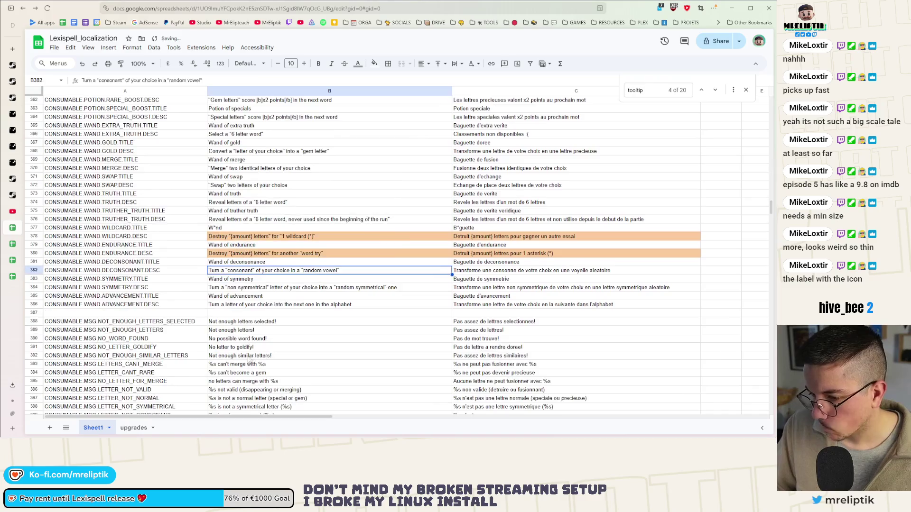
{"action": "double_click", "coordinate": [226, 306]}
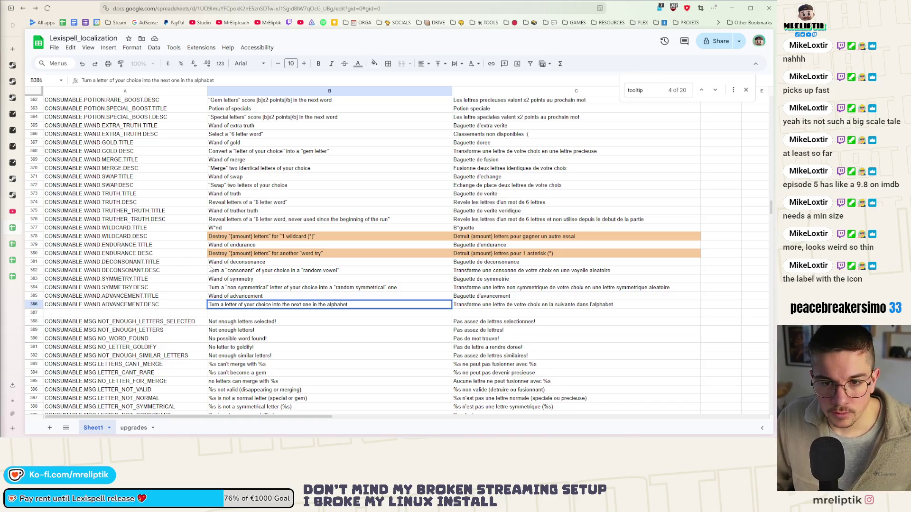
{"action": "left_click", "coordinate": [225, 305]}
{"action": "type", "text": "\""}
{"action": "key", "text": "alt+Tab"}
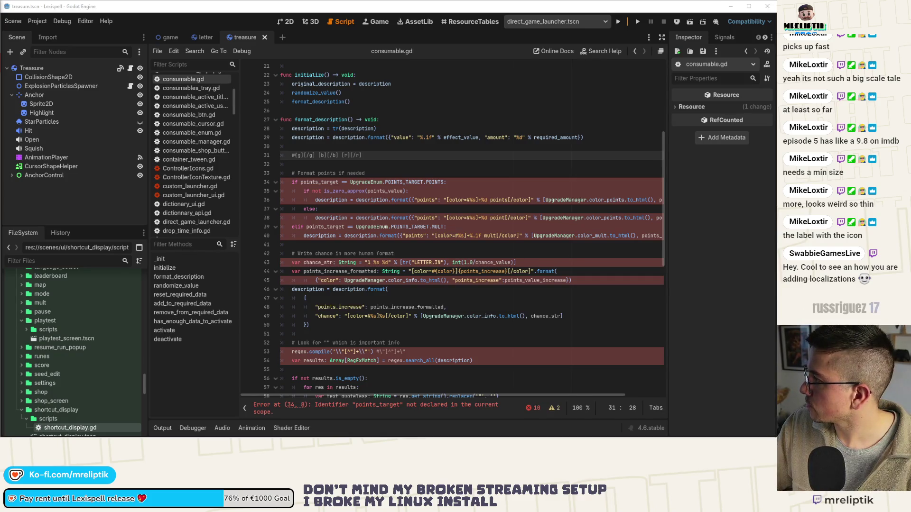
Return to consumable.gd in Godot and close the stray 7-Zip archive window
{"action": "key", "text": "alt+Tab"}
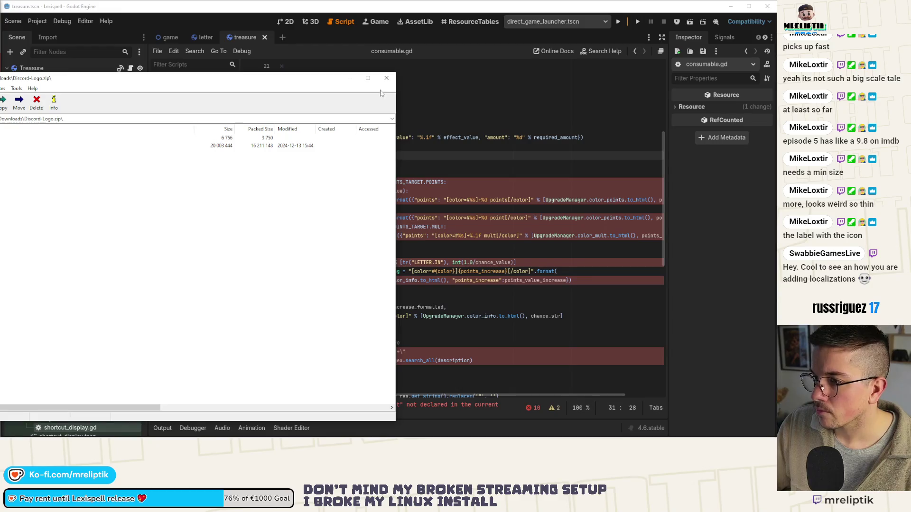
{"action": "left_click", "coordinate": [387, 78]}
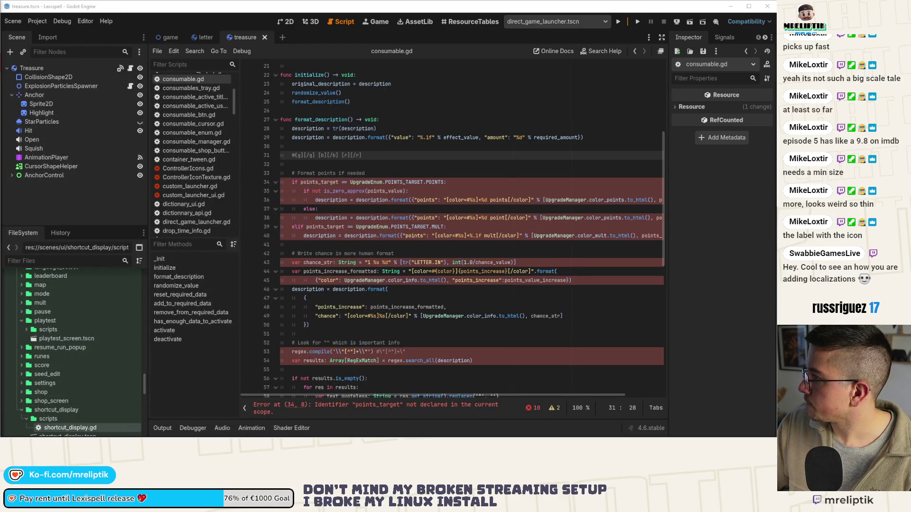
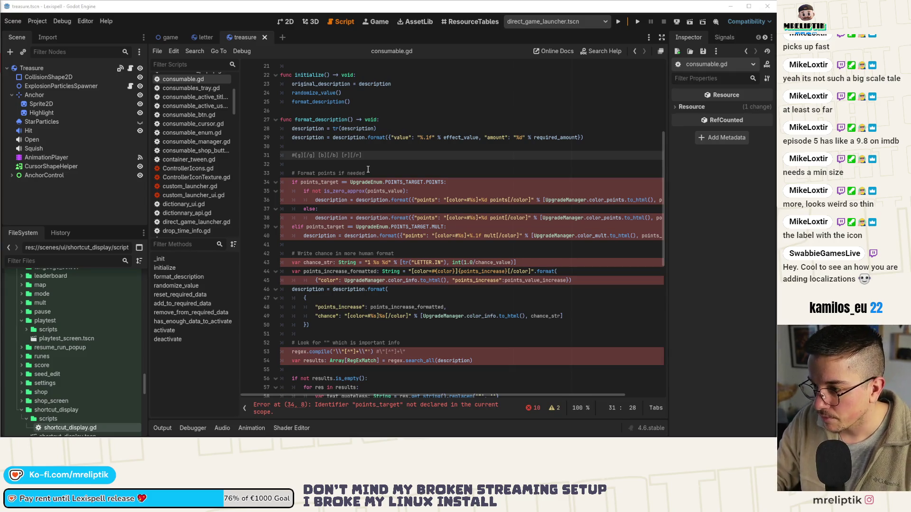
Delete the points_target, chance and description-format lines and the old Format points comment, then save
{"action": "scroll", "coordinate": [427, 152], "scroll_direction": "down", "scroll_amount": 2}
{"action": "left_click", "coordinate": [457, 128]}
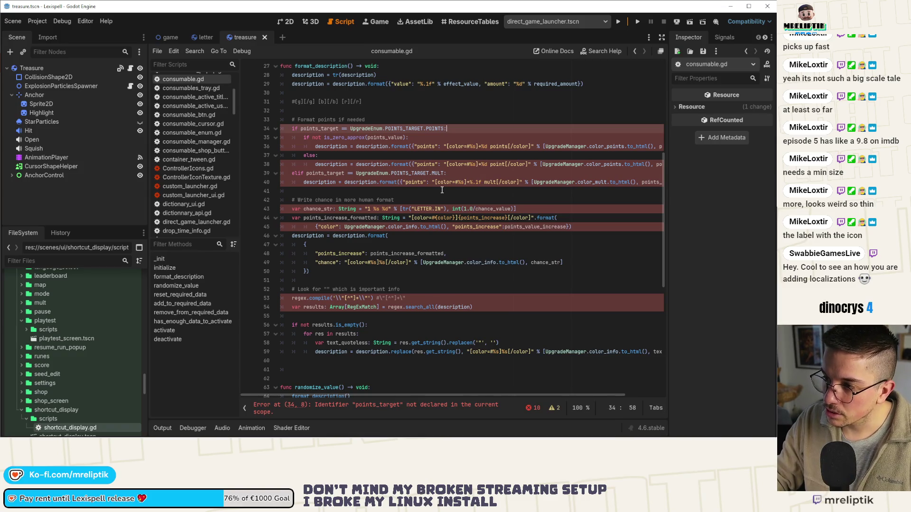
{"action": "key", "text": "ctrl+shift+k"}
{"action": "key", "text": "ctrl+shift+k"}
{"action": "key", "text": "ctrl+shift+k"}
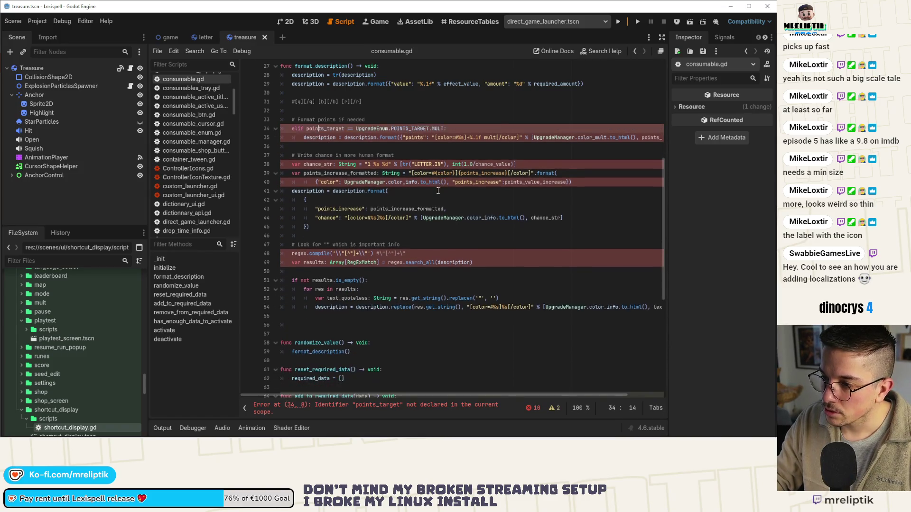
{"action": "key", "text": "ctrl+shift+k"}
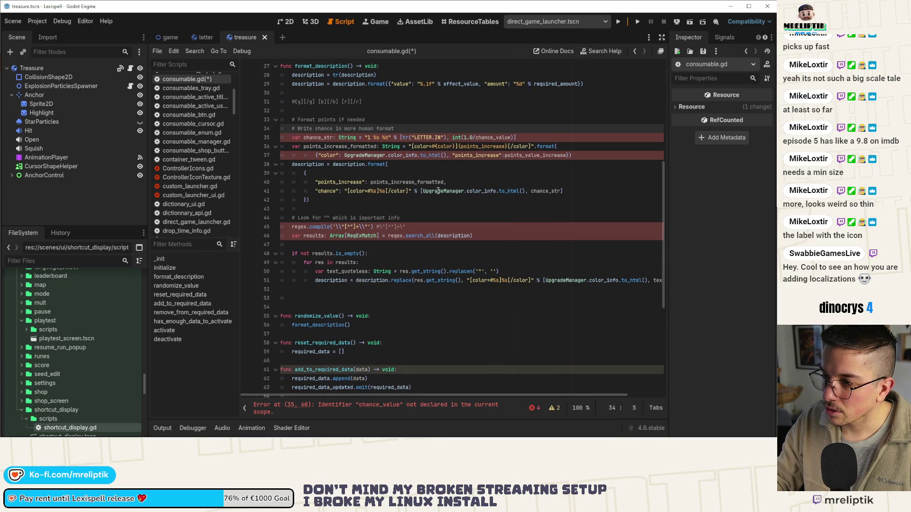
{"action": "key", "text": "ctrl+shift+k"}
{"action": "key", "text": "ctrl+shift+k"}
{"action": "key", "text": "ctrl+shift+k"}
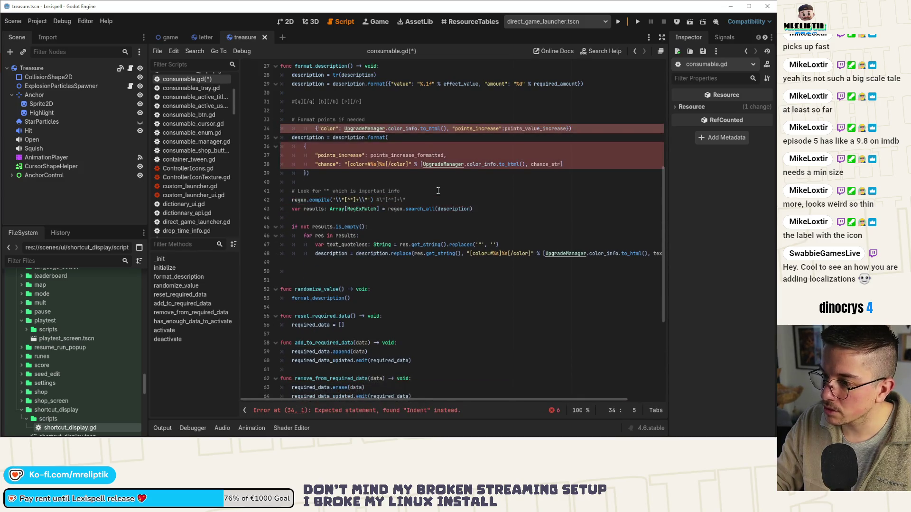
{"action": "key", "text": "ctrl+shift+k"}
{"action": "key", "text": "ctrl+shift+k"}
{"action": "key", "text": "ctrl+shift+k"}
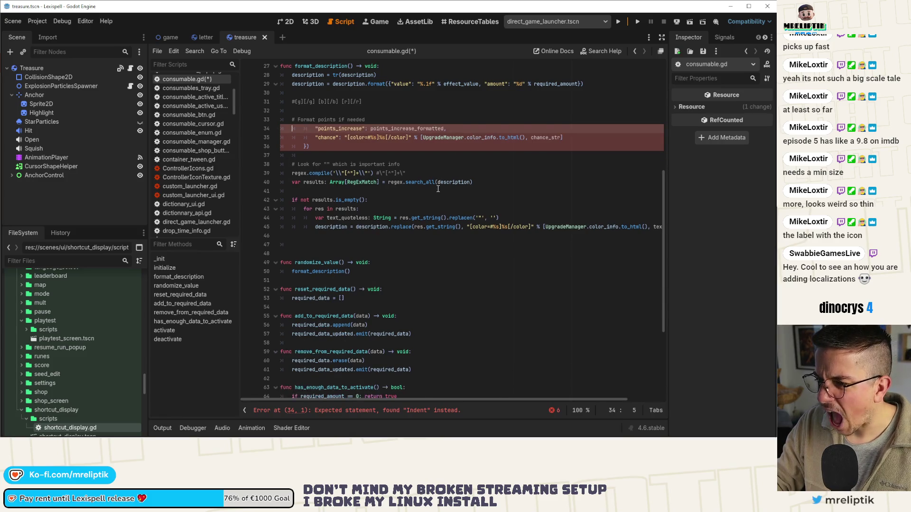
{"action": "key", "text": "ctrl+shift+k"}
{"action": "key", "text": "ctrl+shift+k"}
{"action": "key", "text": "ctrl+shift+k"}
{"action": "left_click", "coordinate": [381, 124]}
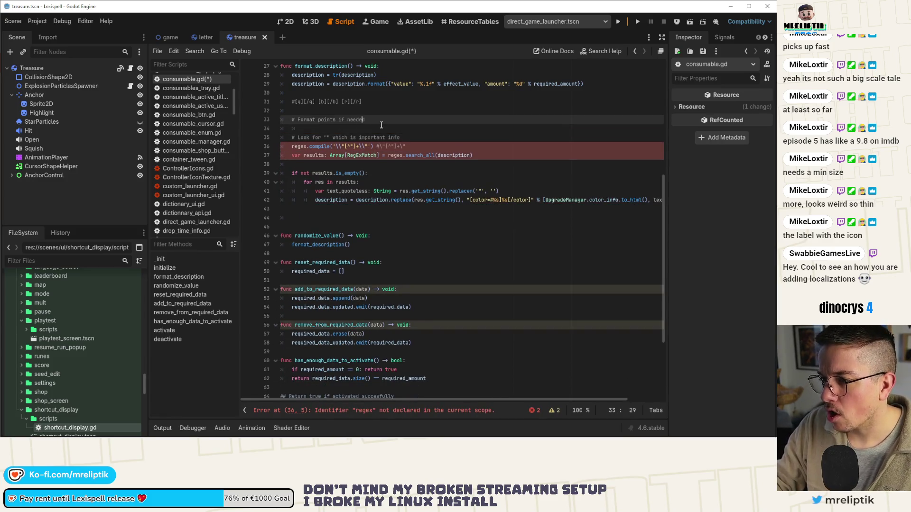
{"action": "key", "text": "shift+Home"}
{"action": "key", "text": "BackSpace"}
{"action": "key", "text": "ctrl+s"}
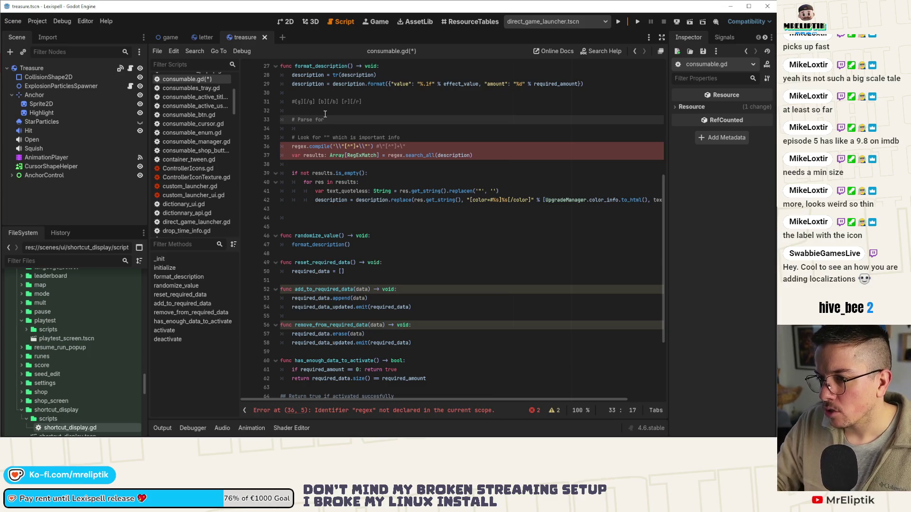
Move the [g][/g] [b][/b] [r][/r] tag list onto the Parse for comment line and save
{"action": "left_click_drag", "start_coordinate": [295, 102], "coordinate": [363, 102]}
{"action": "key", "text": "ctrl+c"}
{"action": "key", "text": "BackSpace"}
{"action": "left_click", "coordinate": [342, 122]}
{"action": "key", "text": "ctrl+v"}
{"action": "key", "text": "Up"}
{"action": "key", "text": "Up"}
{"action": "key", "text": "ctrl+shift+k"}
{"action": "key", "text": "ctrl+shift+k"}
{"action": "key", "text": "ctrl+s"}
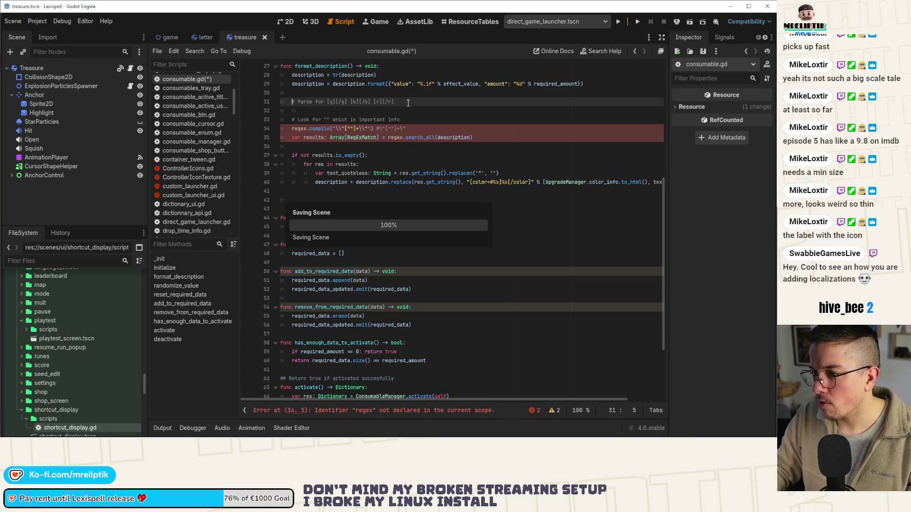
End the comment with 'tags for color', save, and drop the blank line before randomize_value
{"action": "left_click", "coordinate": [408, 103]}
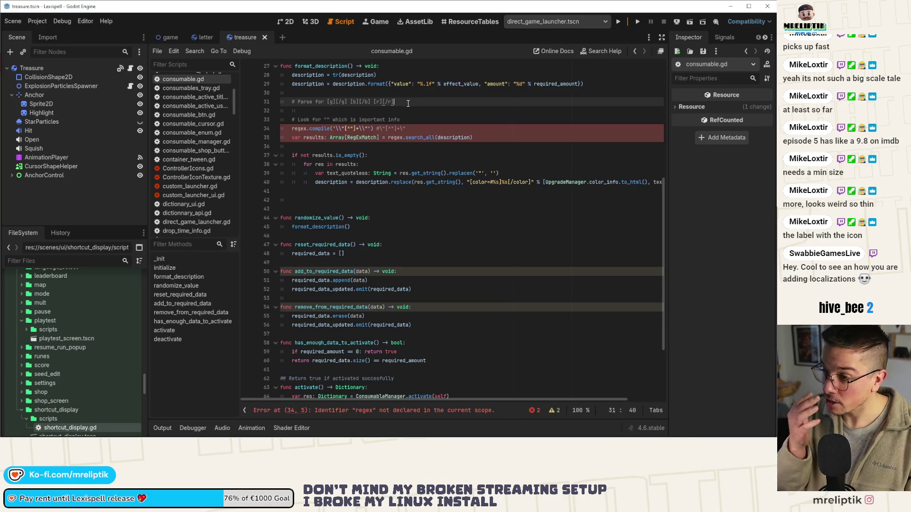
{"action": "type", "text": " tags"}
{"action": "type", "text": ":"}
{"action": "type", "text": "lor"}
{"action": "key", "text": "ctrl+s"}
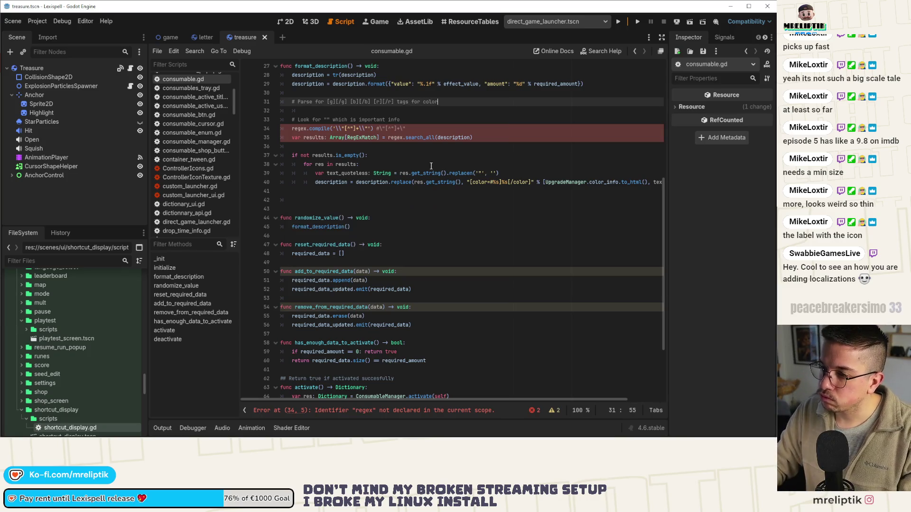
{"action": "left_click", "coordinate": [385, 200]}
{"action": "key", "text": "Delete"}
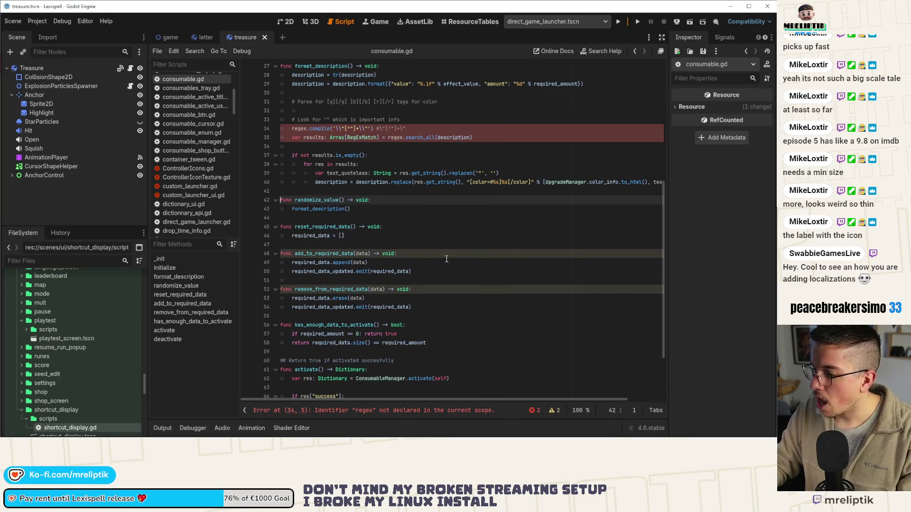
{"action": "scroll", "coordinate": [443, 281], "scroll_direction": "up", "scroll_amount": 2}
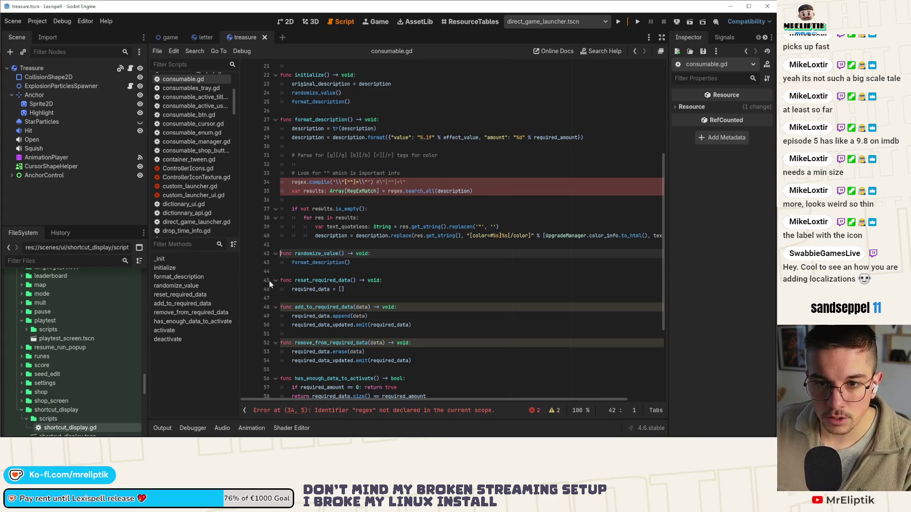
{"action": "left_click", "coordinate": [768, 433]}
{"action": "left_click", "coordinate": [767, 431]}
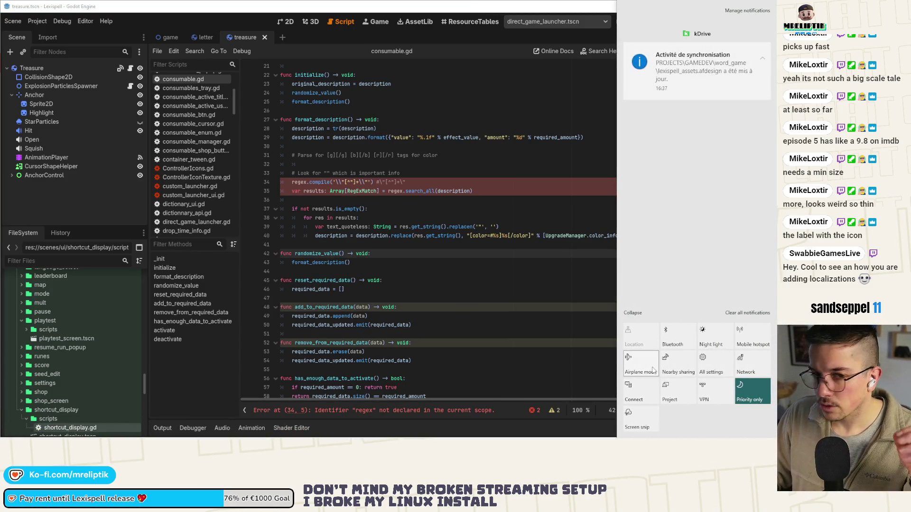
{"action": "left_click", "coordinate": [678, 336]}
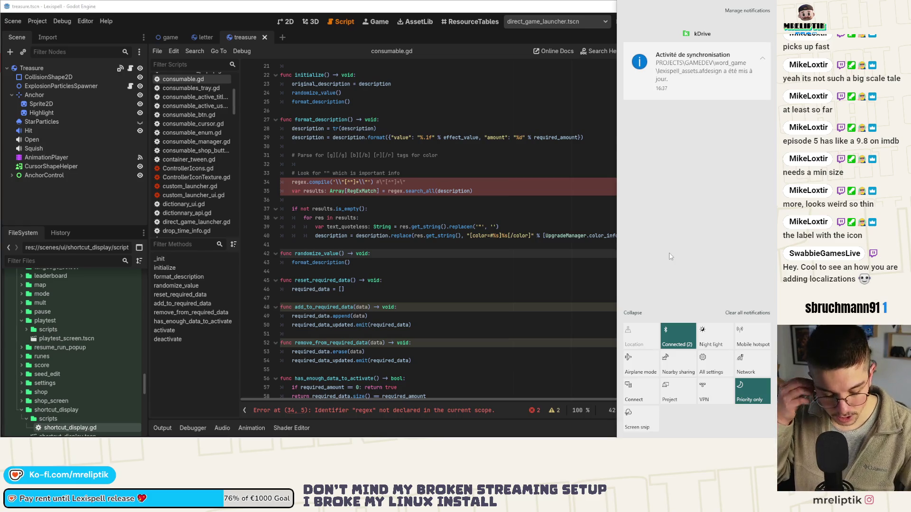
{"action": "left_click", "coordinate": [456, 183]}
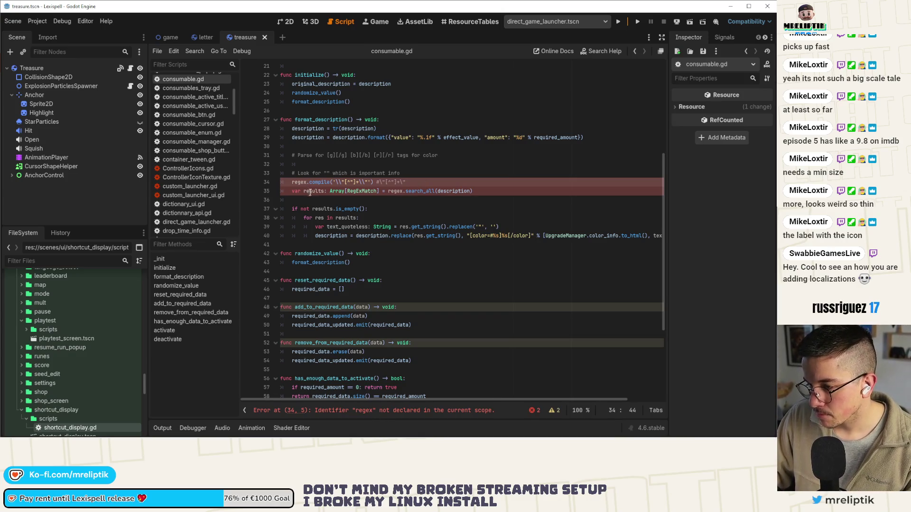
{"action": "double_click", "coordinate": [295, 183]}
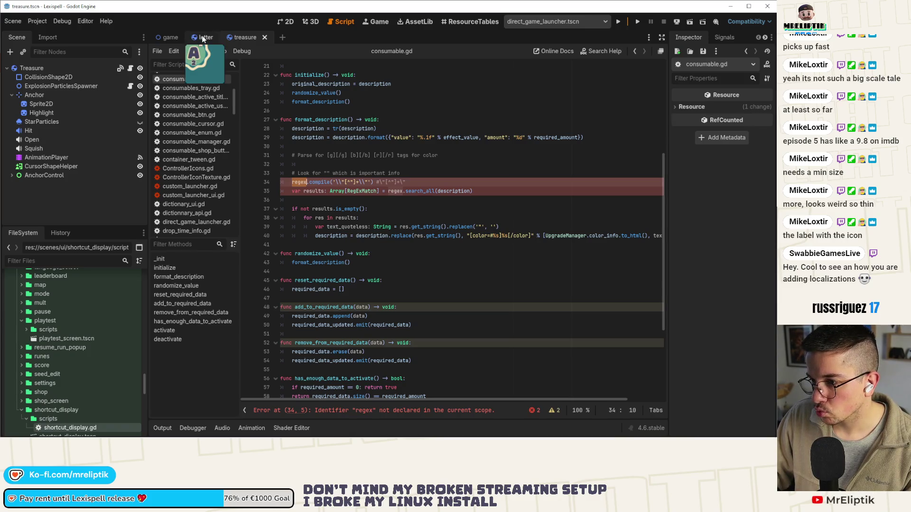
Add 'var regex: RegEx = RegEx.new()' at the top of format_description and save
{"action": "left_click", "coordinate": [420, 119]}
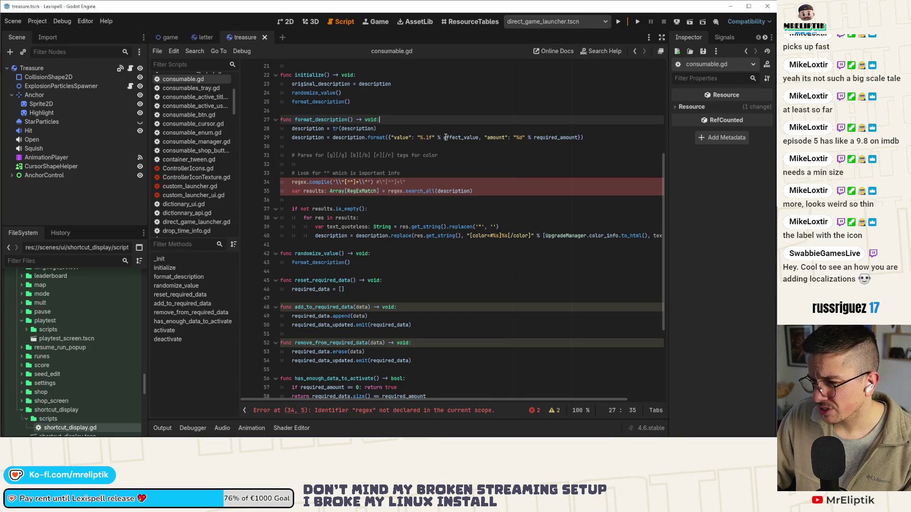
{"action": "mouse_move", "coordinate": [451, 136]}
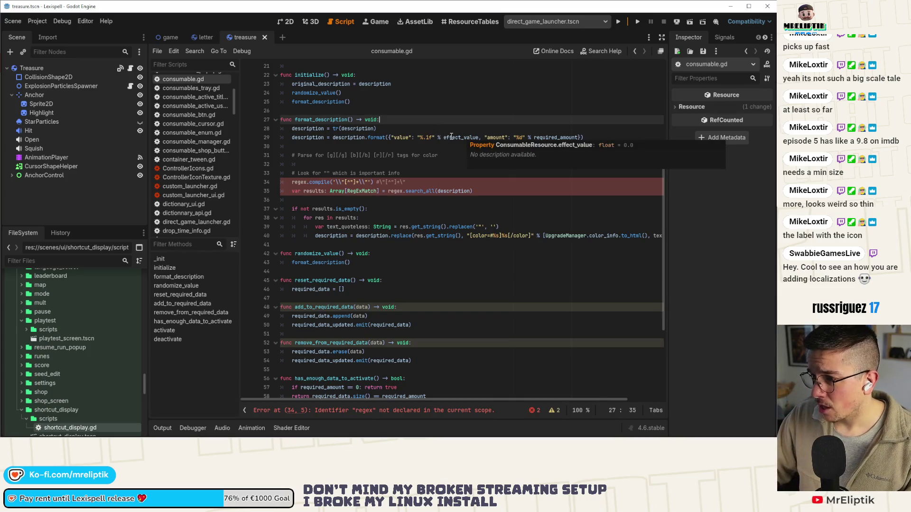
{"action": "left_click", "coordinate": [408, 147]}
{"action": "key", "text": "Return"}
{"action": "type", "text": "v"}
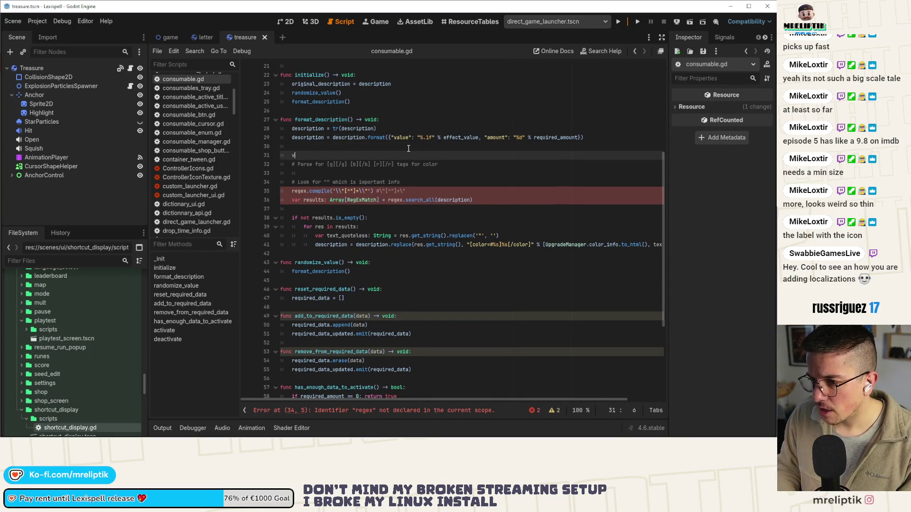
{"action": "type", "text": "ar regex: "}
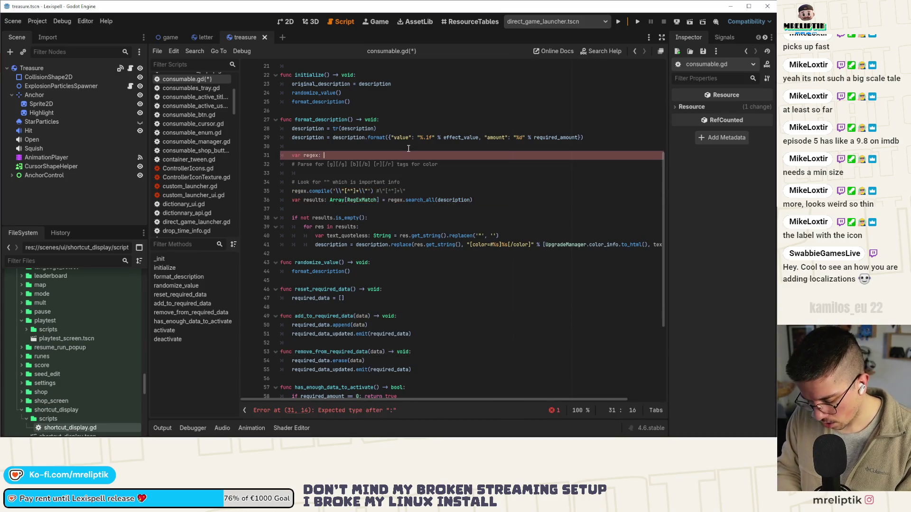
{"action": "type", "text": "RegEx"}
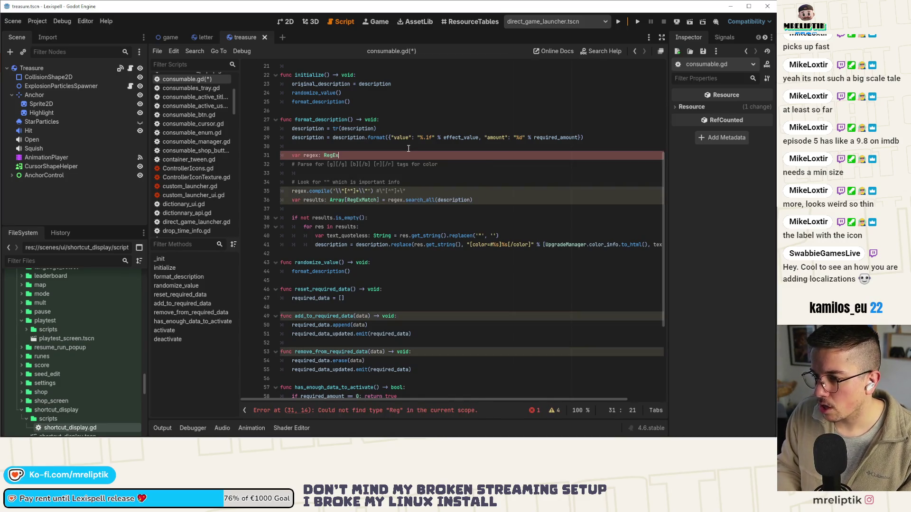
{"action": "type", "text": " = RegEx"}
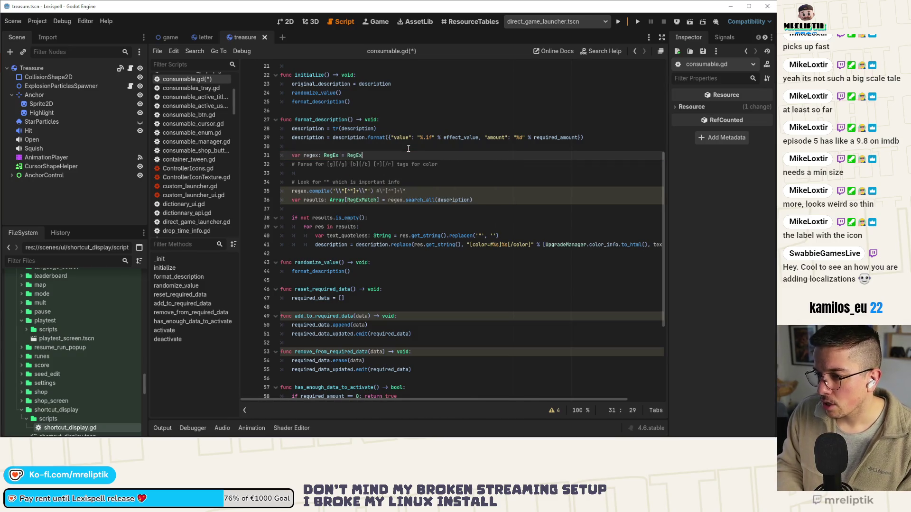
{"action": "type", "text": ".new("}
{"action": "key", "text": "ctrl+s"}
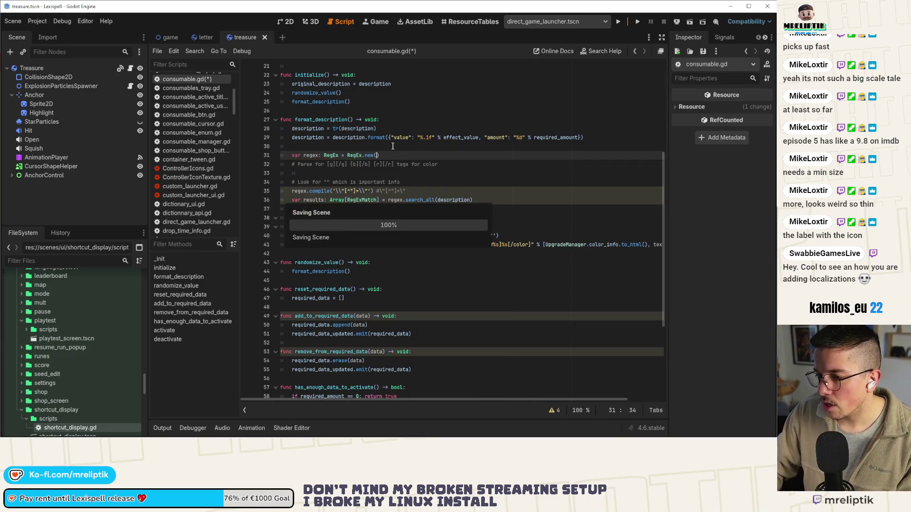
Copy the quote-pattern regex.compile call onto a new line under the Parse for comment
{"action": "left_click", "coordinate": [462, 162]}
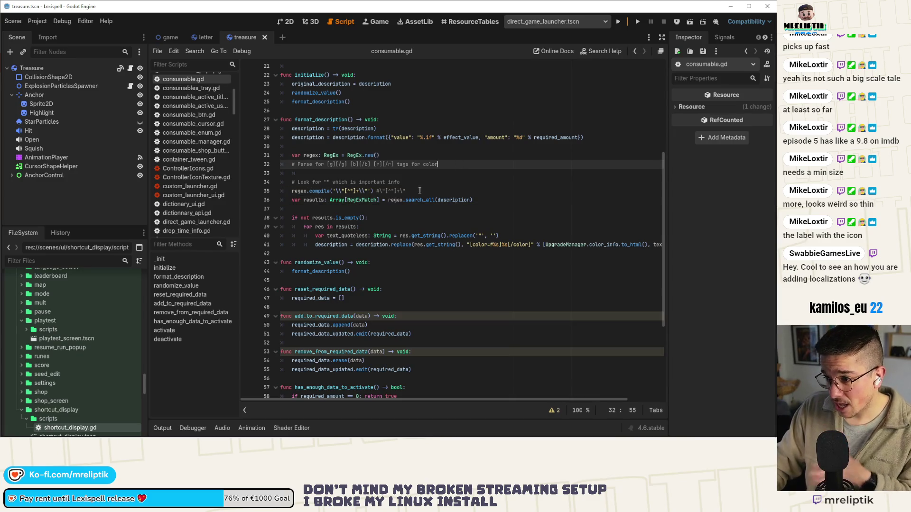
{"action": "left_click", "coordinate": [399, 190]}
{"action": "left_click_drag", "start_coordinate": [373, 191], "coordinate": [317, 191]}
{"action": "left_click", "coordinate": [313, 172]}
{"action": "key", "text": "Return"}
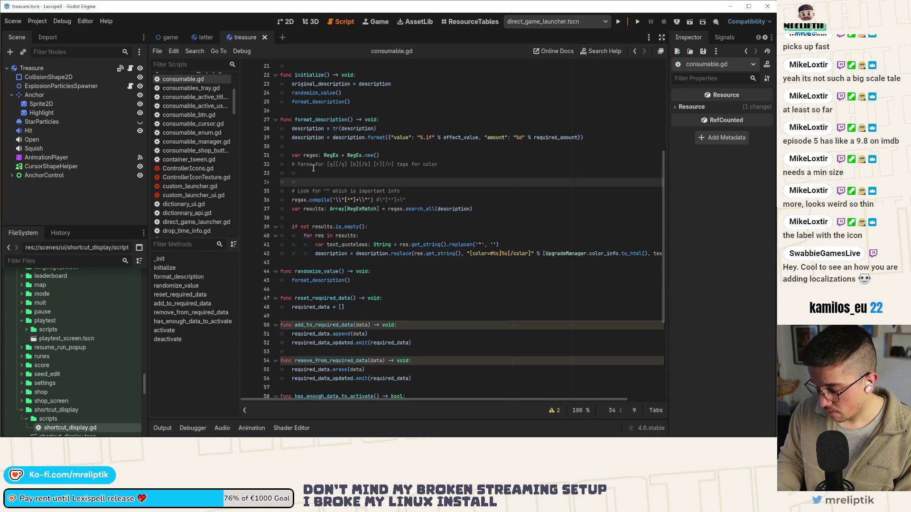
{"action": "key", "text": "Return"}
{"action": "key", "text": "BackSpace"}
{"action": "type", "text": "regex.compile('\\\\\"[^\"]+\\\\\"')"}
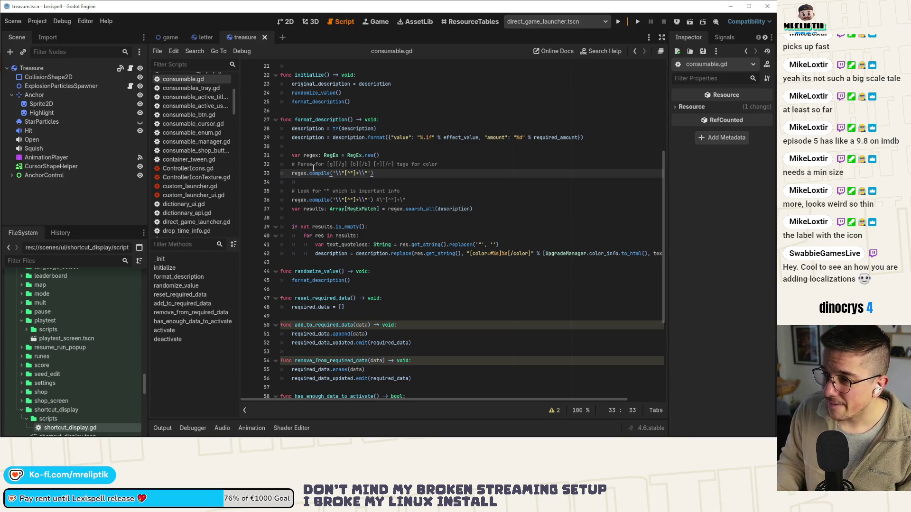
Declare a multi-line 'var tags: Array' under the Parse comment with an empty {} dictionary inside
{"action": "left_click", "coordinate": [458, 164]}
{"action": "key", "text": "Return"}
{"action": "type", "text": "var"}
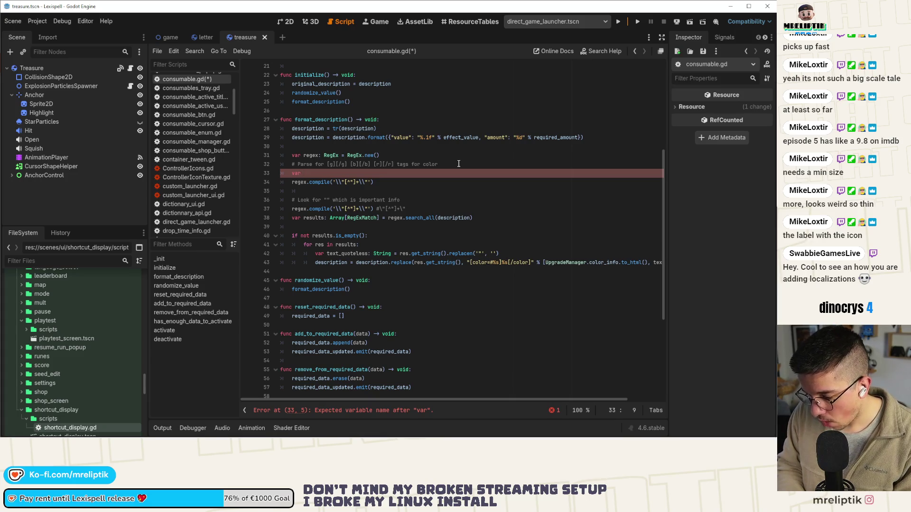
{"action": "type", "text": "tags"}
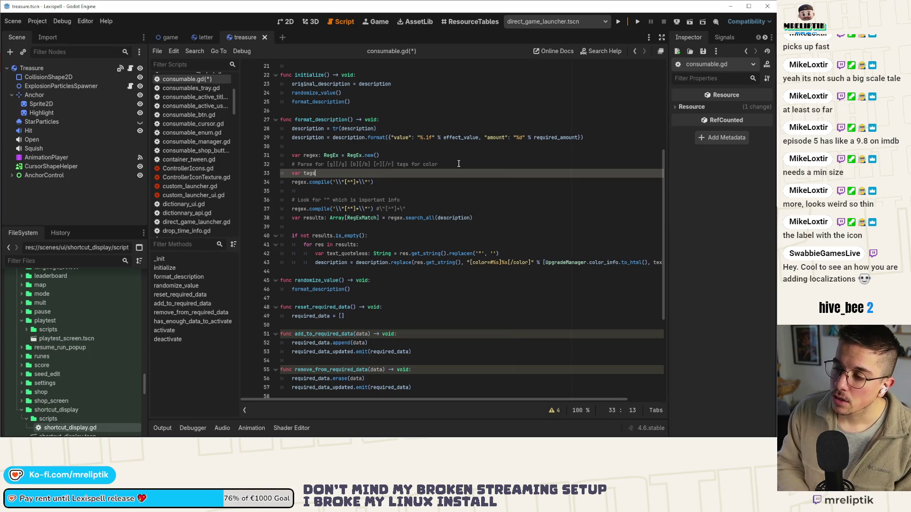
{"action": "type", "text": "ray  =["}
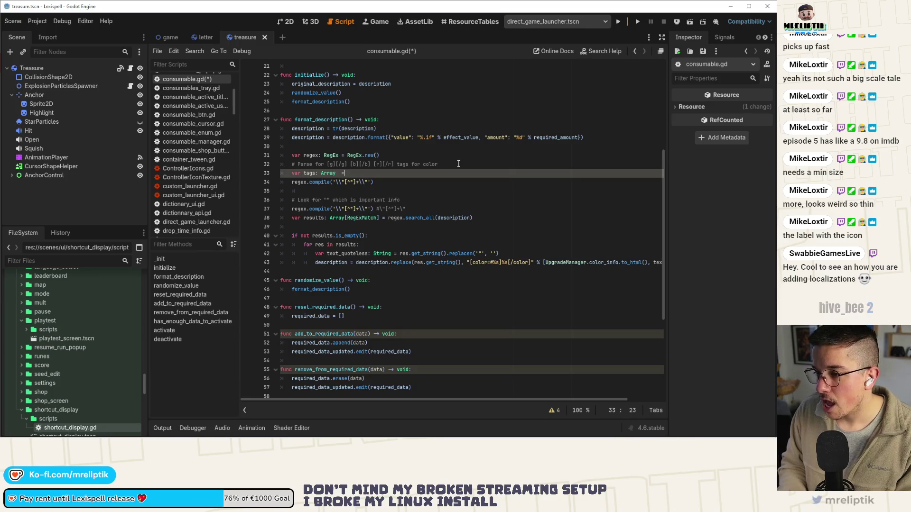
{"action": "type", "text": "["}
{"action": "key", "text": "Escape"}
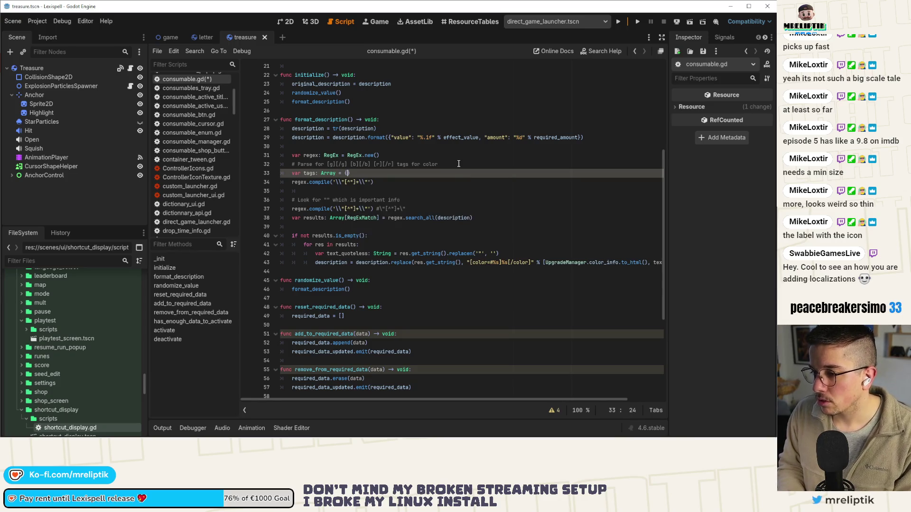
{"action": "type", "text": "["}
{"action": "key", "text": "Return"}
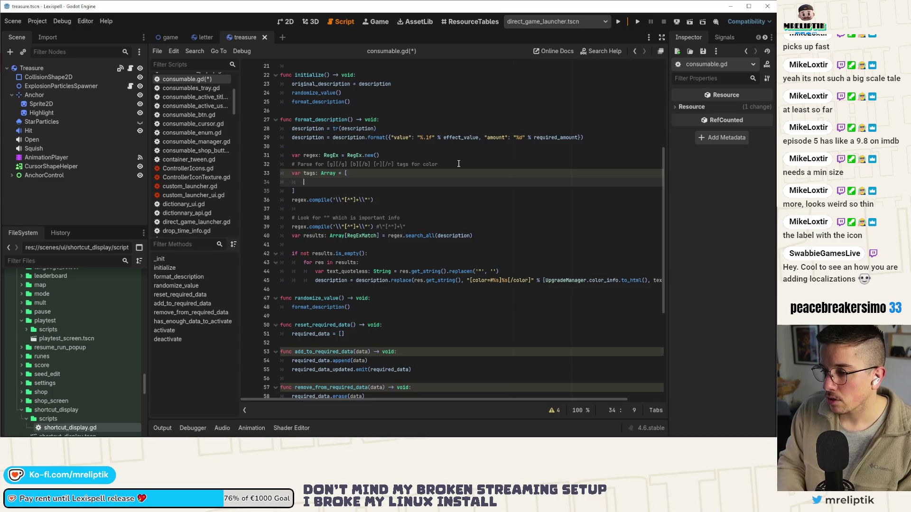
{"action": "type", "text": "("}
{"action": "key", "text": "BackSpace"}
{"action": "type", "text": "{"}
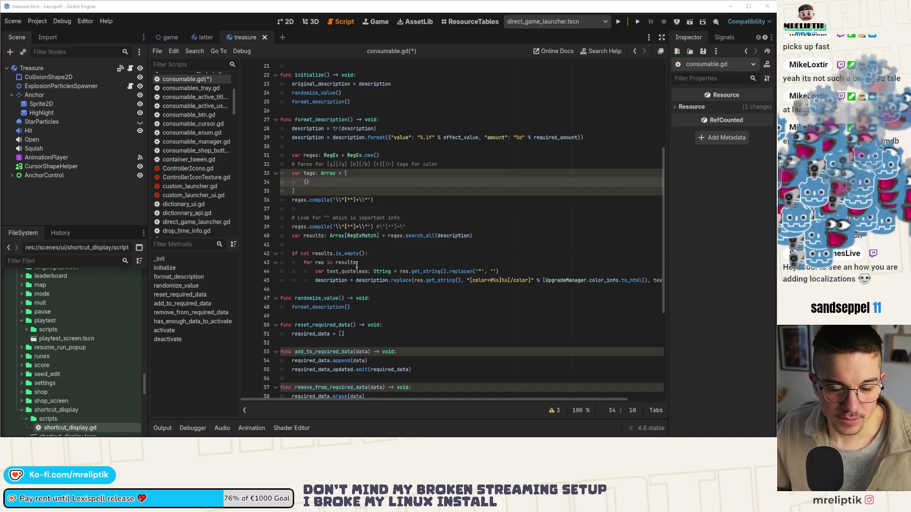
Fill the first tags entry with "start": "[g]", "end": "[/g]", save, and return to the 2D game scene
{"action": "left_click", "coordinate": [306, 182]}
{"action": "left_click", "coordinate": [306, 183]}
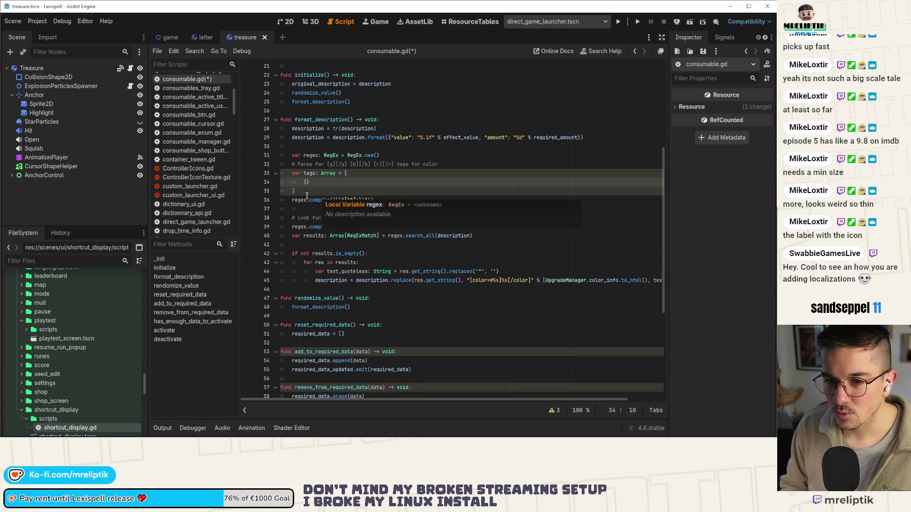
{"action": "type", "text": "\""}
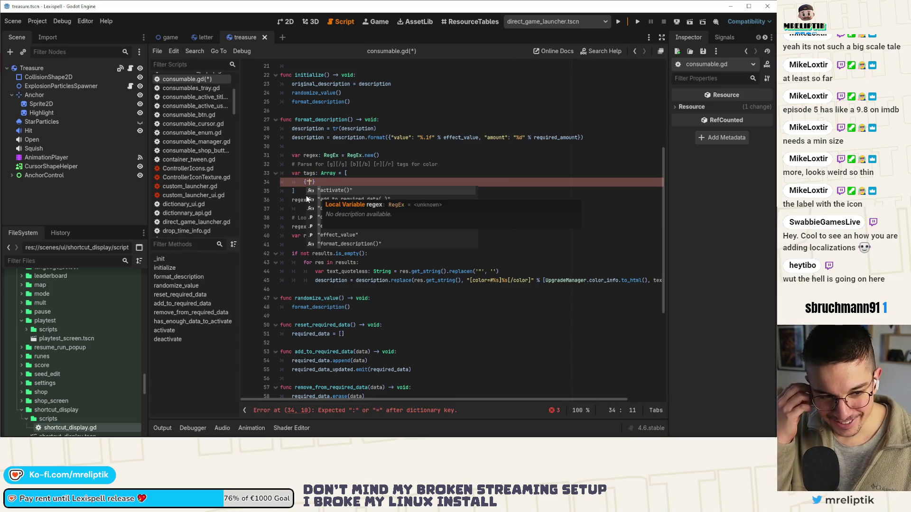
{"action": "key", "text": "Escape"}
{"action": "key", "text": "End"}
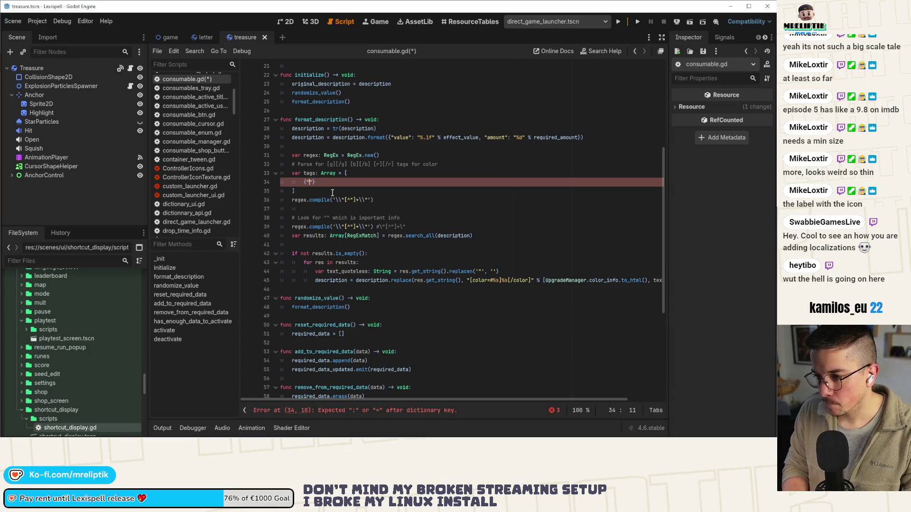
{"action": "type", "text": "\""}
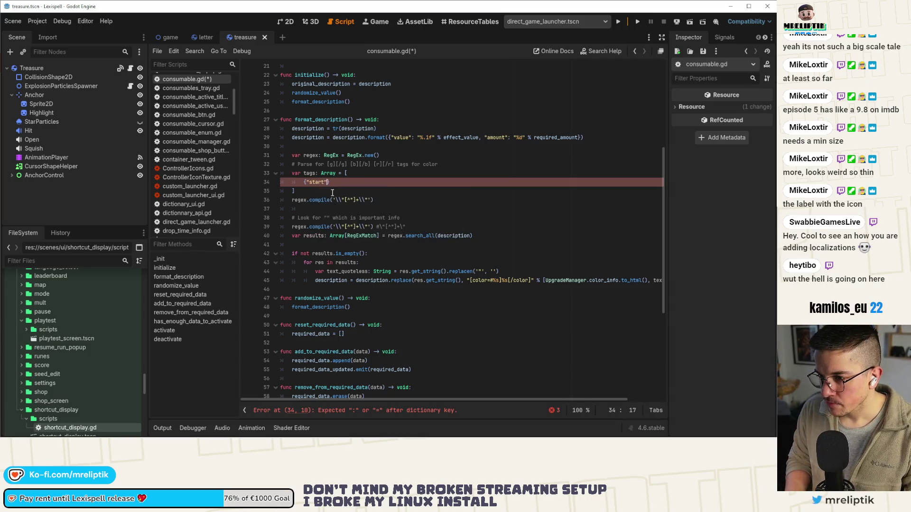
{"action": "type", "text": "\""}
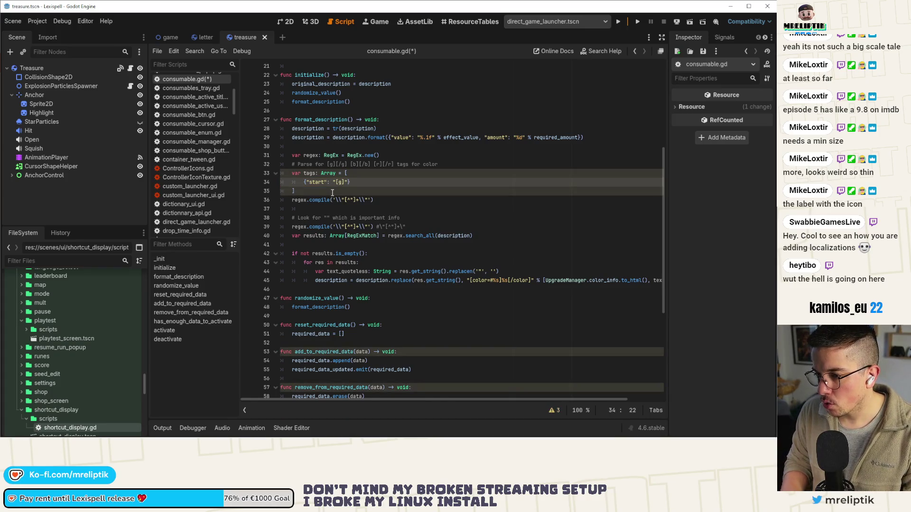
{"action": "key", "text": "ctrl+s"}
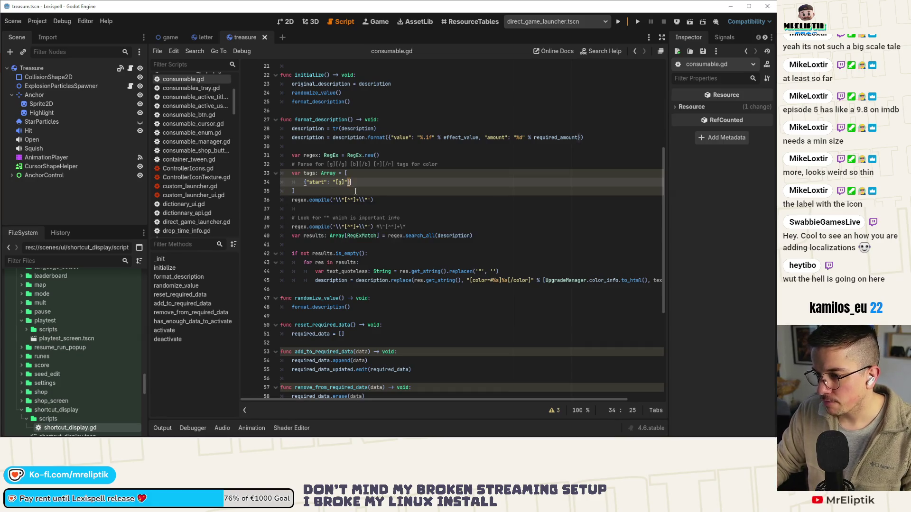
{"action": "type", "text": ", \"end"}
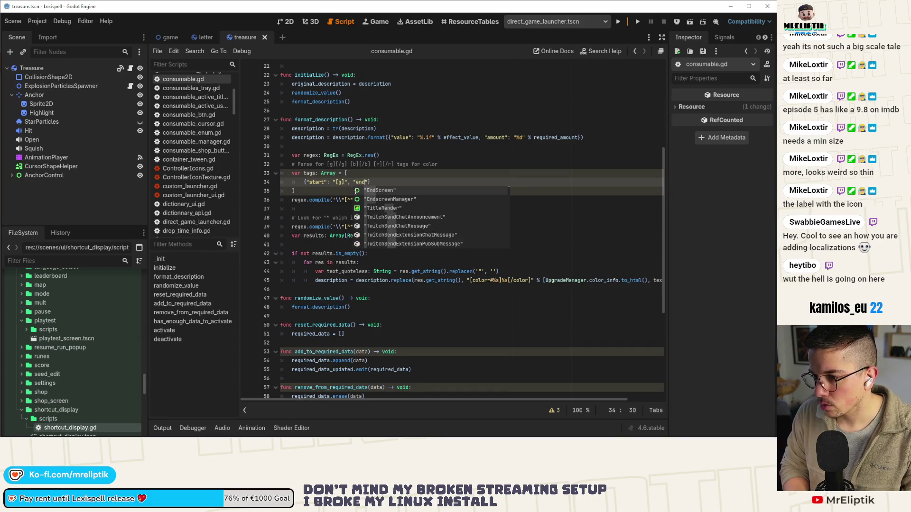
{"action": "type", "text": "\": "}
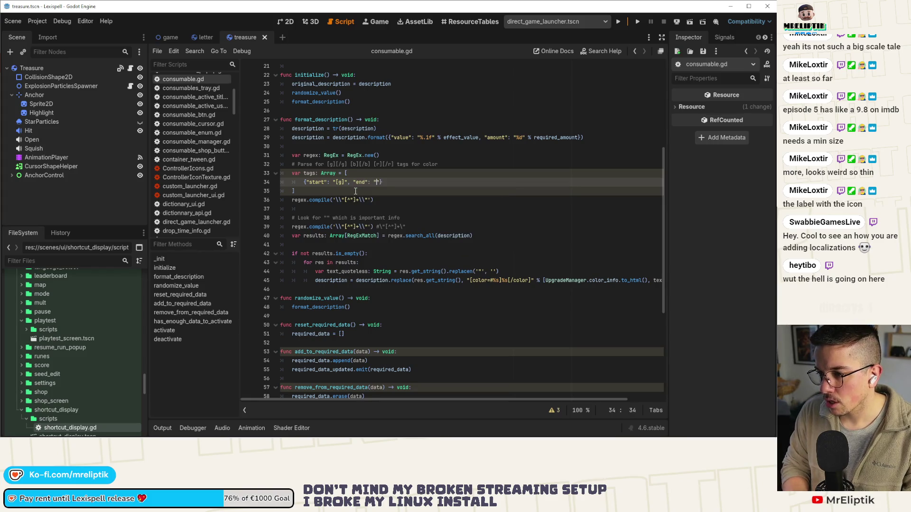
{"action": "type", "text": "\"["}
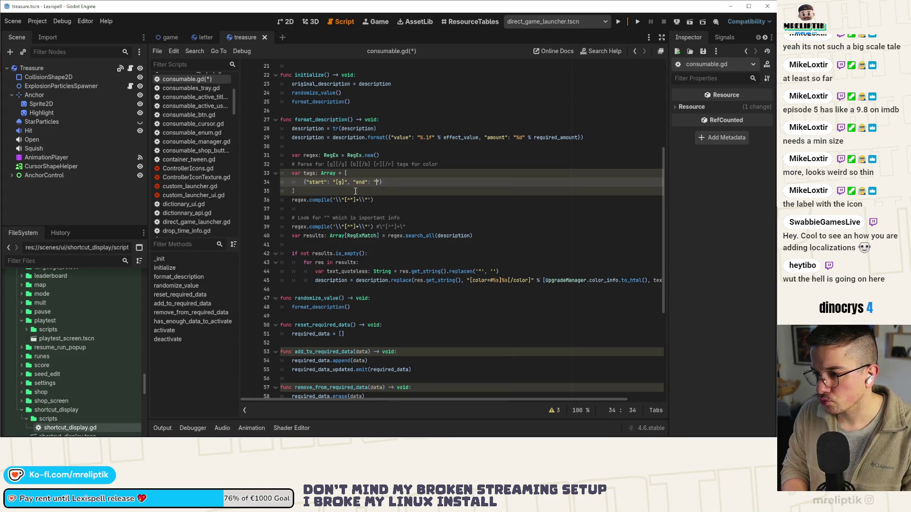
{"action": "type", "text": "/g"}
{"action": "key", "text": "ctrl+s"}
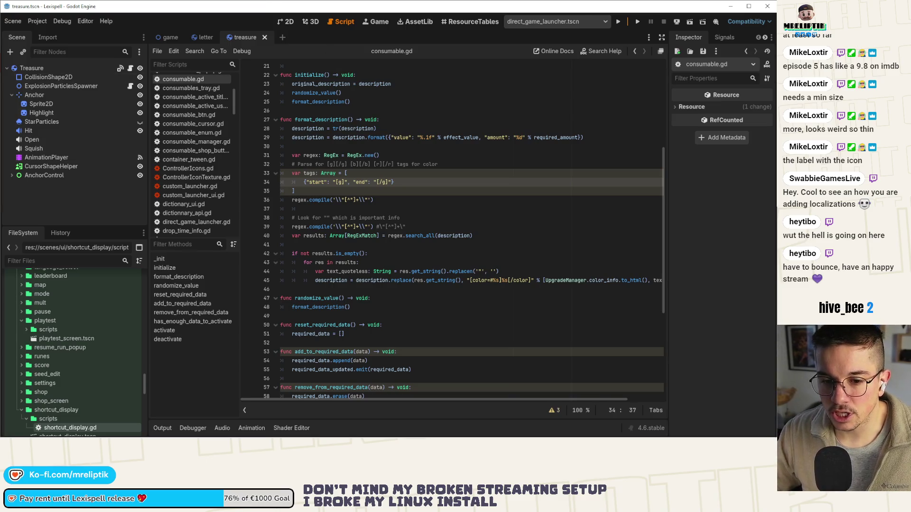
{"action": "left_click", "coordinate": [285, 21]}
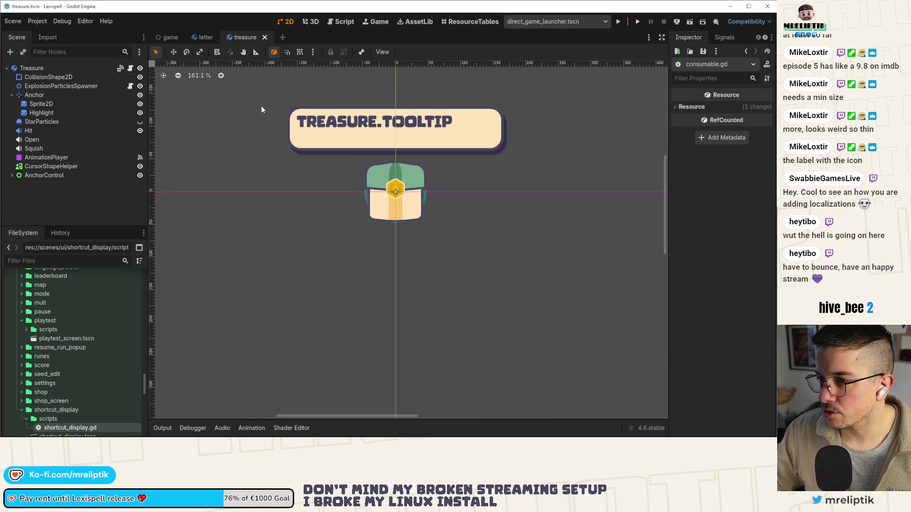
{"action": "left_click", "coordinate": [171, 37]}
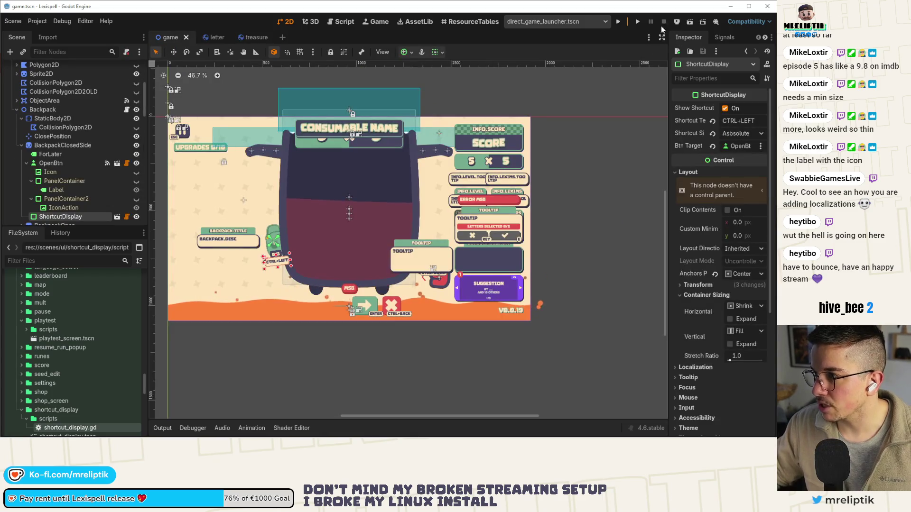
Collapse the Backpack node, switch to the letter scene, frame it, and open its script
{"action": "scroll", "coordinate": [425, 159], "scroll_direction": "down", "scroll_amount": 1}
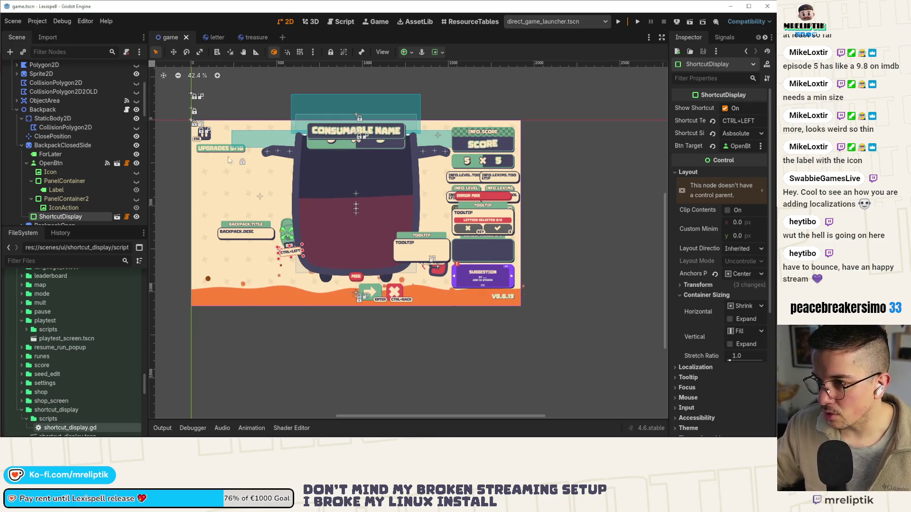
{"action": "left_click", "coordinate": [16, 110]}
{"action": "mouse_move", "coordinate": [261, 434]}
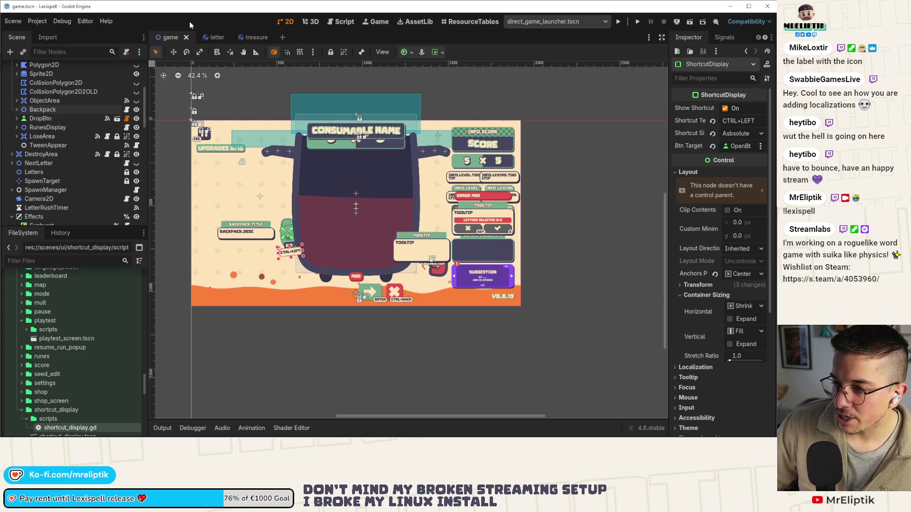
{"action": "left_click", "coordinate": [215, 37]}
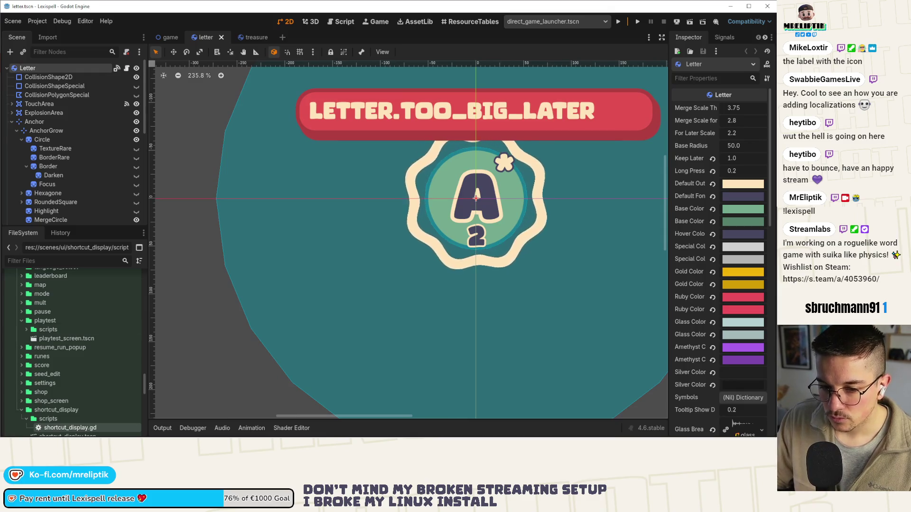
{"action": "key", "text": "f"}
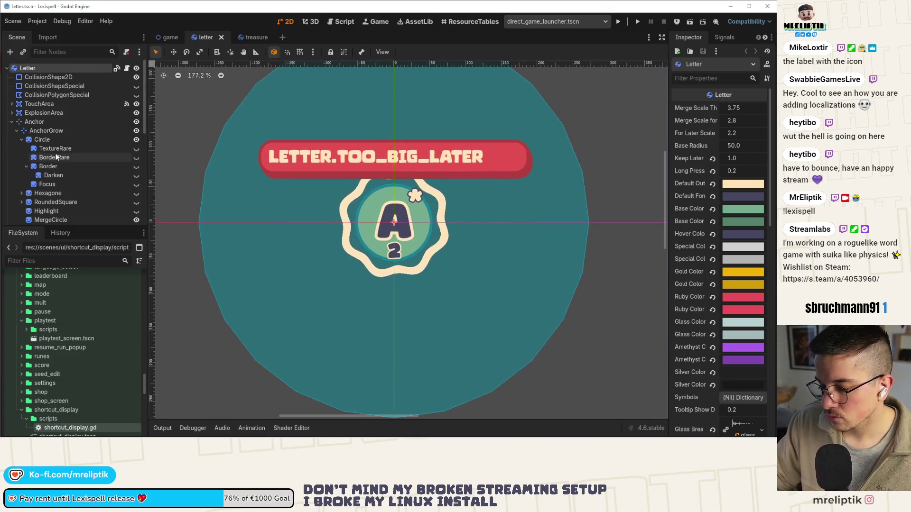
{"action": "key", "text": "ctrl+F3"}
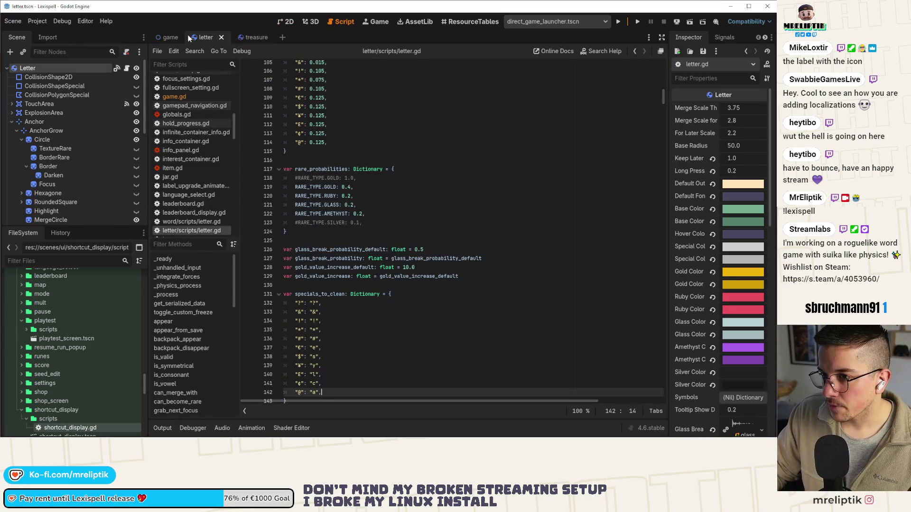
Reopen consumable.gd, give the [g] entry a green "color": Color(...), and duplicate the entry
{"action": "key", "text": "ctrl+alt+o"}
{"action": "type", "text": "consum"}
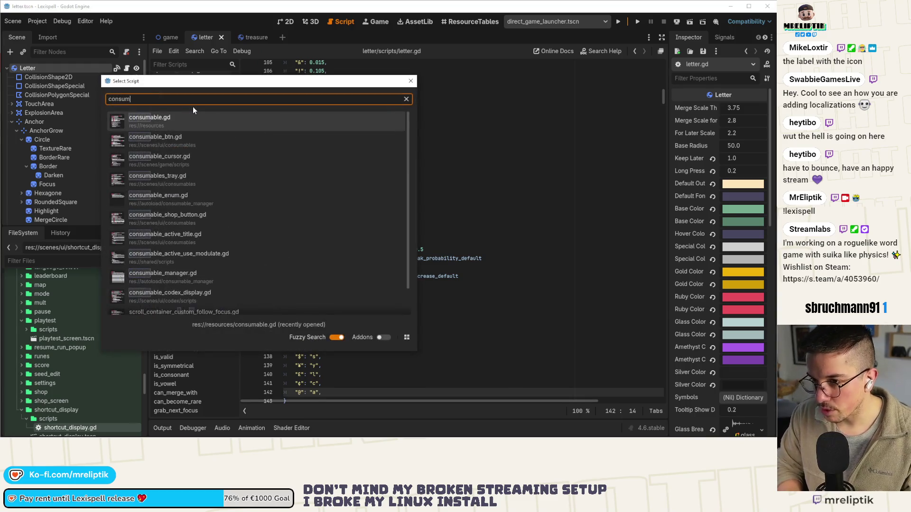
{"action": "key", "text": "Return"}
{"action": "key", "text": "Down"}
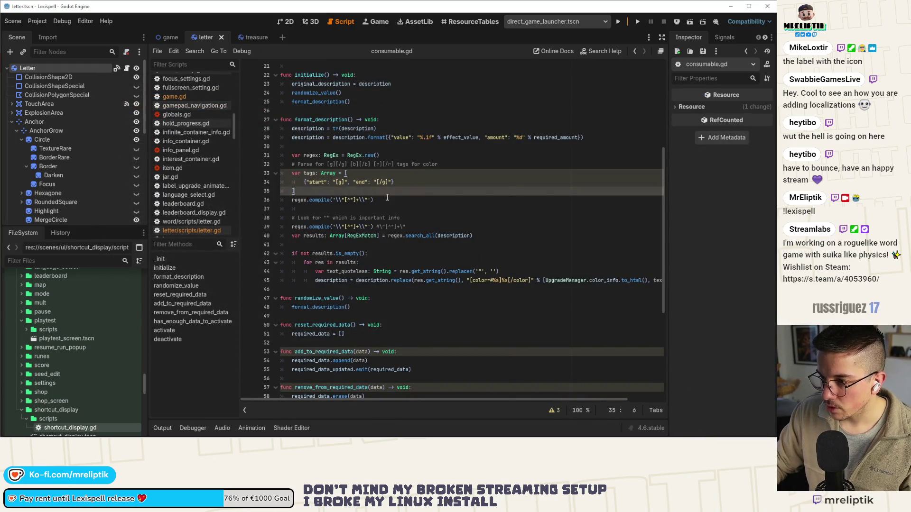
{"action": "left_click", "coordinate": [369, 184]}
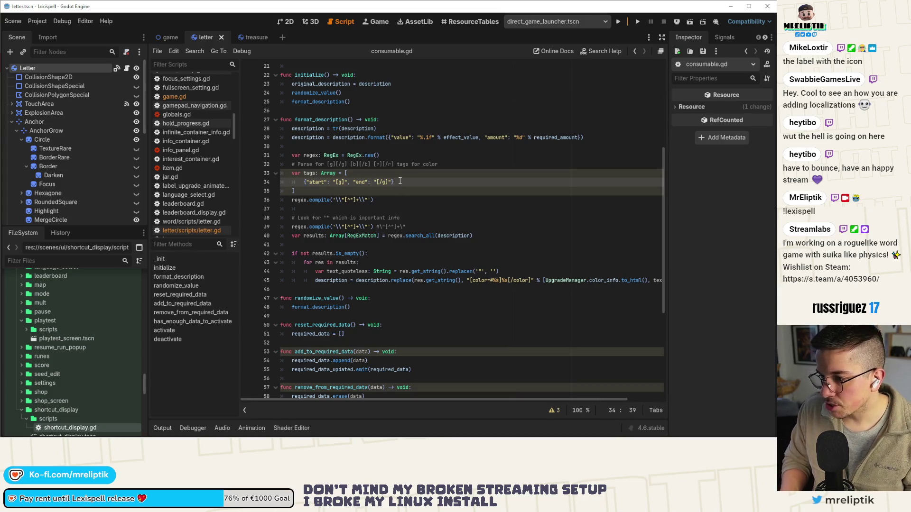
{"action": "type", "text": ", \"color\""}
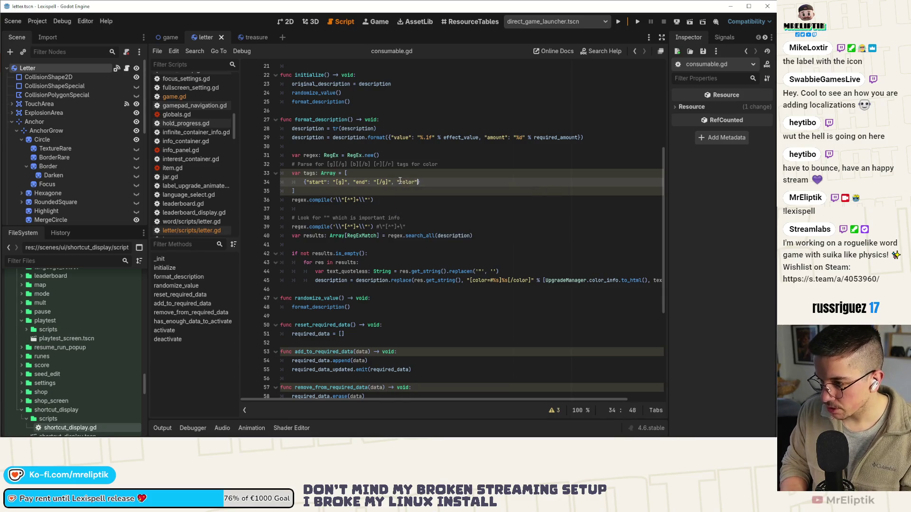
{"action": "type", "text": ": Color"}
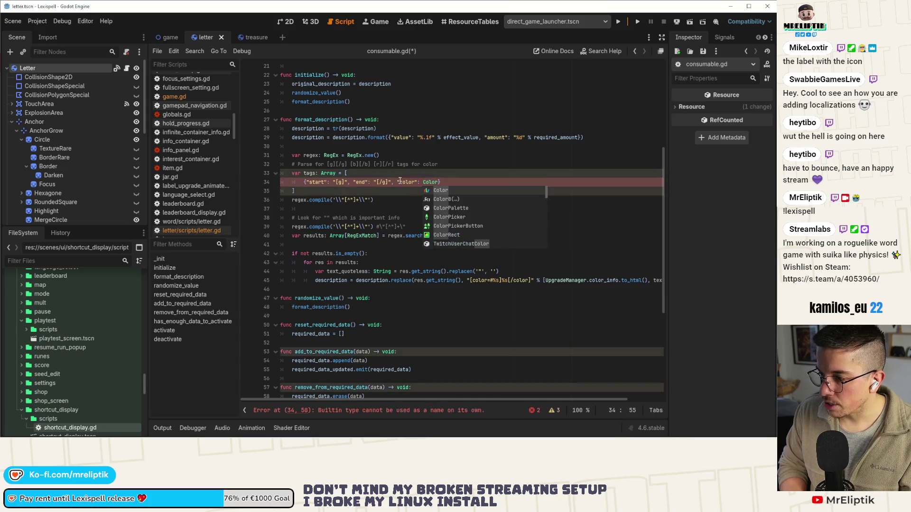
{"action": "type", "text": "("}
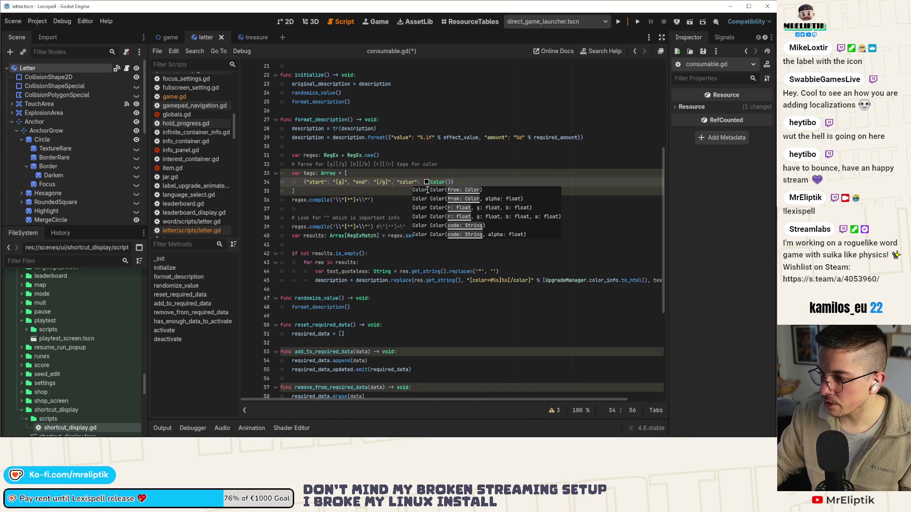
{"action": "left_click", "coordinate": [427, 183]}
{"action": "left_click", "coordinate": [445, 228]}
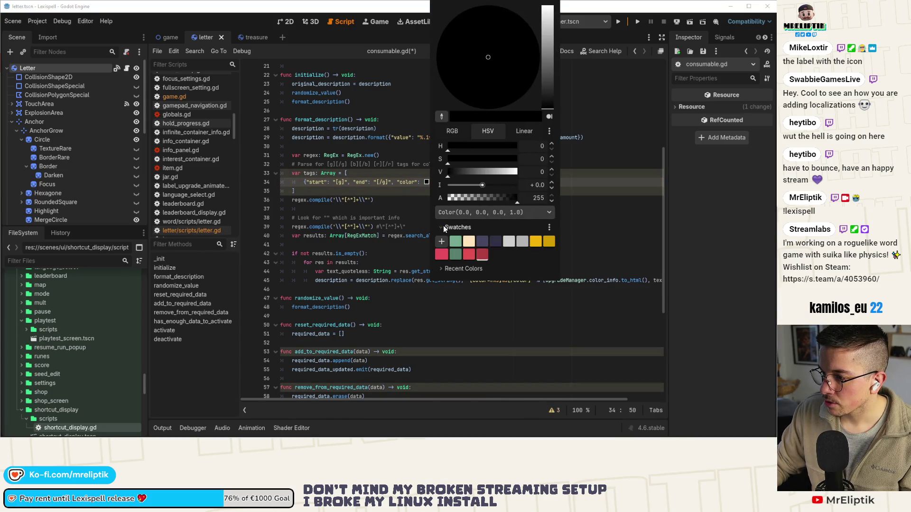
{"action": "left_click", "coordinate": [458, 246]}
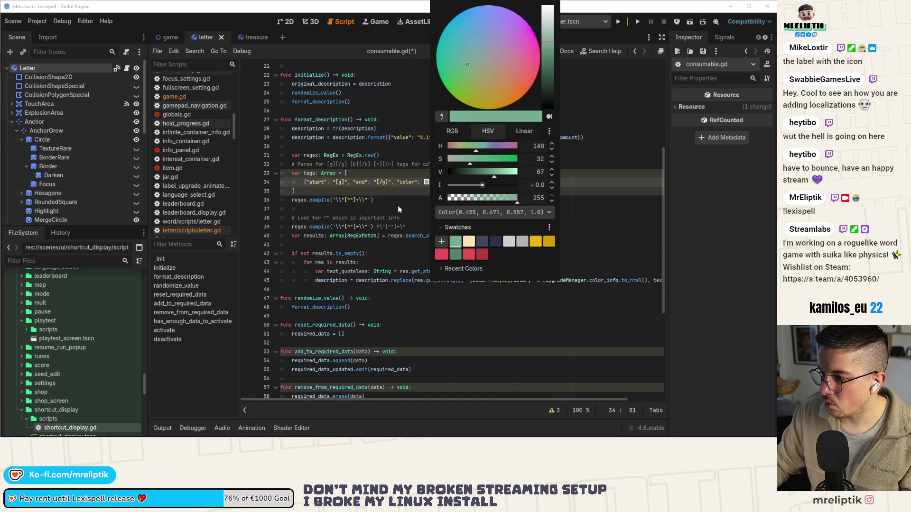
{"action": "left_click", "coordinate": [398, 205]}
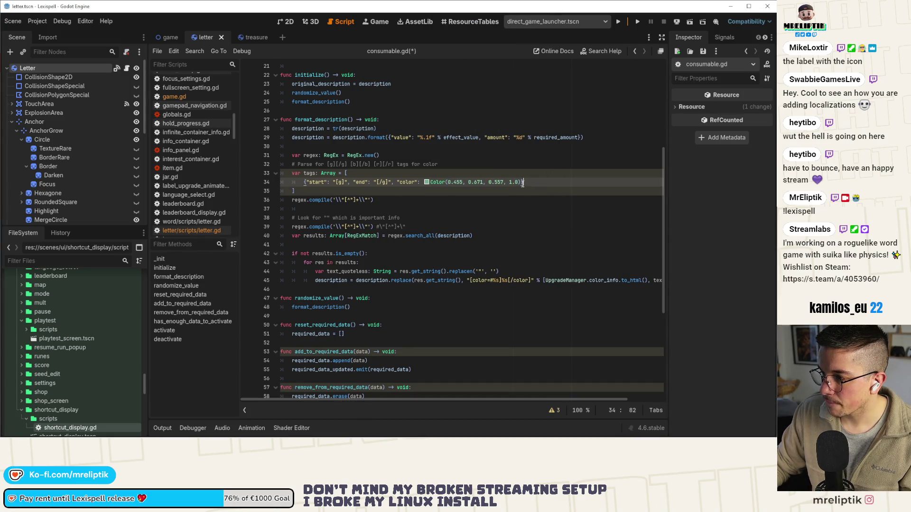
{"action": "type", "text": ","}
{"action": "key", "text": "ctrl+shift+d"}
{"action": "key", "text": "ctrl+shift+d"}
{"action": "key", "text": "ctrl+s"}
Turn the copies into [b] and [r] entries, coloring [r] red Color(0.89, 0.322, 0.322, 1.0)
{"action": "left_click", "coordinate": [337, 190]}
{"action": "key", "text": "Right"}
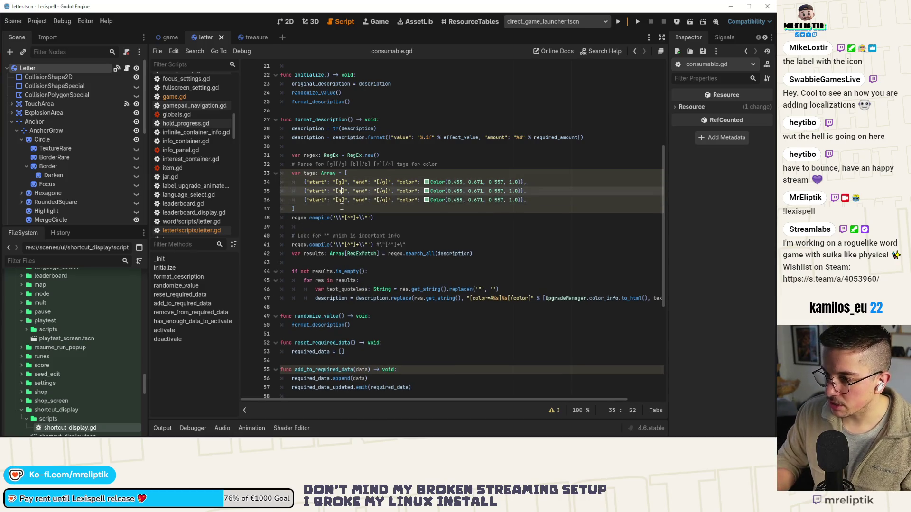
{"action": "key", "text": "BackSpace"}
{"action": "type", "text": "b"}
{"action": "key", "text": "Down"}
{"action": "type", "text": "r"}
{"action": "double_click", "coordinate": [341, 205]}
{"action": "type", "text": "r"}
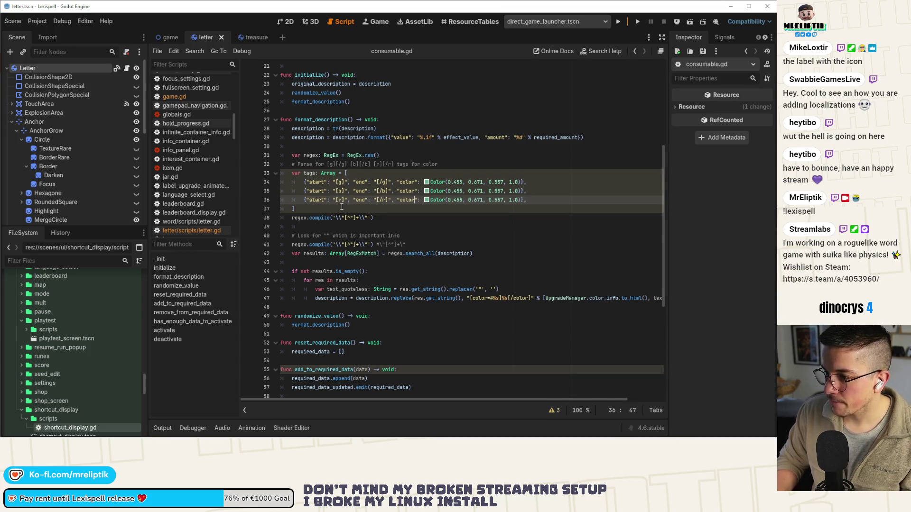
{"action": "left_click", "coordinate": [426, 191]}
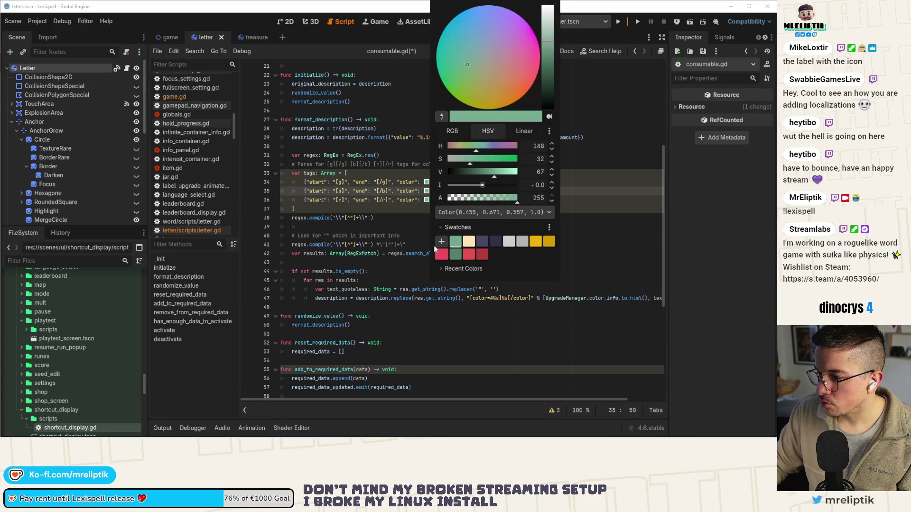
{"action": "left_click", "coordinate": [426, 200]}
{"action": "left_click", "coordinate": [426, 199]}
{"action": "left_click", "coordinate": [470, 254]}
{"action": "left_click", "coordinate": [417, 216]}
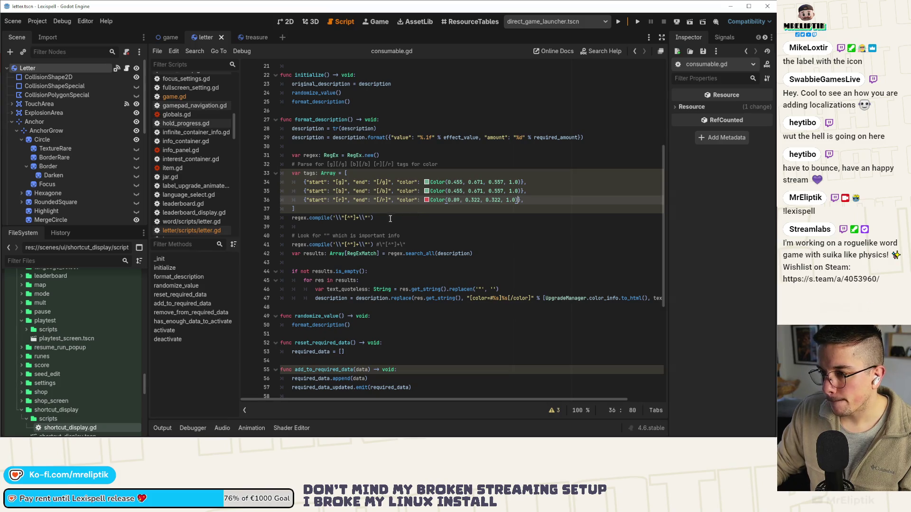
Open upgrade.gd via the quick script search
{"action": "key", "text": "ctrl+alt+o"}
{"action": "type", "text": "upgrade"}
{"action": "key", "text": "Return"}
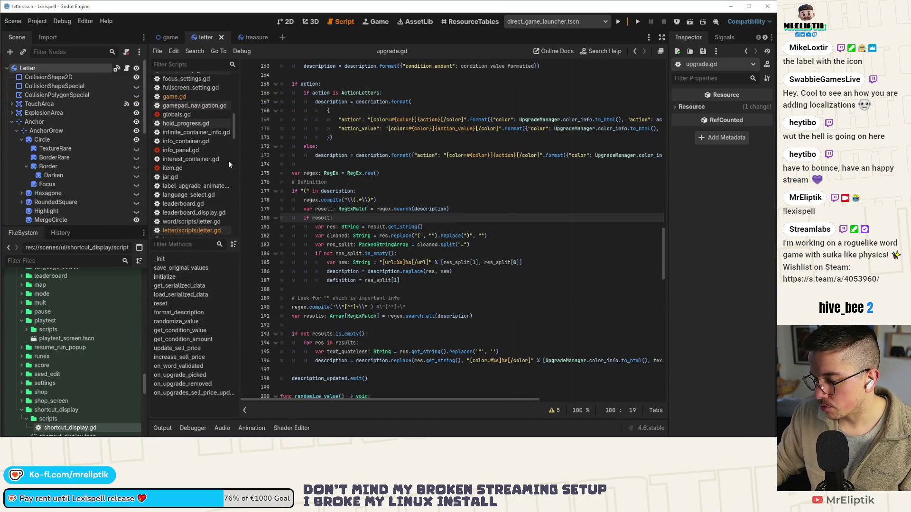
Jump to the UpgradeManager script and open the upgrade_manager.tscn scene
{"action": "scroll", "coordinate": [400, 189], "scroll_direction": "up", "scroll_amount": 5}
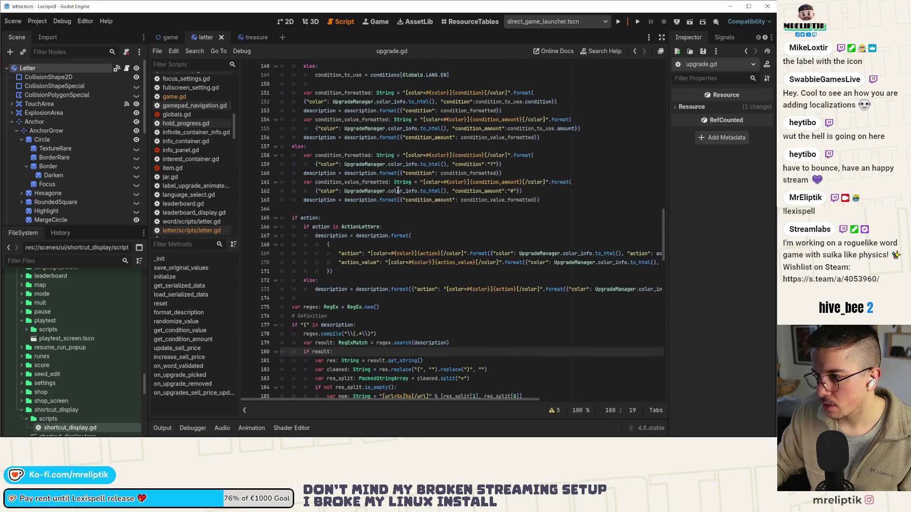
{"action": "left_click", "coordinate": [363, 129], "text": "ctrl"}
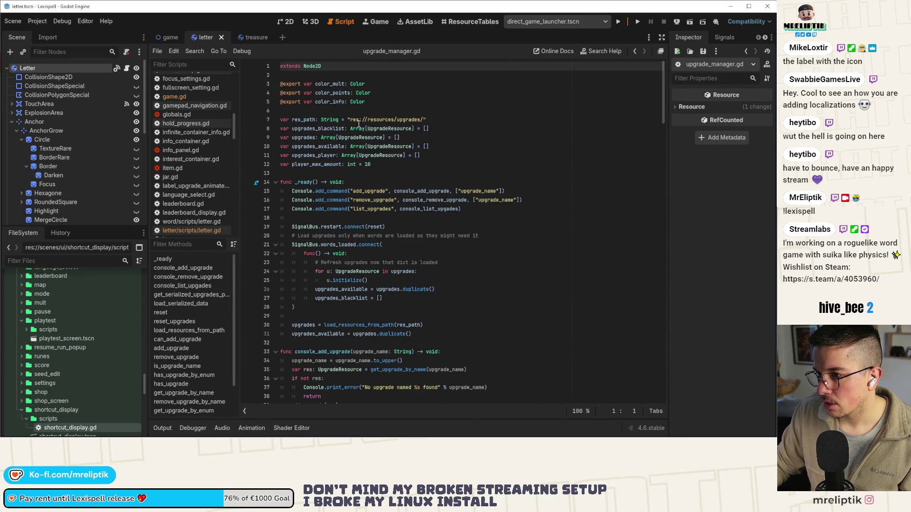
{"action": "double_click", "coordinate": [333, 84]}
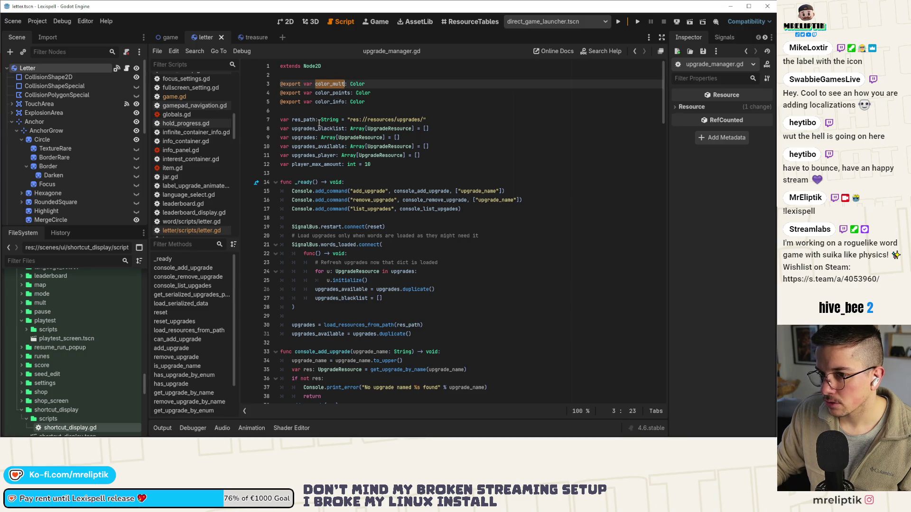
{"action": "key", "text": "ctrl+shift+o"}
{"action": "type", "text": "upgrade"}
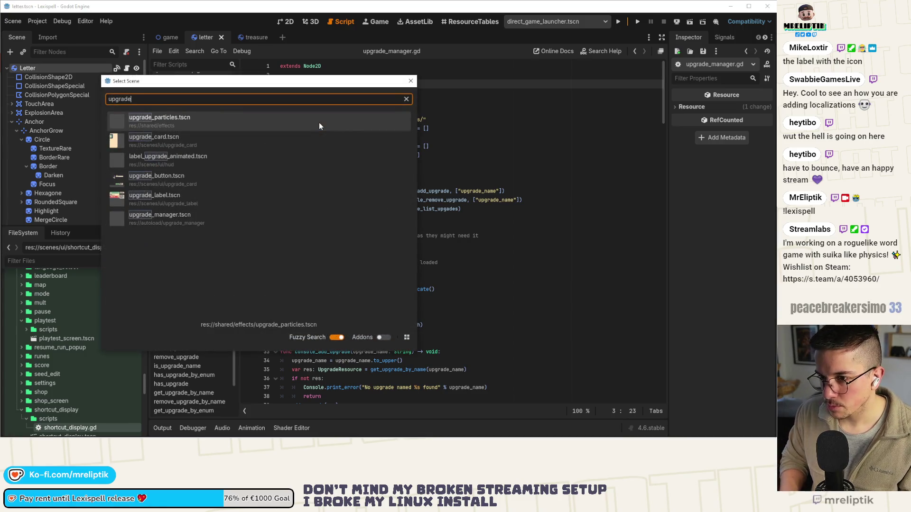
{"action": "key", "text": "Down"}
{"action": "key", "text": "Down"}
{"action": "key", "text": "Down"}
{"action": "key", "text": "Return"}
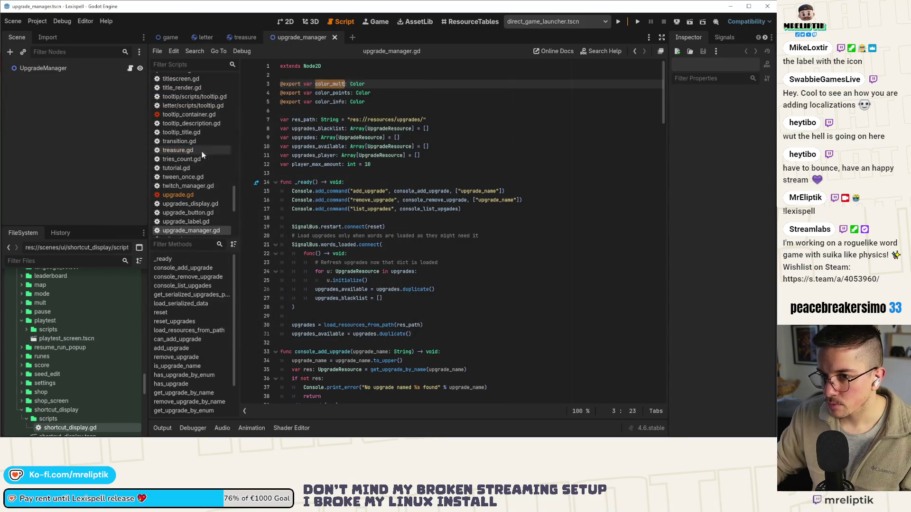
Inspect UpgradeManager's Color Points (blue) and Color Mult (hex e35252) colours in the Inspector
{"action": "left_click", "coordinate": [45, 69]}
{"action": "left_click", "coordinate": [745, 122]}
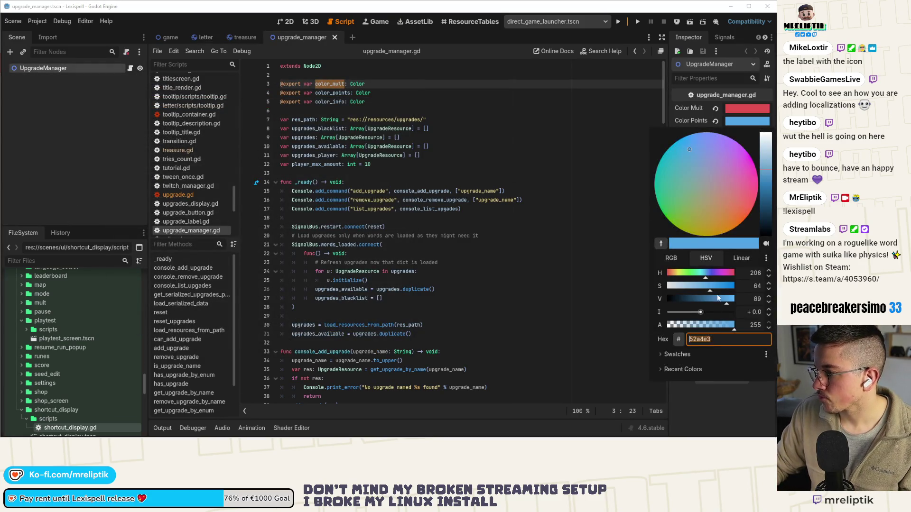
{"action": "left_click", "coordinate": [676, 354]}
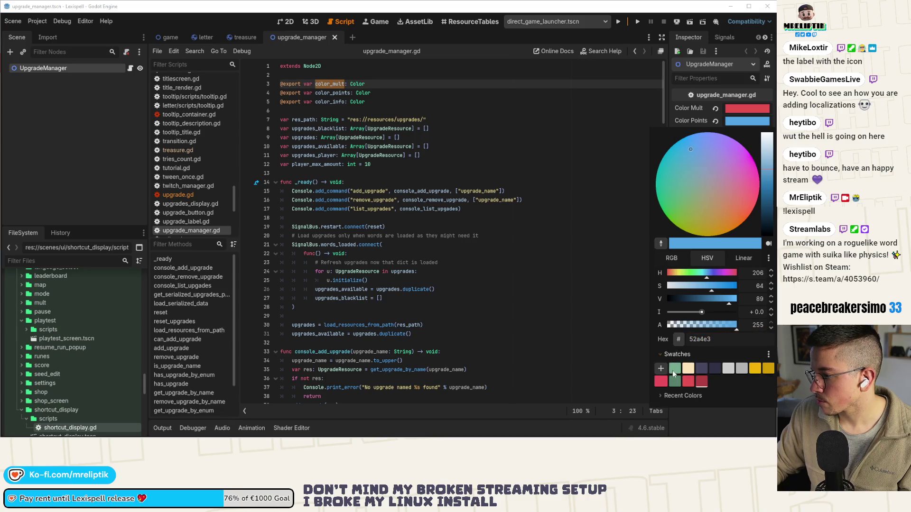
{"action": "left_click", "coordinate": [661, 369]}
{"action": "left_click", "coordinate": [747, 109]}
{"action": "left_click", "coordinate": [747, 108]}
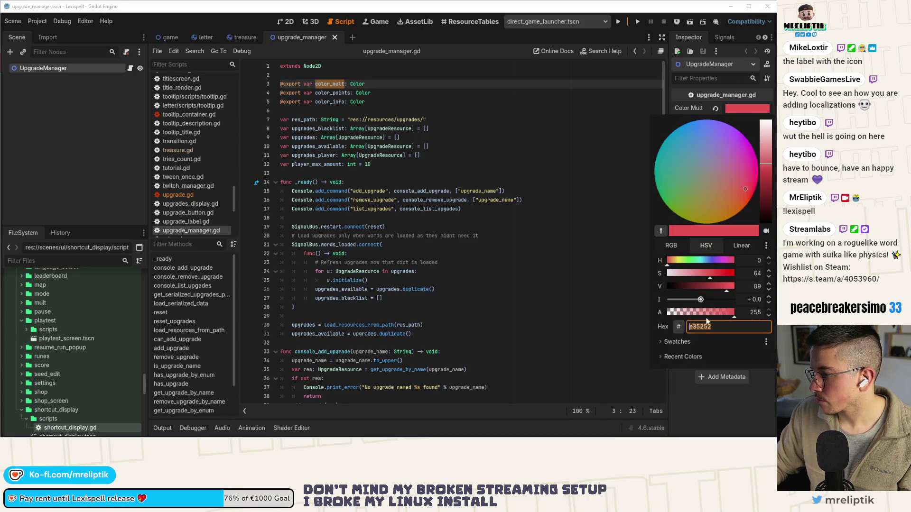
{"action": "left_click", "coordinate": [670, 343]}
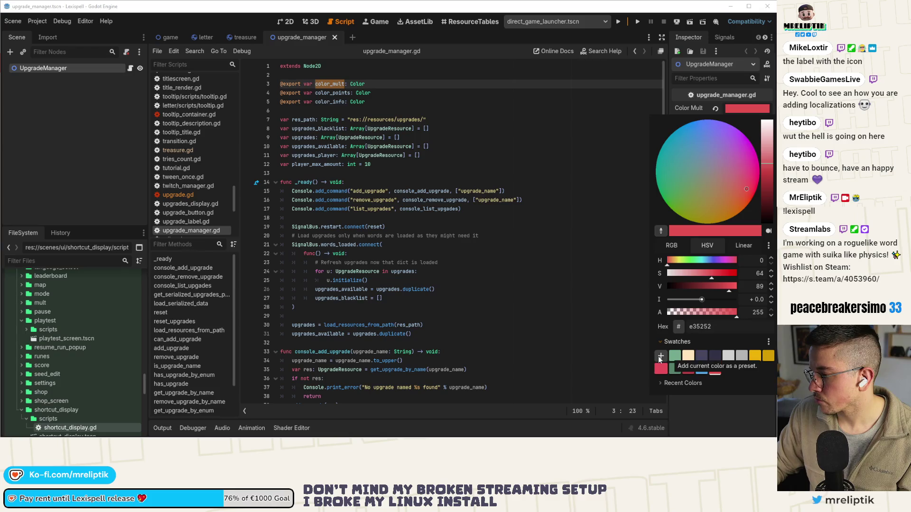
{"action": "left_click", "coordinate": [585, 320]}
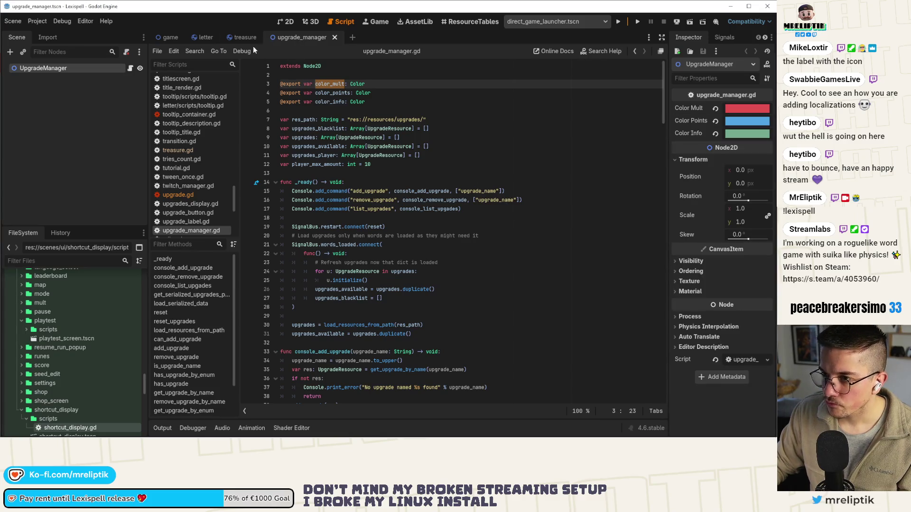
Open consumable.gd and inspect the [b] tag's colour on line 35
{"action": "key", "text": "ctrl+alt+o"}
{"action": "type", "text": "consumable"}
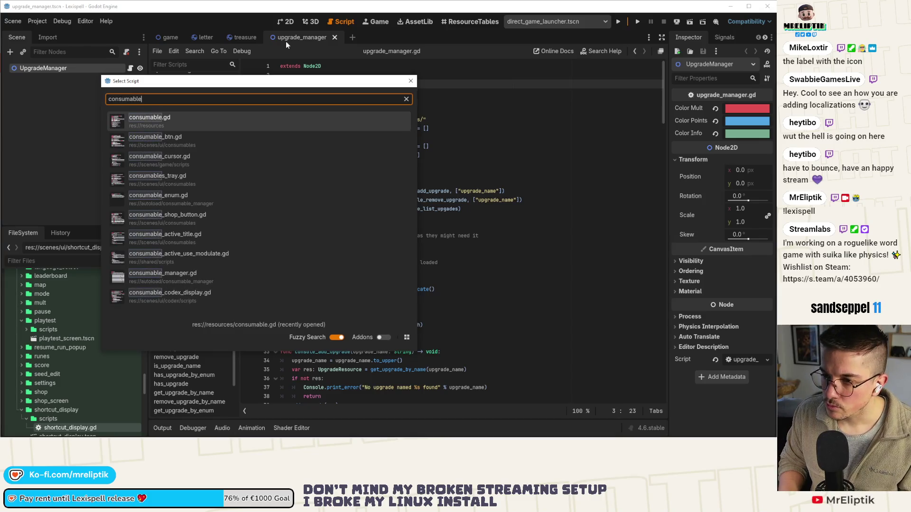
{"action": "key", "text": "Return"}
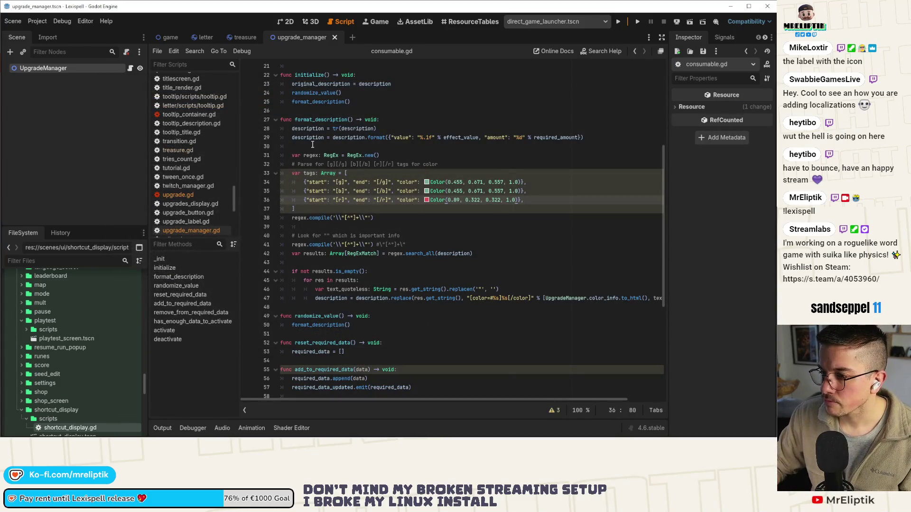
{"action": "left_click", "coordinate": [427, 192]}
{"action": "left_click", "coordinate": [407, 259]}
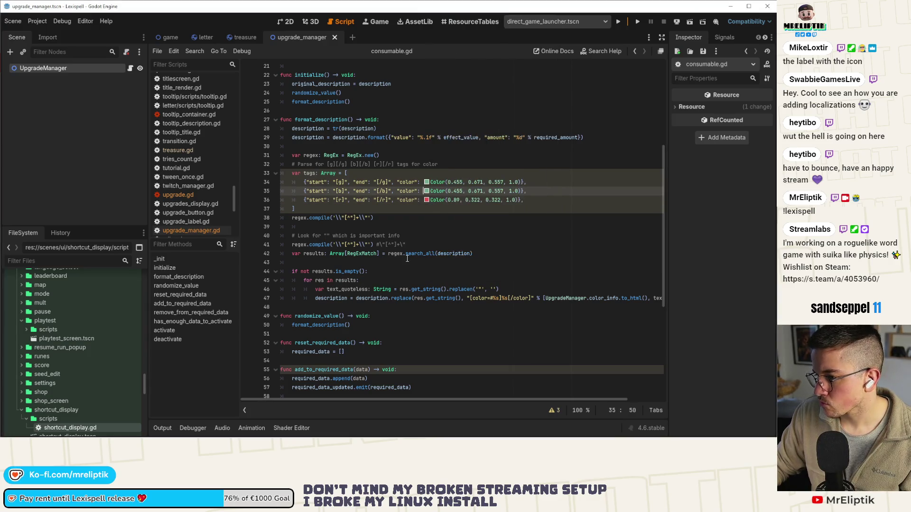
{"action": "left_click", "coordinate": [427, 191]}
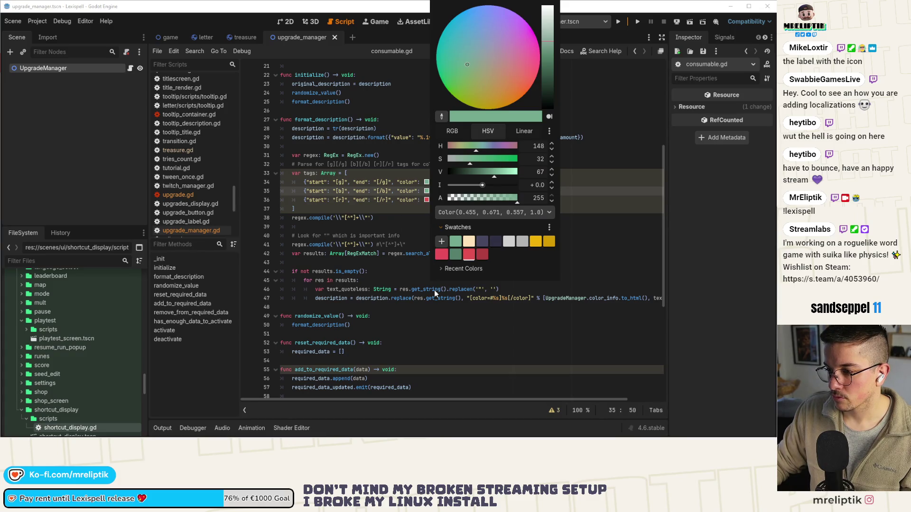
{"action": "left_click", "coordinate": [446, 271]}
{"action": "left_click", "coordinate": [398, 266]}
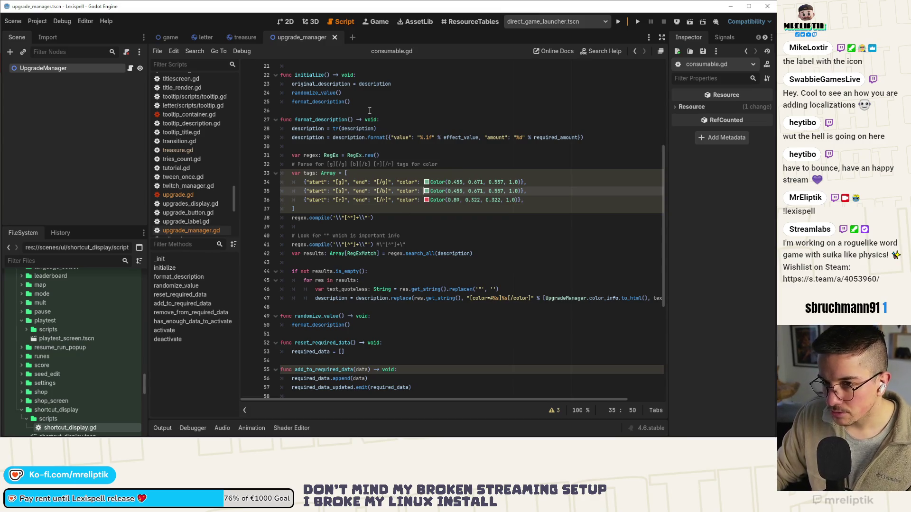
Look up UpgradeManager's Color Points blue, hex 52a4e3, and add it to recent colours
{"action": "key", "text": "shift+alt+o"}
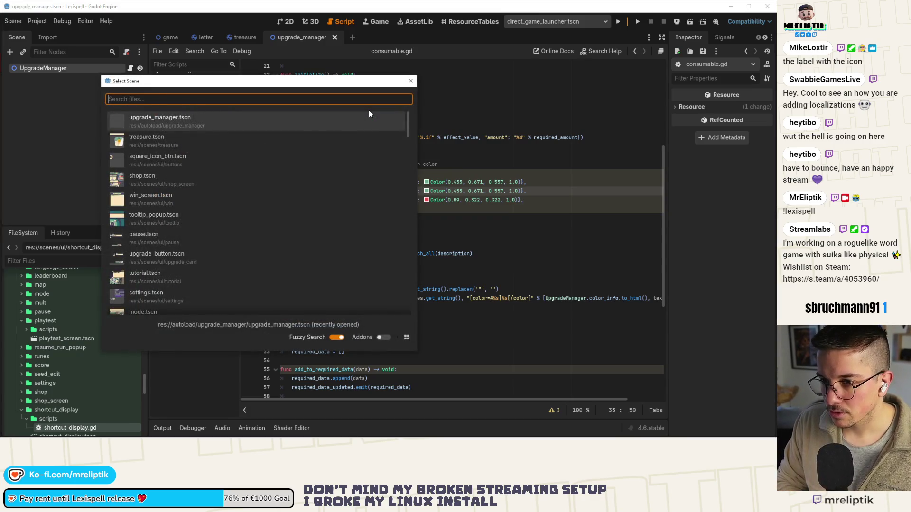
{"action": "key", "text": "Escape"}
{"action": "left_click", "coordinate": [81, 67]}
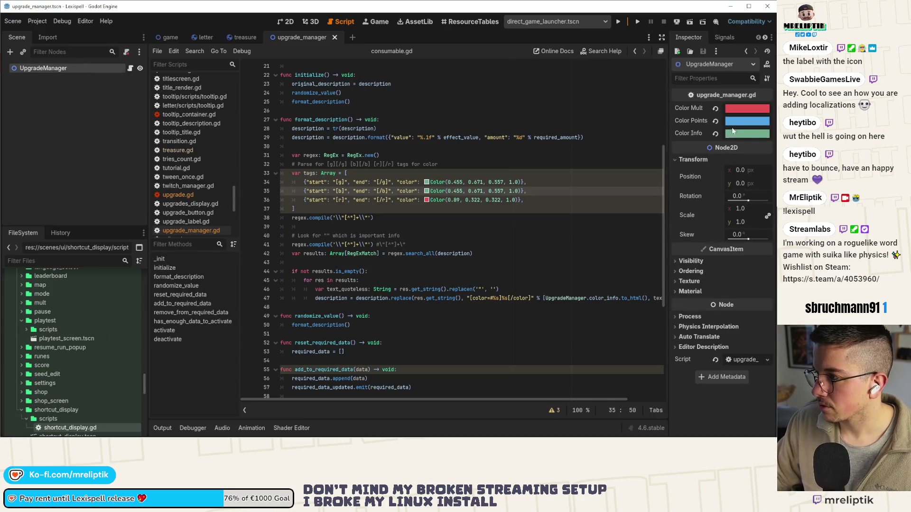
{"action": "left_click", "coordinate": [739, 122]}
{"action": "left_click", "coordinate": [674, 355]}
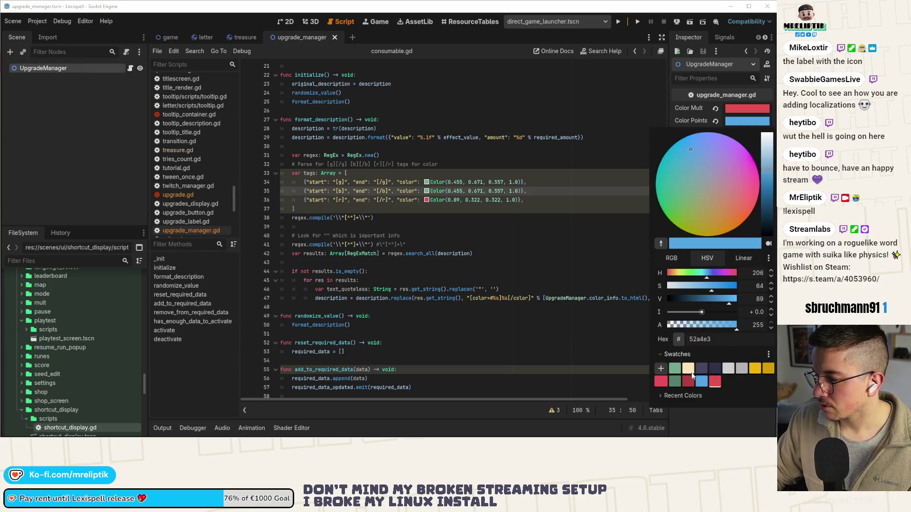
{"action": "left_click", "coordinate": [689, 394]}
{"action": "left_click", "coordinate": [704, 386]}
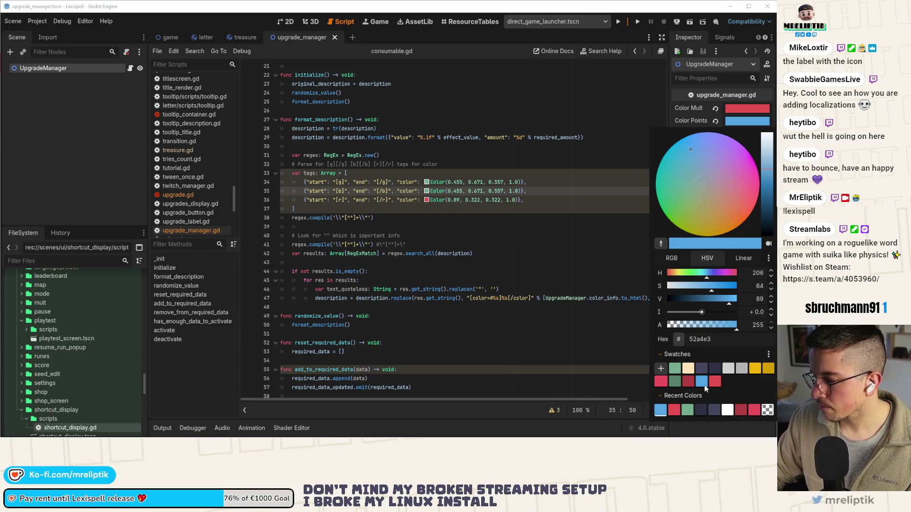
{"action": "left_click", "coordinate": [674, 113]}
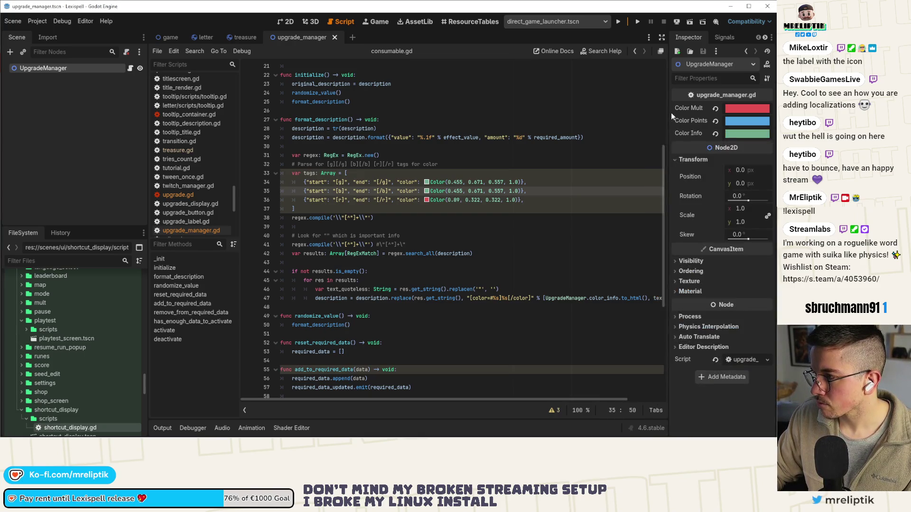
{"action": "left_click", "coordinate": [733, 122]}
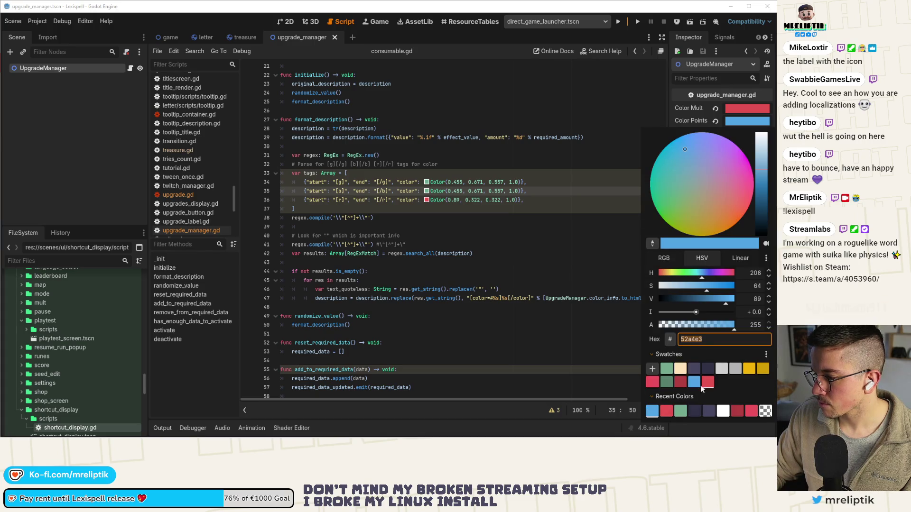
{"action": "left_click", "coordinate": [605, 317]}
Try the colour code format options in line 35's colour picker
{"action": "left_click", "coordinate": [425, 191]}
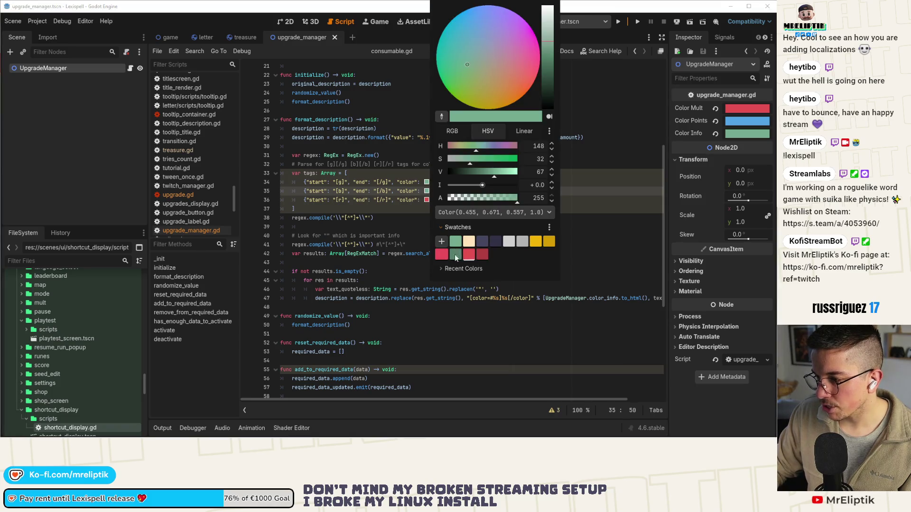
{"action": "left_click", "coordinate": [459, 267]}
{"action": "left_click", "coordinate": [452, 268]}
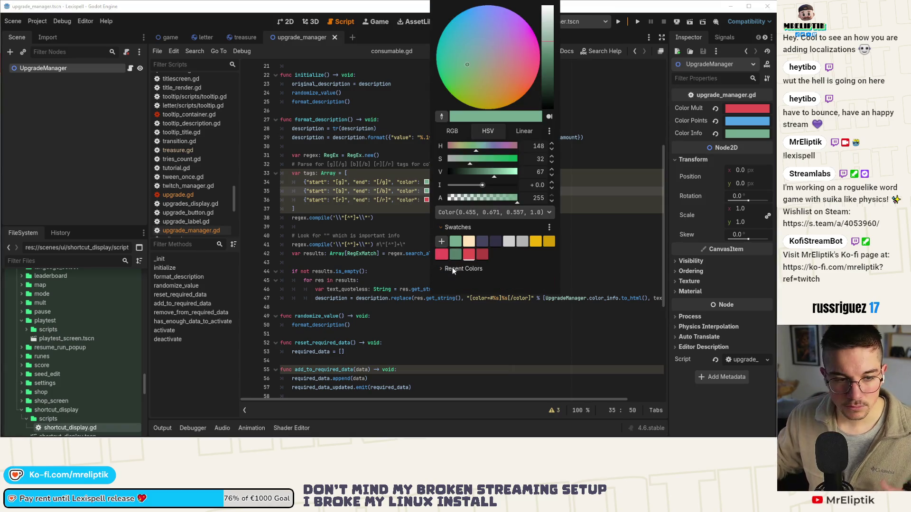
{"action": "left_click", "coordinate": [490, 212]}
{"action": "left_click", "coordinate": [487, 210]}
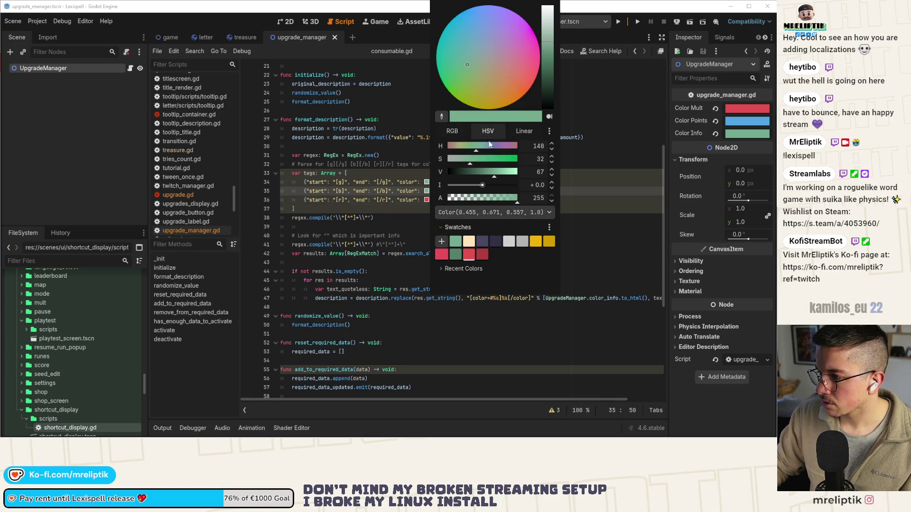
{"action": "left_click", "coordinate": [492, 212]}
{"action": "left_click", "coordinate": [482, 238]}
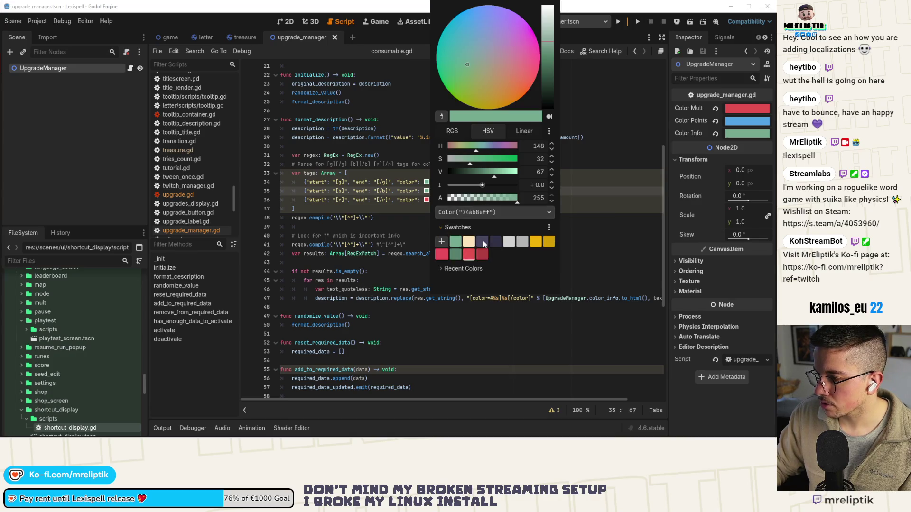
{"action": "left_click", "coordinate": [477, 213]}
{"action": "left_click", "coordinate": [503, 228]}
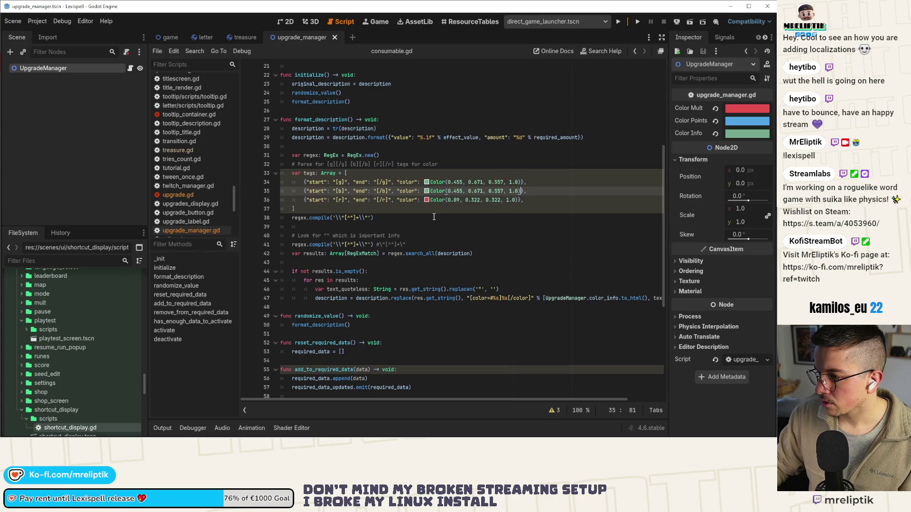
Switch line 35's colour to hex format, paste 52a4e3 over it, and save
{"action": "left_click", "coordinate": [427, 192]}
{"action": "left_click", "coordinate": [531, 189]}
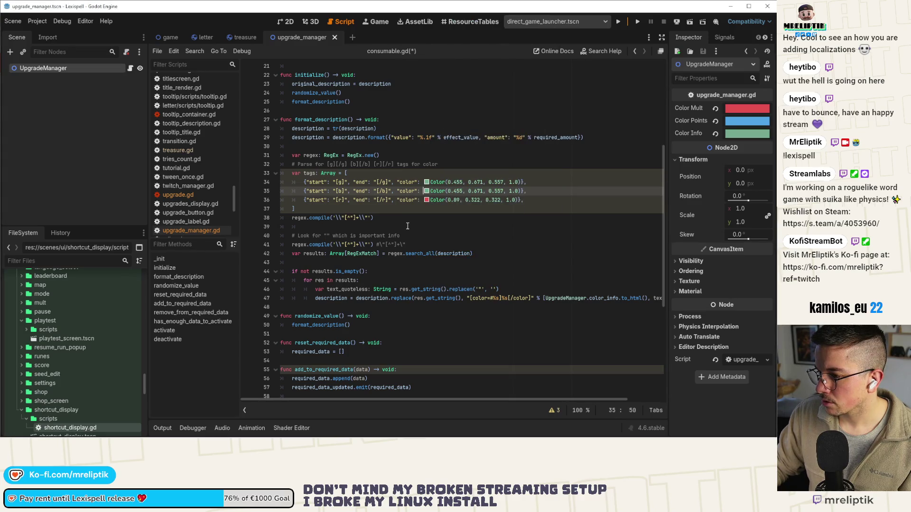
{"action": "left_click", "coordinate": [426, 192]}
{"action": "left_click", "coordinate": [474, 212]}
{"action": "left_click", "coordinate": [468, 237]}
{"action": "left_click", "coordinate": [443, 214]}
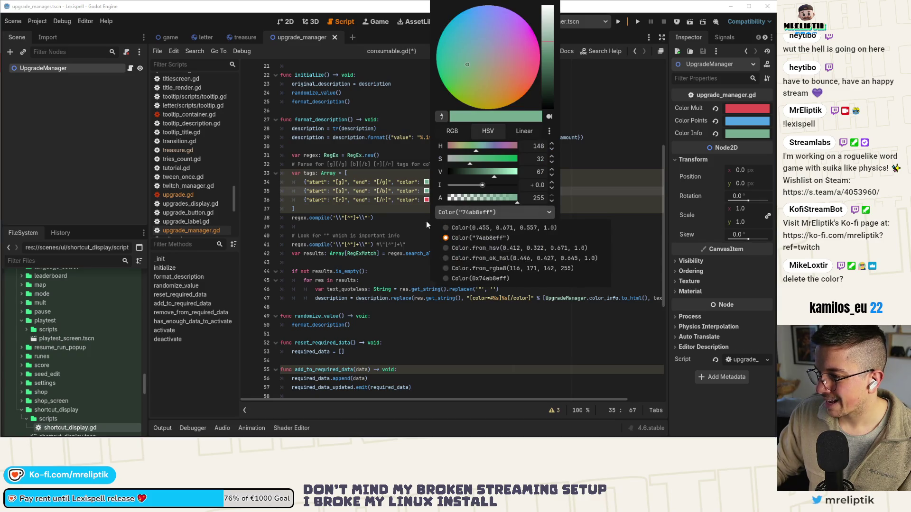
{"action": "left_click", "coordinate": [426, 221]}
{"action": "double_click", "coordinate": [455, 191]}
{"action": "key", "text": "ctrl+v"}
{"action": "key", "text": "ctrl+s"}
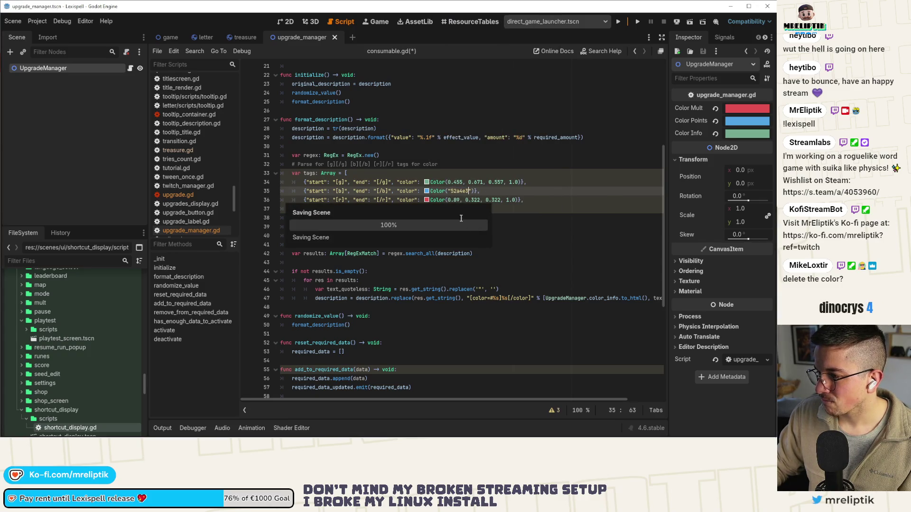
Check line 35's colour picker, keeping Color("52a4e3") unchanged
{"action": "left_click", "coordinate": [438, 209]}
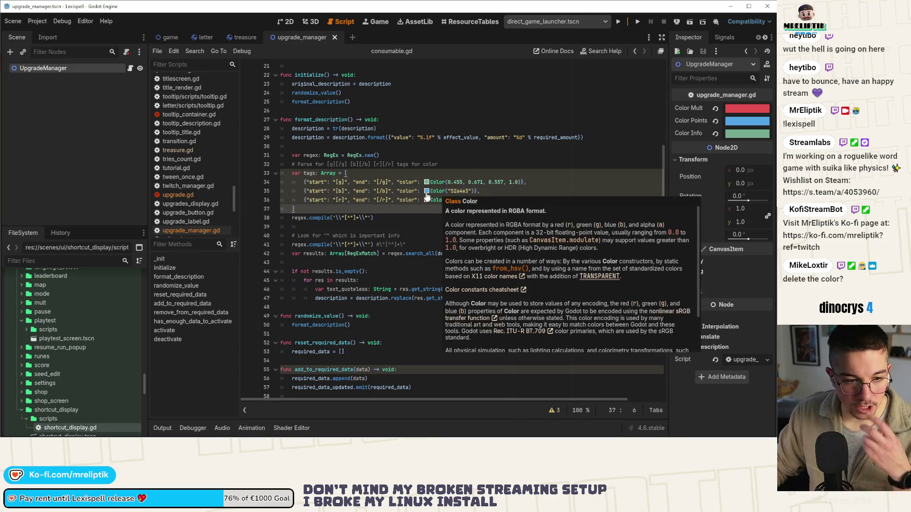
{"action": "left_click", "coordinate": [427, 192]}
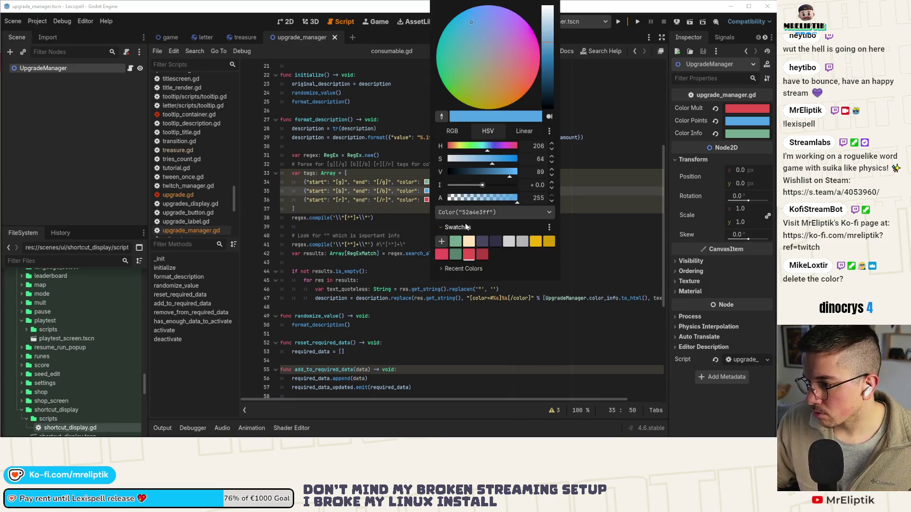
{"action": "left_click", "coordinate": [337, 89]}
{"action": "left_click", "coordinate": [427, 191]}
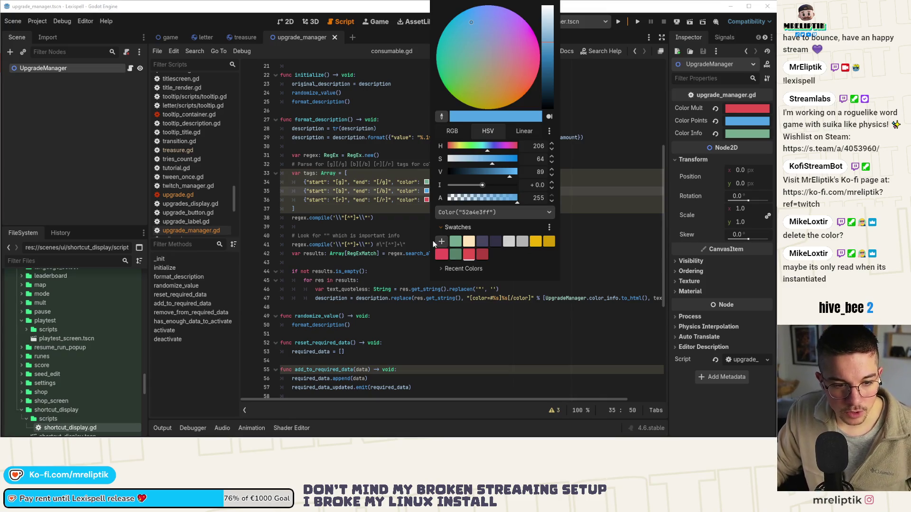
{"action": "left_click", "coordinate": [428, 188]}
{"action": "left_click", "coordinate": [426, 191]}
{"action": "left_click", "coordinate": [425, 191]}
Delete and restore the [b] tag line, save, and close the upgrade_manager scene
{"action": "left_click", "coordinate": [490, 192]}
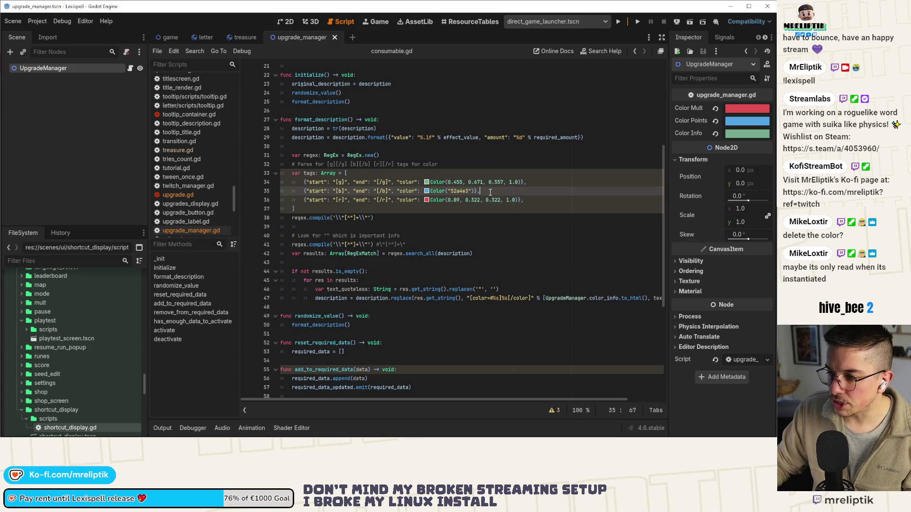
{"action": "key", "text": "shift+Home"}
{"action": "key", "text": "BackSpace"}
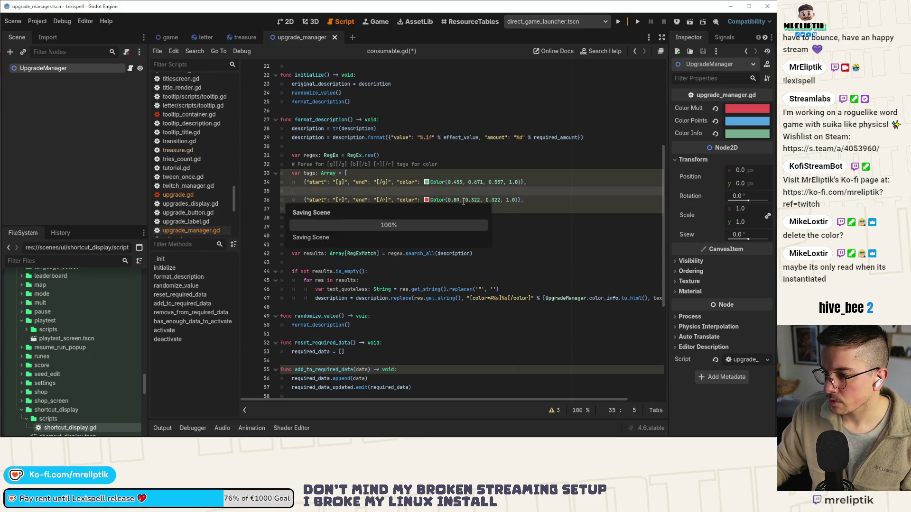
{"action": "key", "text": "ctrl+z"}
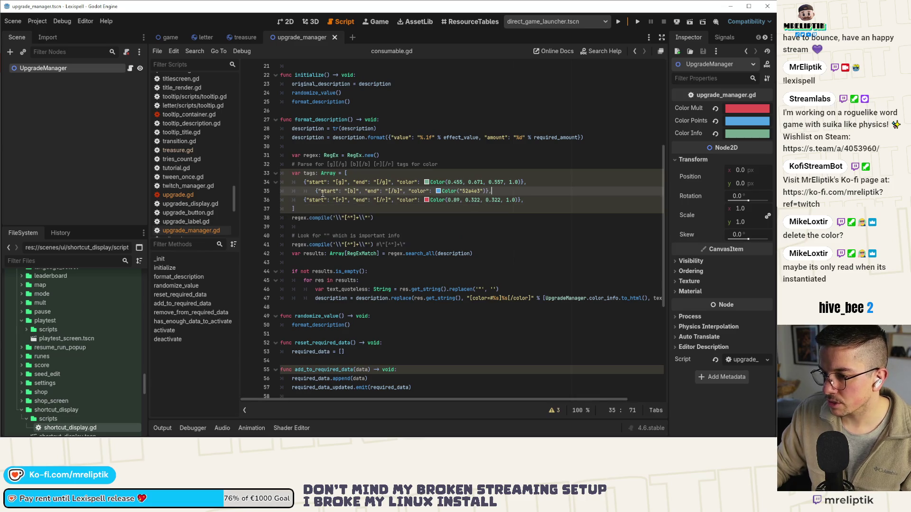
{"action": "left_click", "coordinate": [427, 192]}
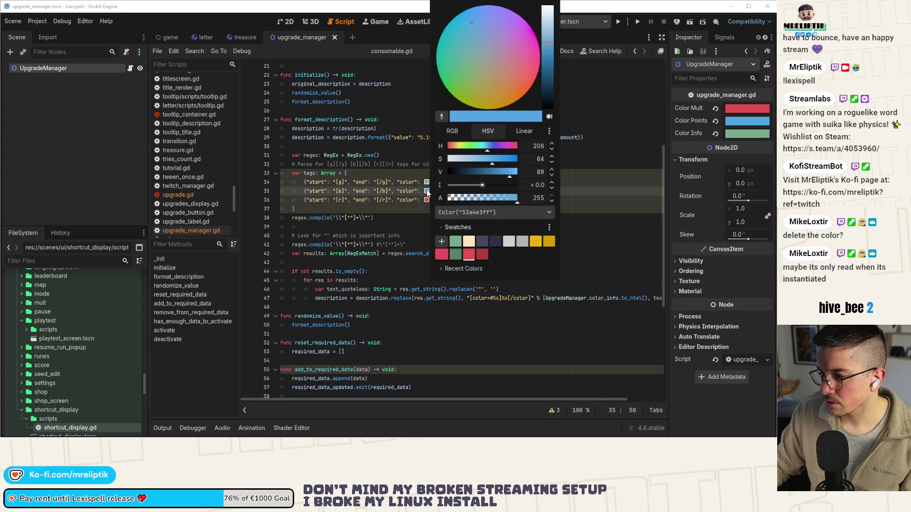
{"action": "key", "text": "ctrl+s"}
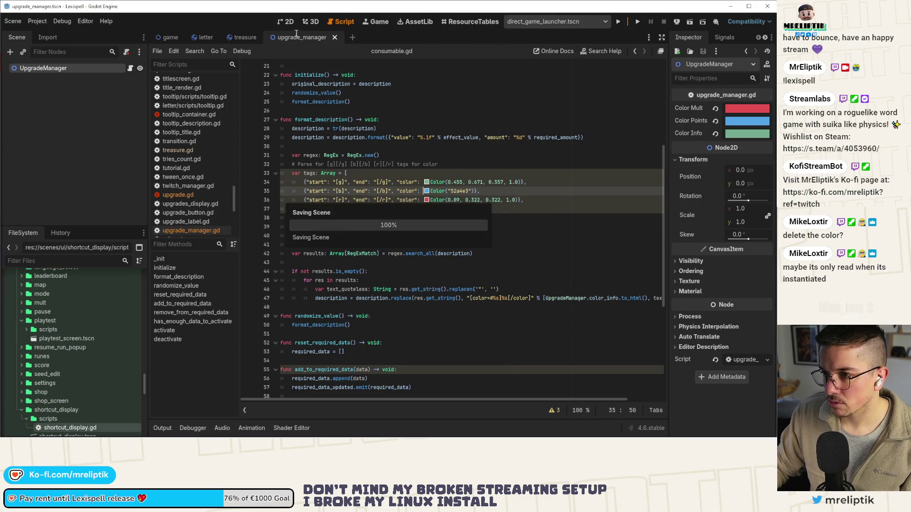
{"action": "middle_click", "coordinate": [294, 37]}
{"action": "key", "text": "ctrl+alt+o"}
Reopen consumable.gd and check the [b] tag's colour swatches
{"action": "type", "text": "upgrade"}
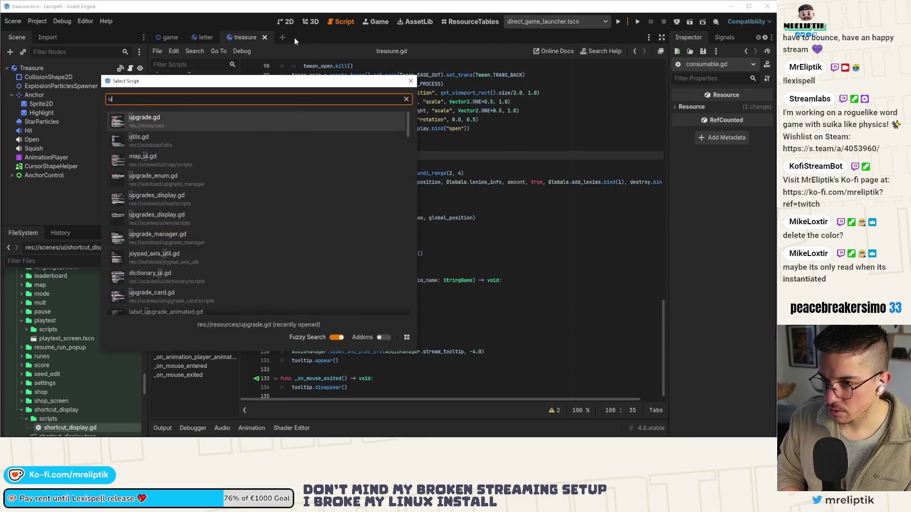
{"action": "key", "text": "Escape"}
{"action": "key", "text": "ctrl+alt+o"}
{"action": "type", "text": "consumable"}
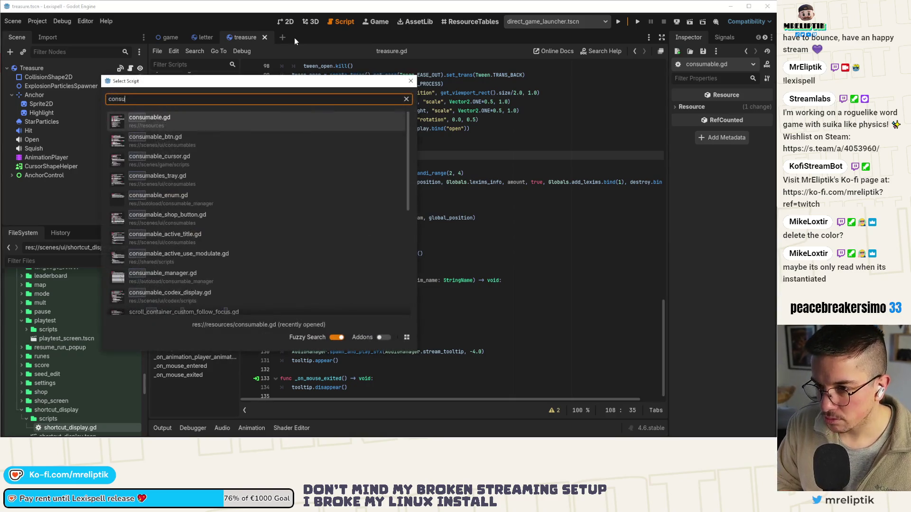
{"action": "key", "text": "Return"}
{"action": "left_click", "coordinate": [426, 191]}
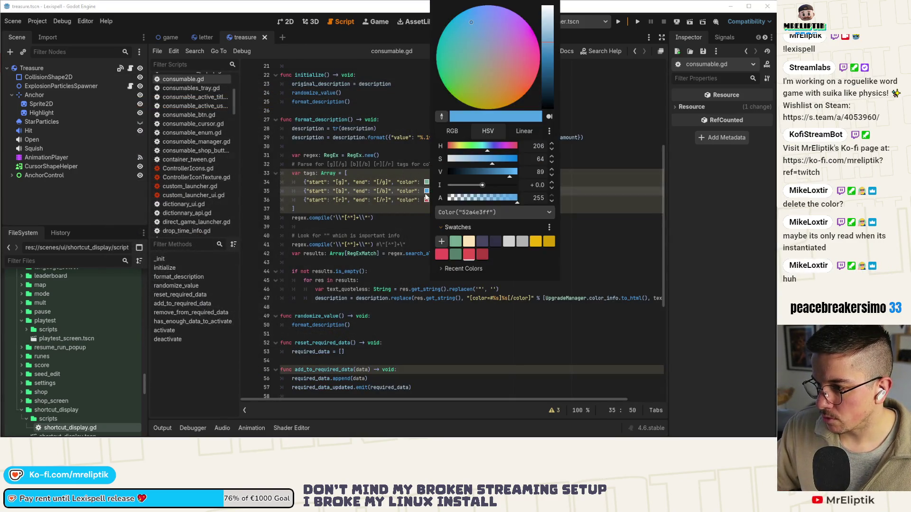
{"action": "left_click", "coordinate": [461, 226]}
{"action": "left_click", "coordinate": [460, 227]}
Save, reload the current project, and run the game with F5
{"action": "key", "text": "ctrl+s"}
{"action": "left_click", "coordinate": [37, 21]}
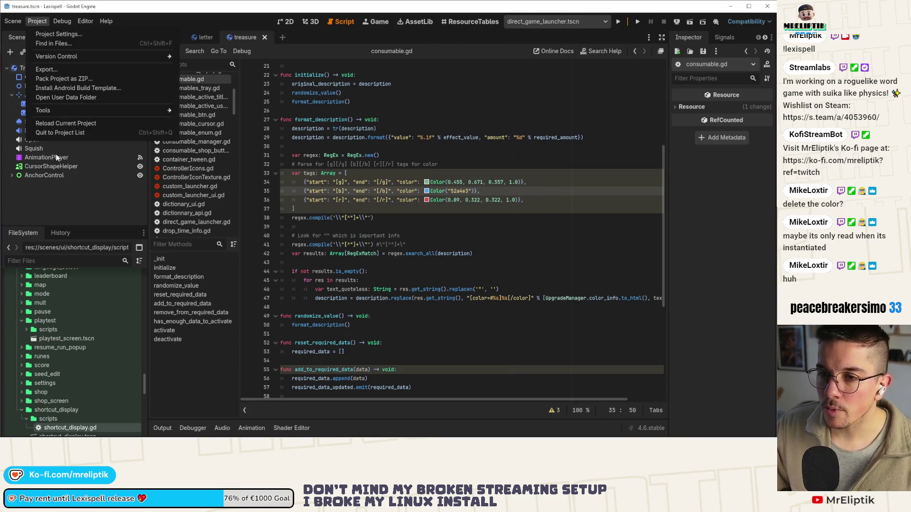
{"action": "left_click", "coordinate": [65, 123]}
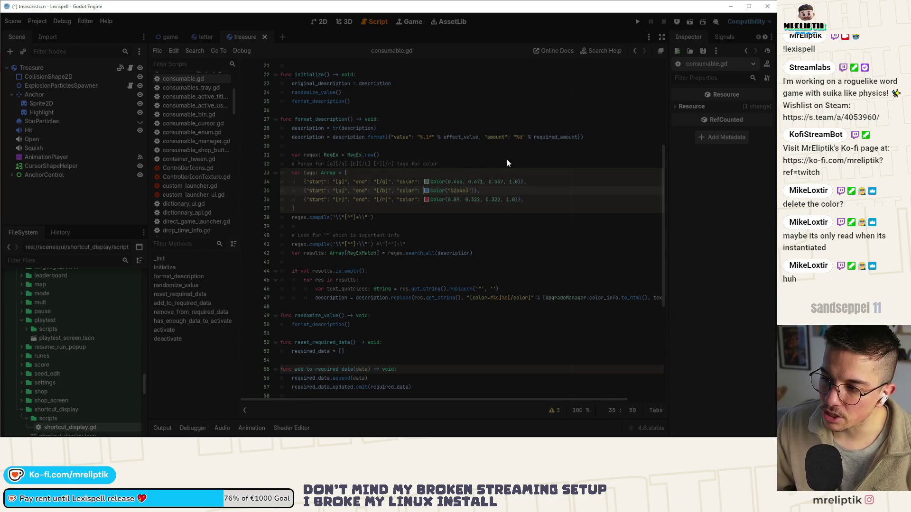
{"action": "key", "text": "F5"}
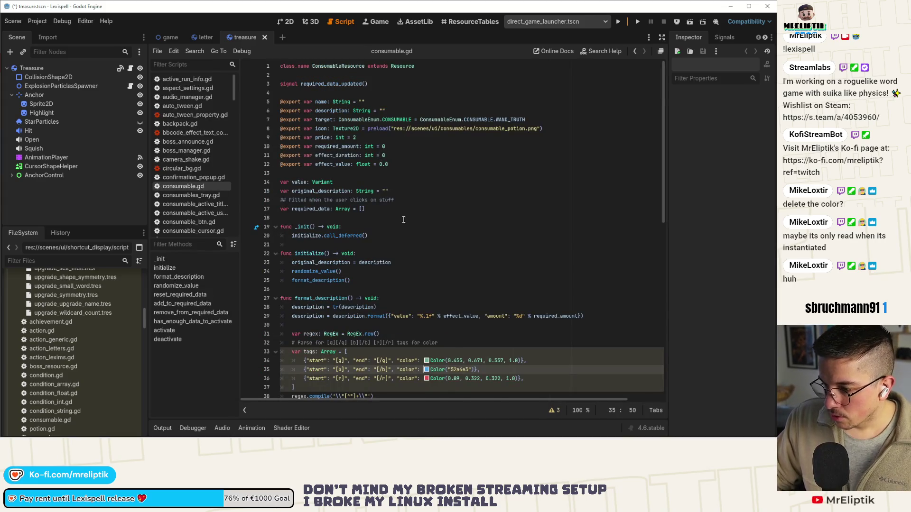
Recheck the [b] colour picker in format_description without changing it
{"action": "scroll", "coordinate": [403, 220], "scroll_direction": "down", "scroll_amount": 3}
{"action": "left_click", "coordinate": [426, 289]}
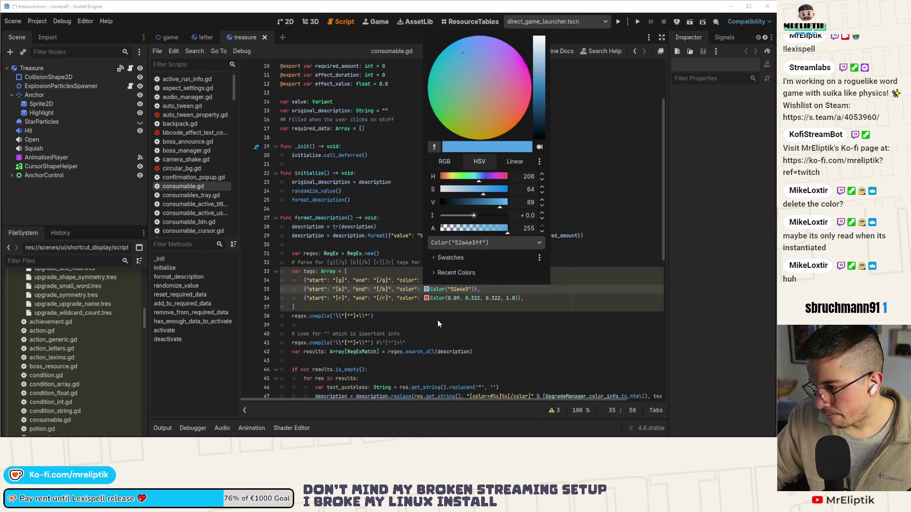
{"action": "left_click", "coordinate": [442, 260]}
{"action": "left_click", "coordinate": [443, 261]}
{"action": "left_click", "coordinate": [382, 215]}
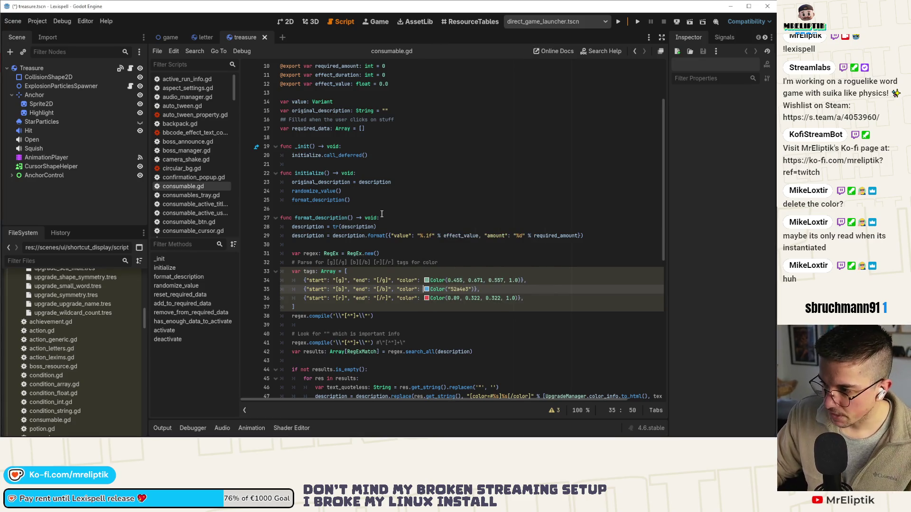
Review the tag-parsing regex lines 38–39, then bring up regex101 in the browser
{"action": "scroll", "coordinate": [385, 216], "scroll_direction": "down", "scroll_amount": 3}
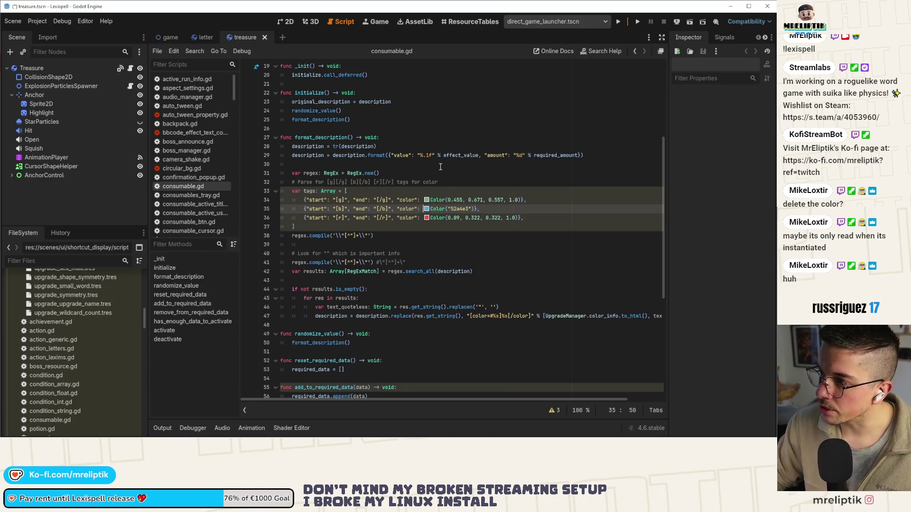
{"action": "left_click", "coordinate": [459, 184]}
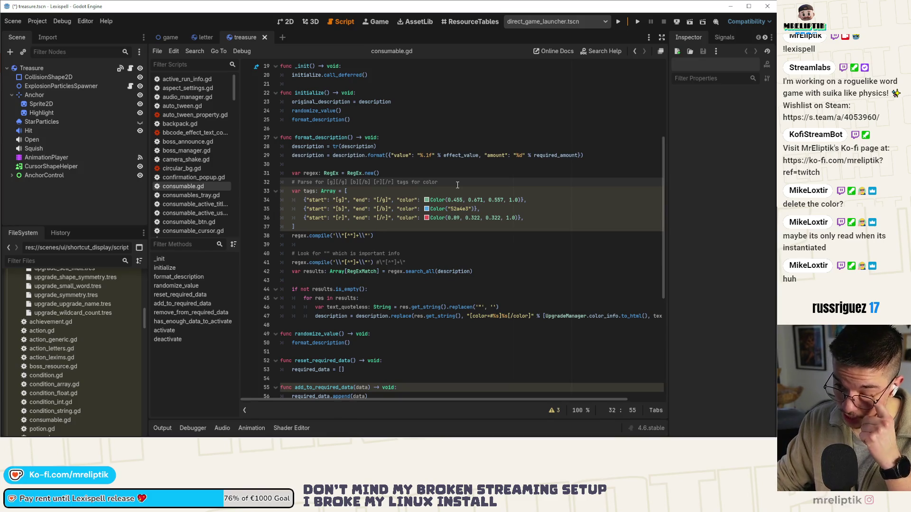
{"action": "left_click", "coordinate": [372, 245]}
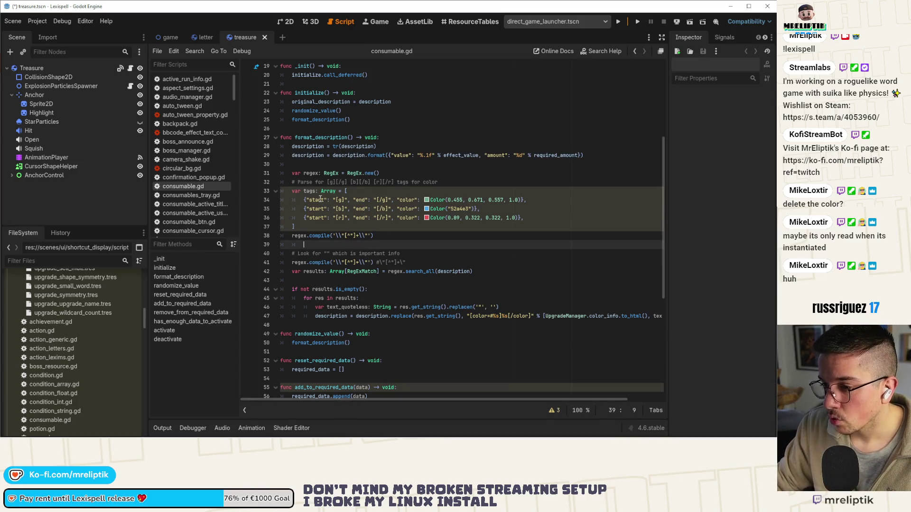
{"action": "left_click", "coordinate": [357, 236]}
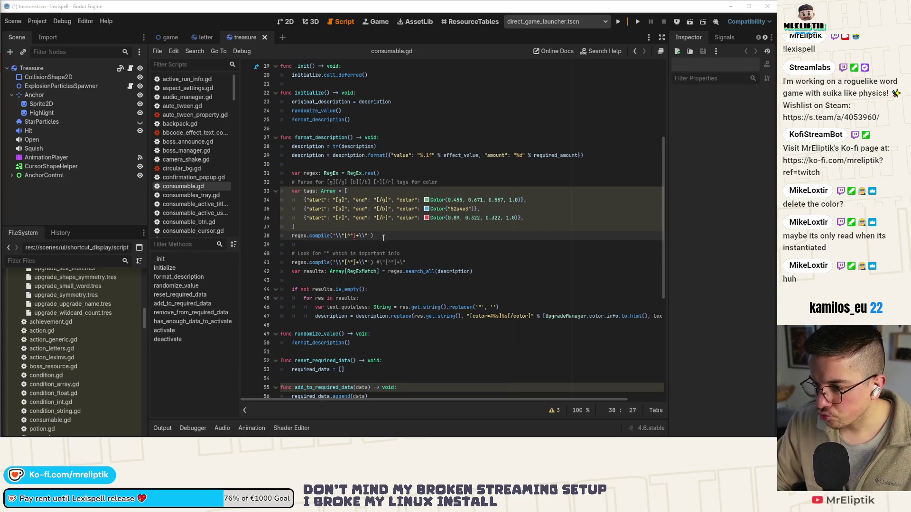
{"action": "key", "text": "End"}
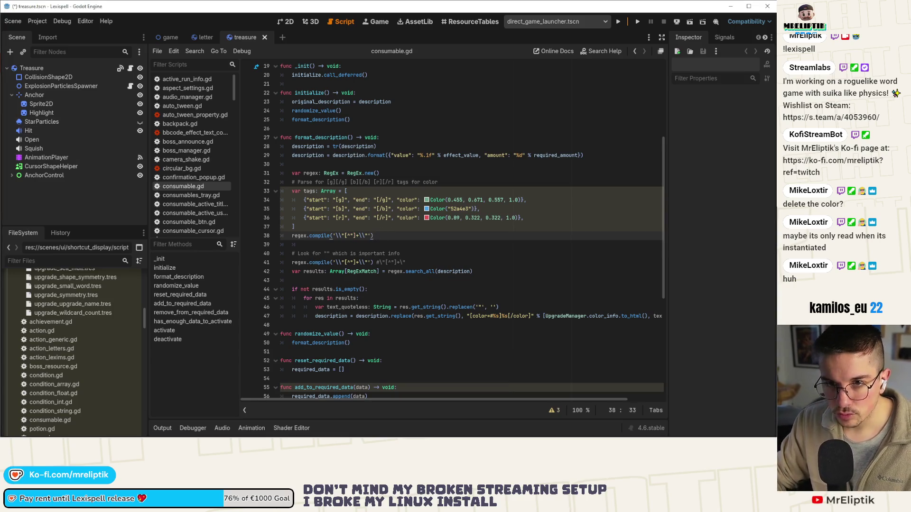
{"action": "left_click", "coordinate": [344, 200]}
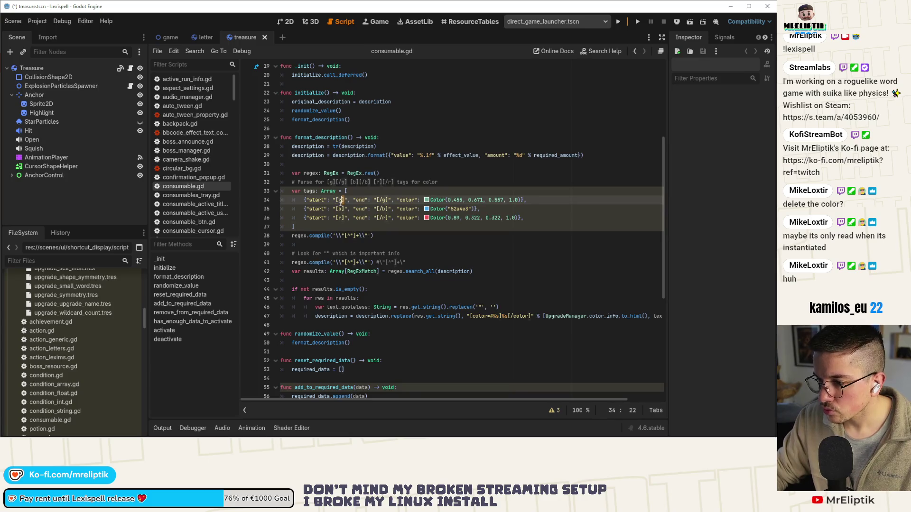
{"action": "key", "text": "alt+Tab"}
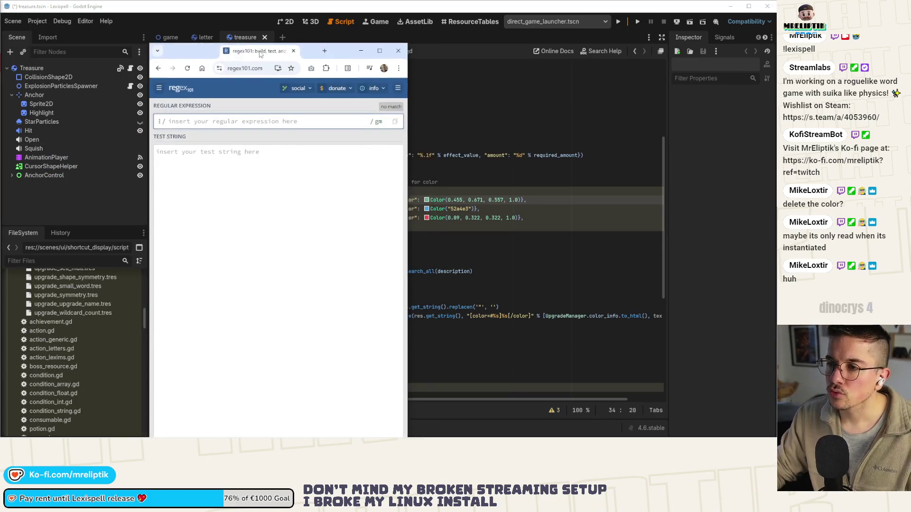
Enter the pattern [g].+[/g] in regex101, then select cell B378 in the localization sheet
{"action": "key", "text": "super+Up"}
{"action": "type", "text": "[g]"}
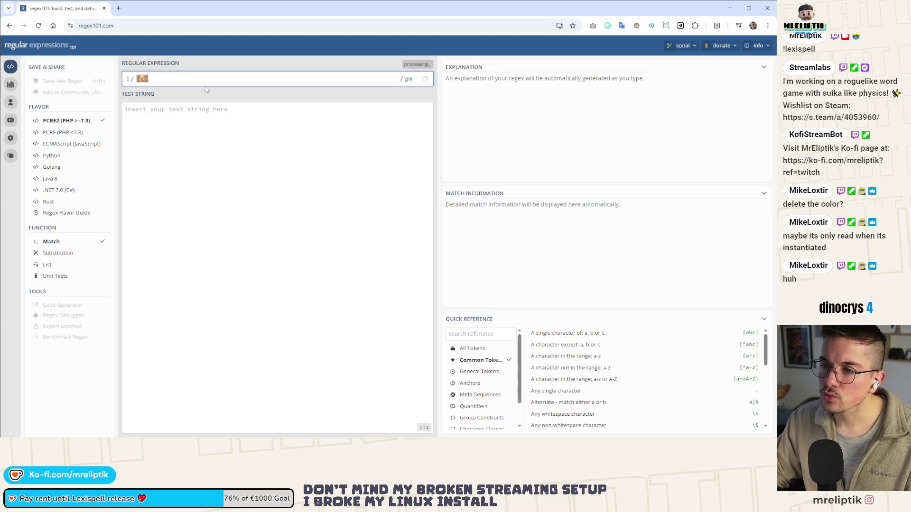
{"action": "type", "text": "."}
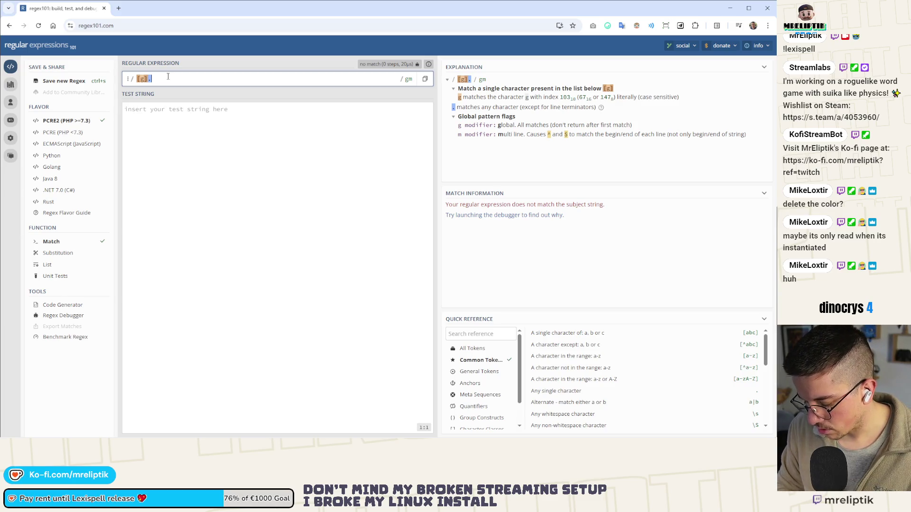
{"action": "type", "text": "*"}
{"action": "key", "text": "BackSpace"}
{"action": "type", "text": "+"}
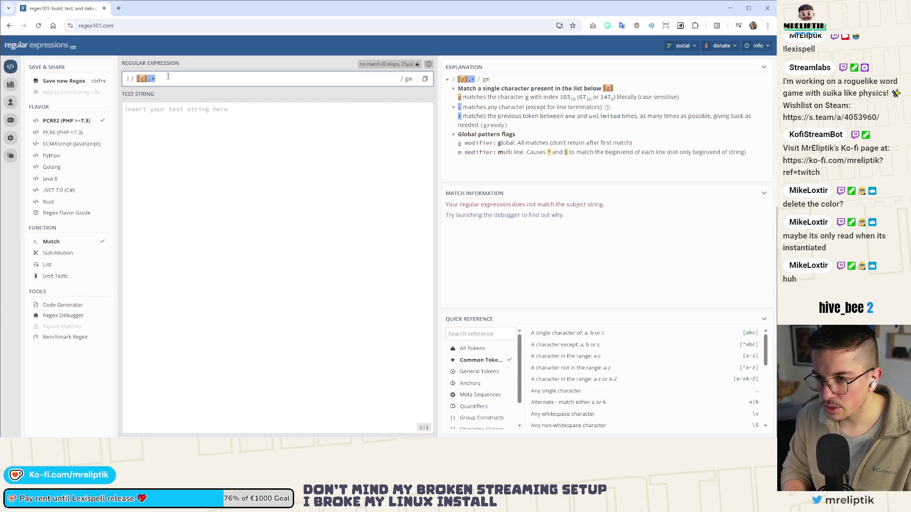
{"action": "type", "text": "/g"}
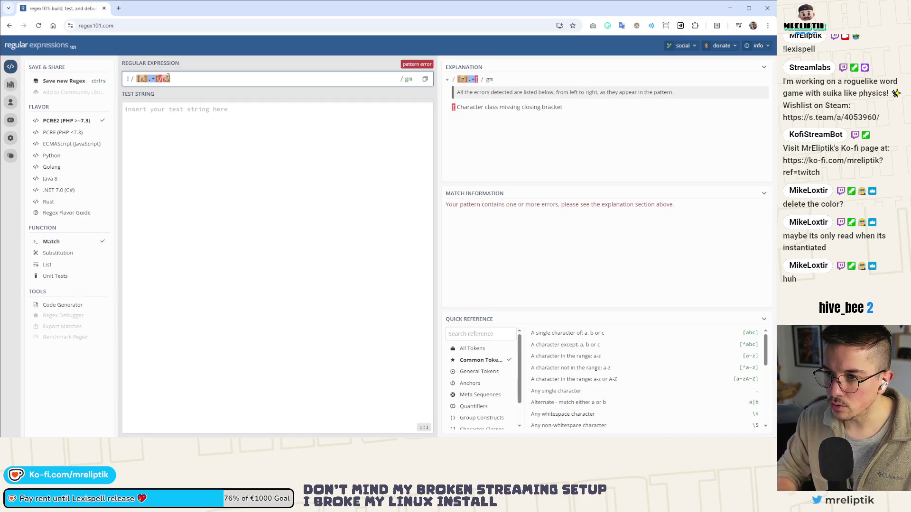
{"action": "key", "text": "alt+Tab"}
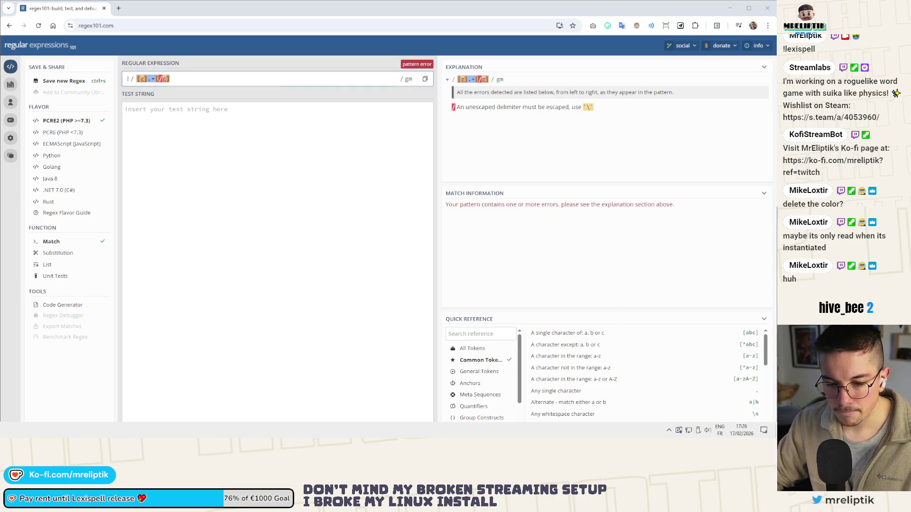
{"action": "left_click", "coordinate": [258, 237]}
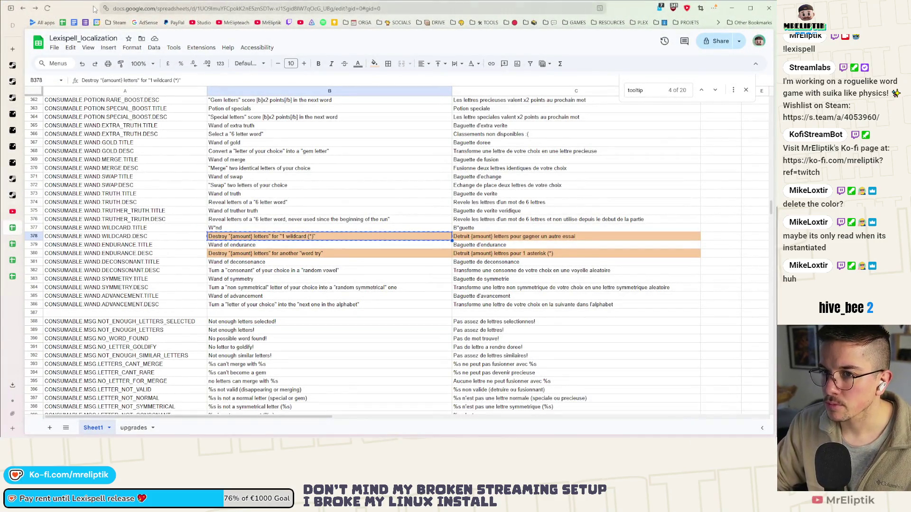
Paste the wildcard, Vowels and Lexims descriptions as three test lines
{"action": "key", "text": "alt+Tab"}
{"action": "left_click", "coordinate": [154, 121]}
{"action": "type", "text": "Destroy \"{amount} letters\" for \"1 wildcard (*)\""}
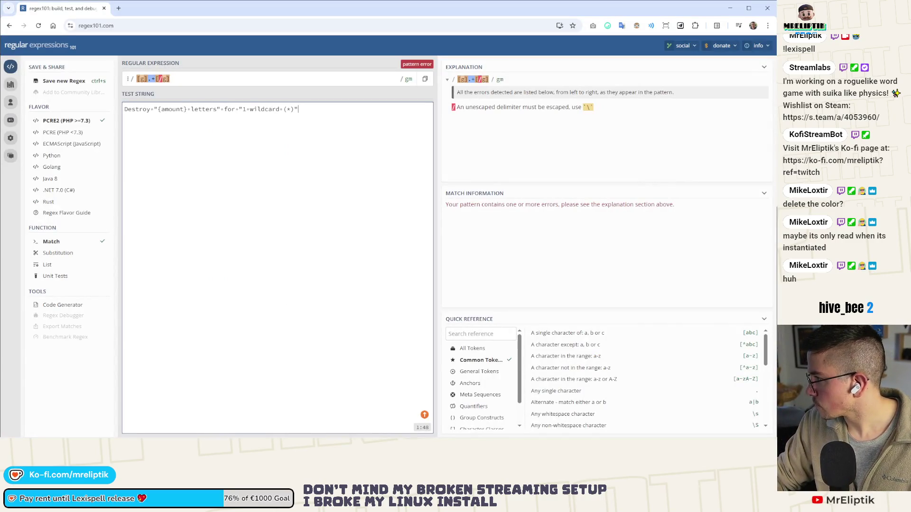
{"action": "key", "text": "Return"}
{"action": "type", "text": "\"Vowels\" score [b]x2 points[/b] in the next word"}
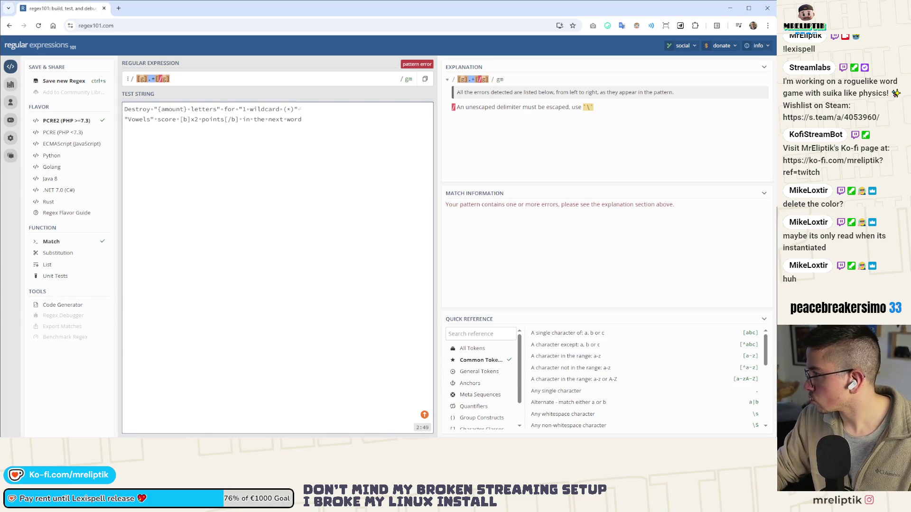
{"action": "key", "text": "Return"}
{"action": "type", "text": "Destroy \"5 random letters\" to gain [g]5 Lexims[/g]"}
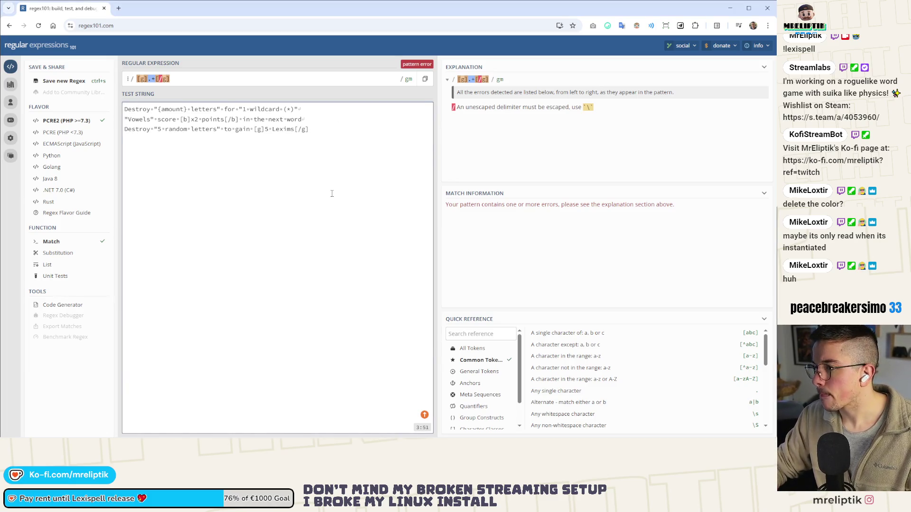
Escape the slash as [g].+[\/g] and save the regex to a shareable link
{"action": "left_click", "coordinate": [160, 78]}
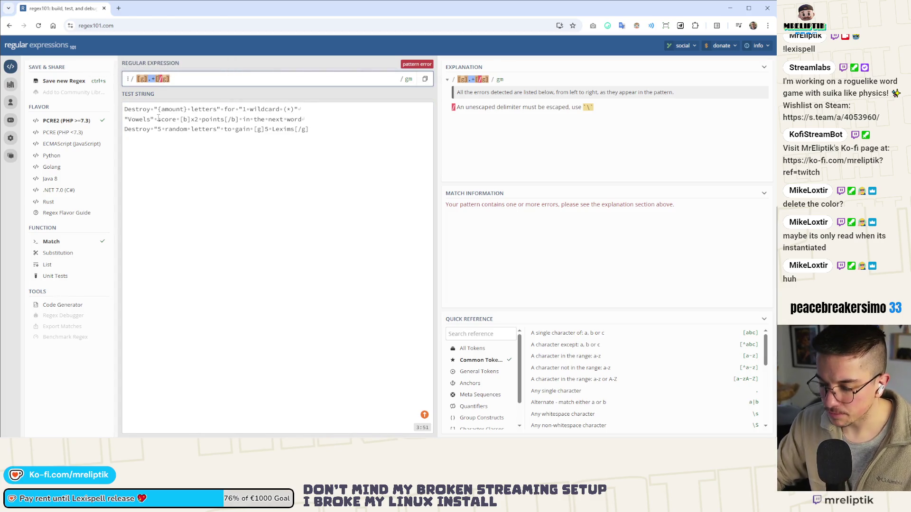
{"action": "type", "text": "\\"}
{"action": "key", "text": "ctrl+s"}
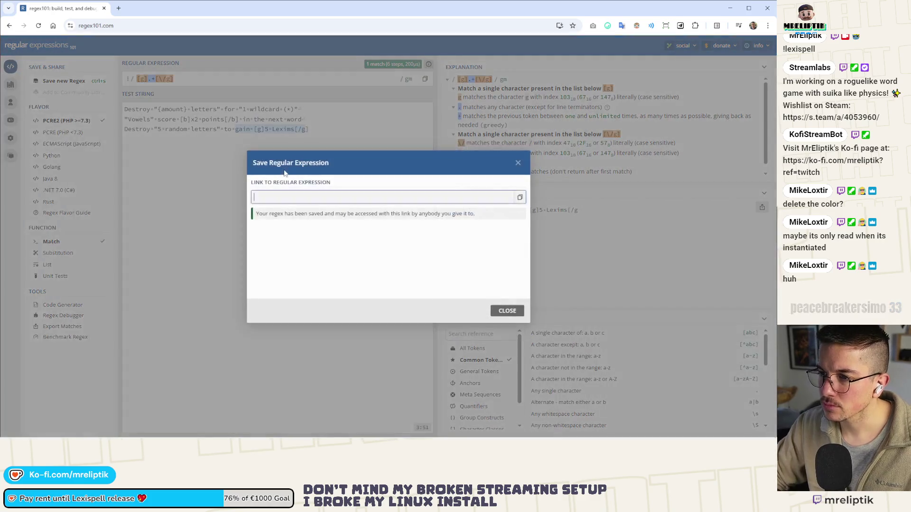
Insert \n newline tokens into the pattern to try matching across lines
{"action": "key", "text": "Escape"}
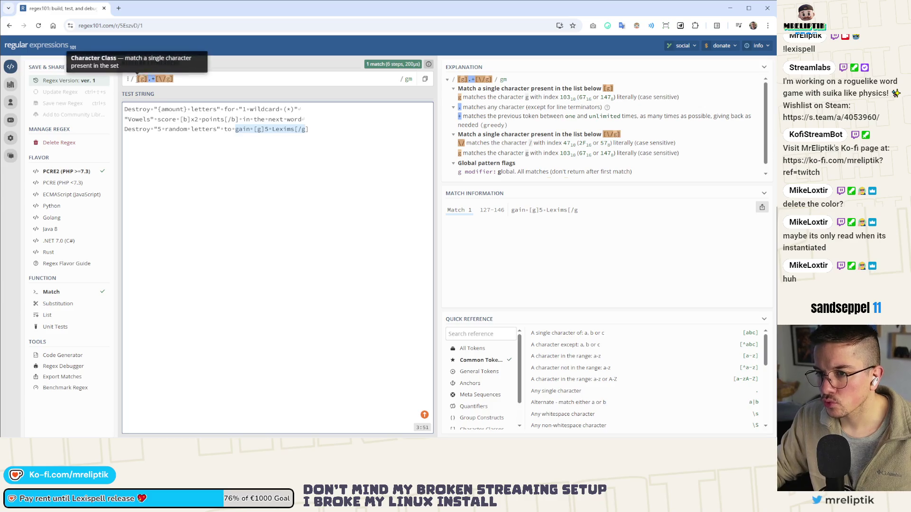
{"action": "left_click", "coordinate": [129, 79]}
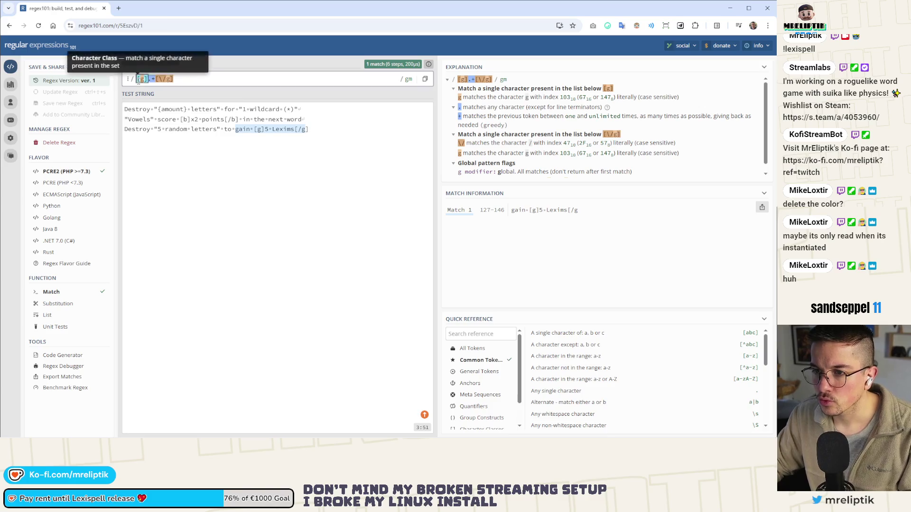
{"action": "type", "text": "\\"}
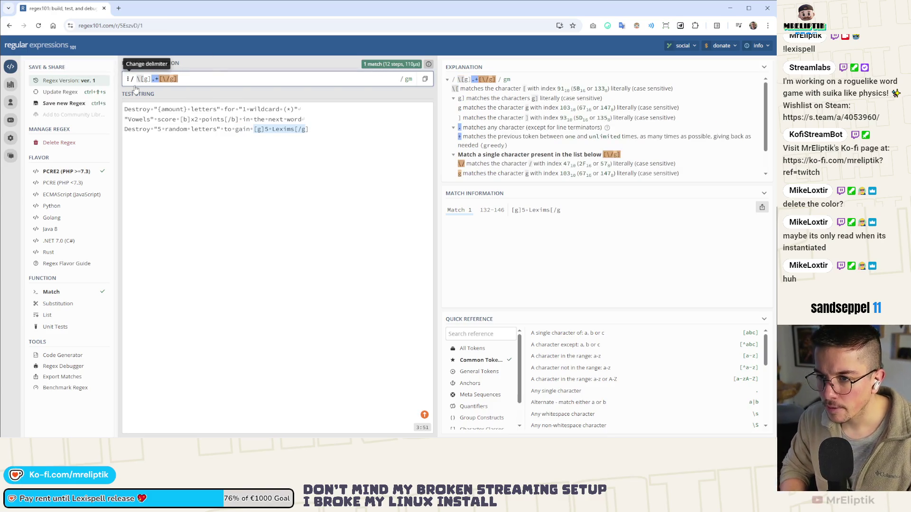
{"action": "key", "text": "BackSpace"}
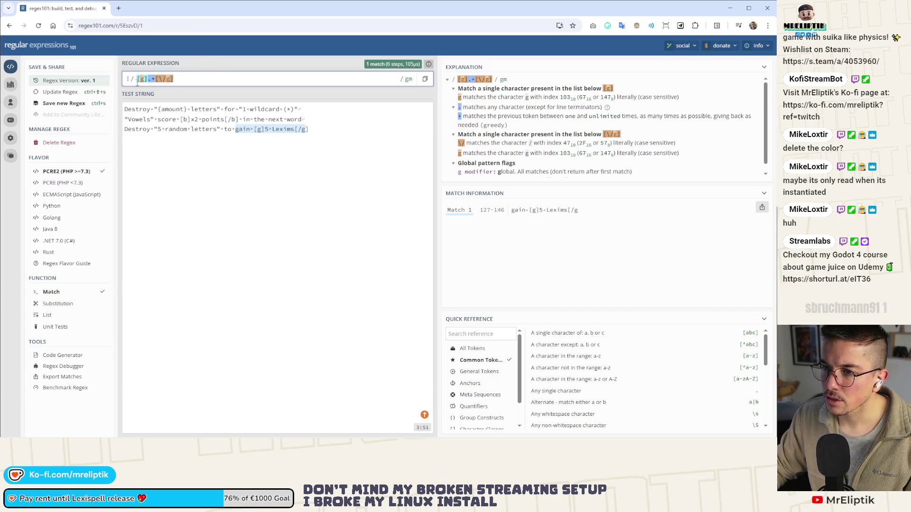
{"action": "type", "text": "\\n"}
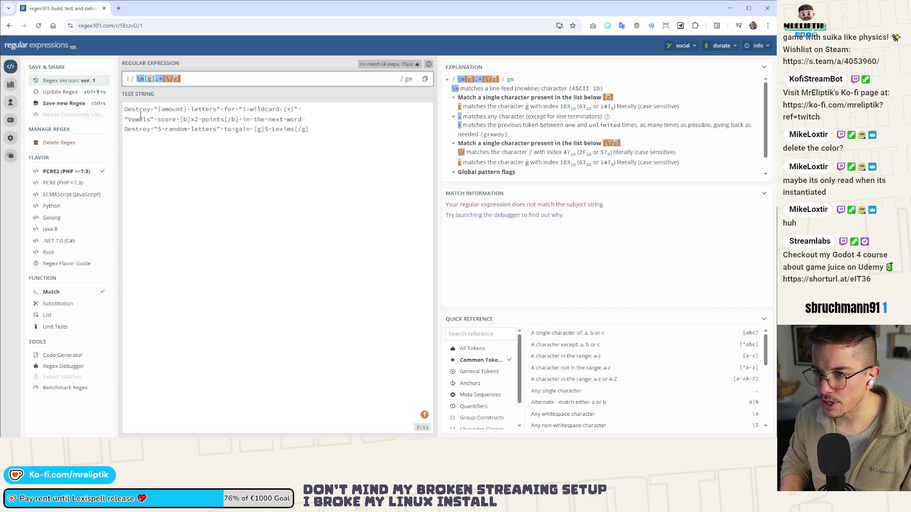
{"action": "type", "text": "\\"}
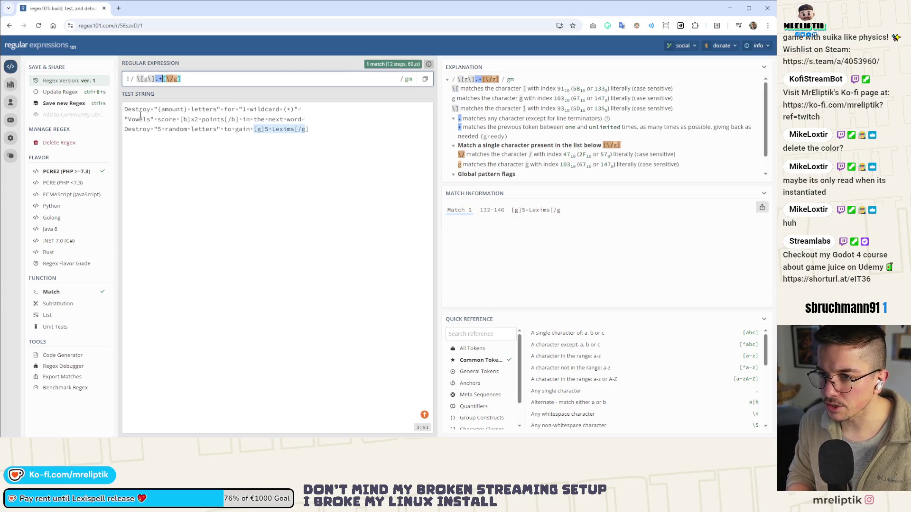
{"action": "type", "text": "\\n"}
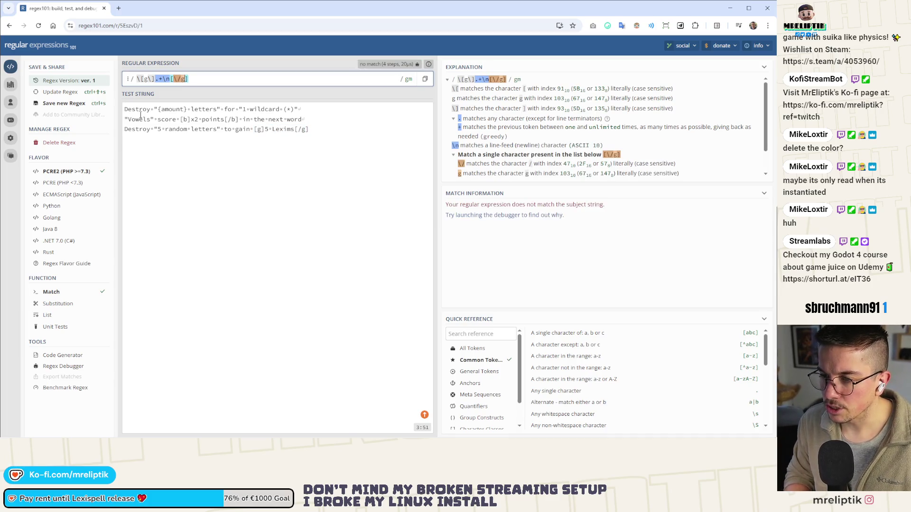
{"action": "type", "text": "\\n"}
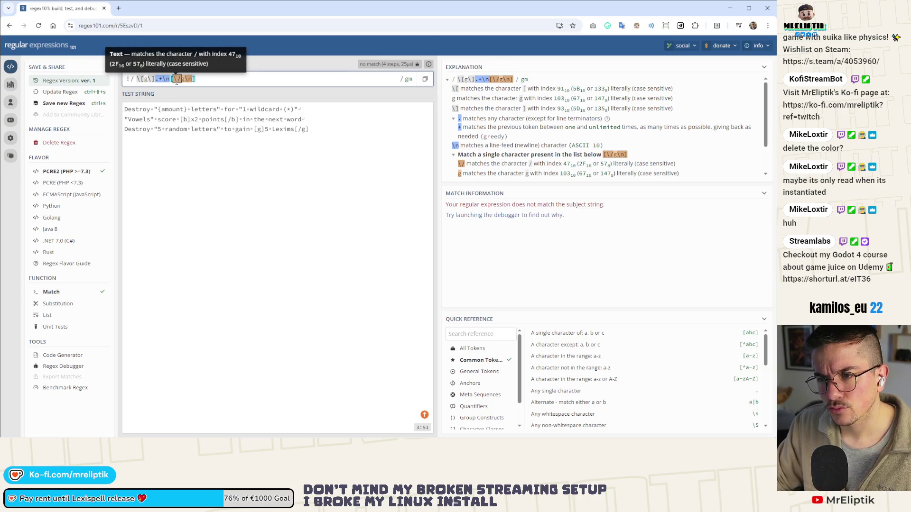
{"action": "key", "text": "BackSpace"}
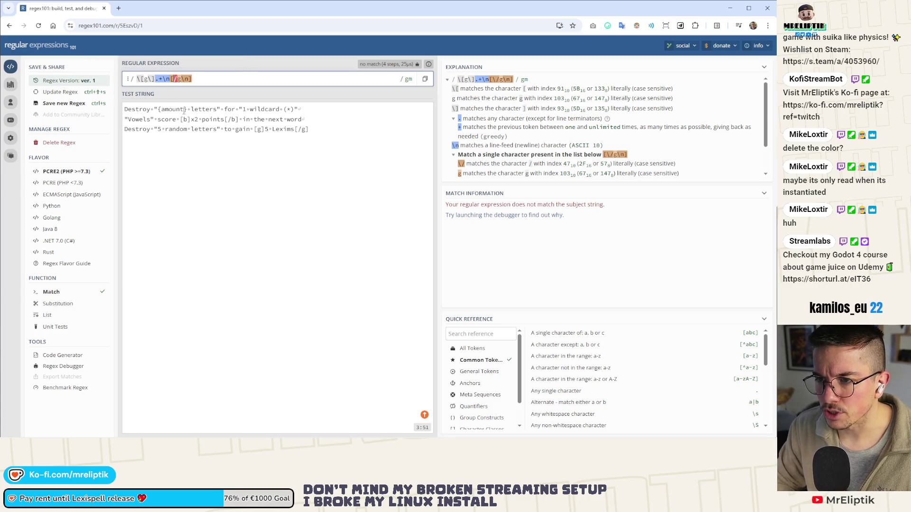
Remove the stray n tokens so the pattern reads \[g\].+\[\/g\]
{"action": "key", "text": "ctrl+z"}
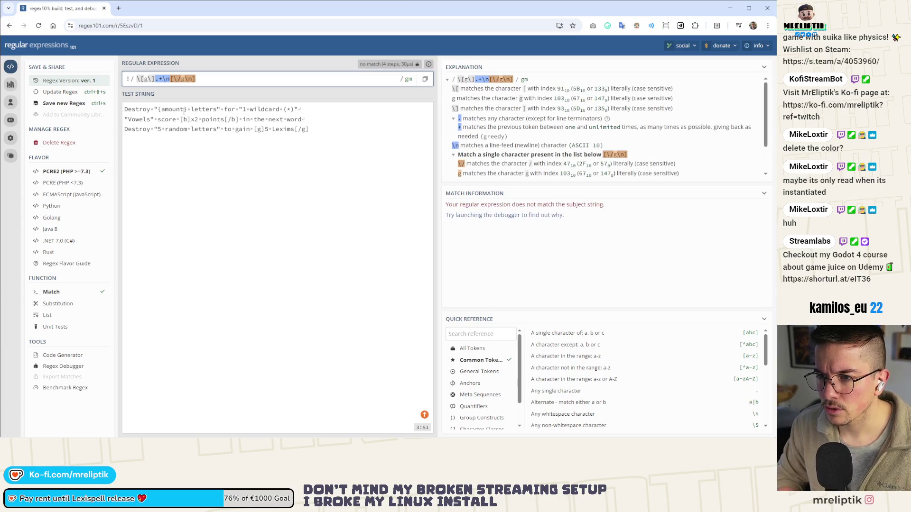
{"action": "key", "text": "BackSpace"}
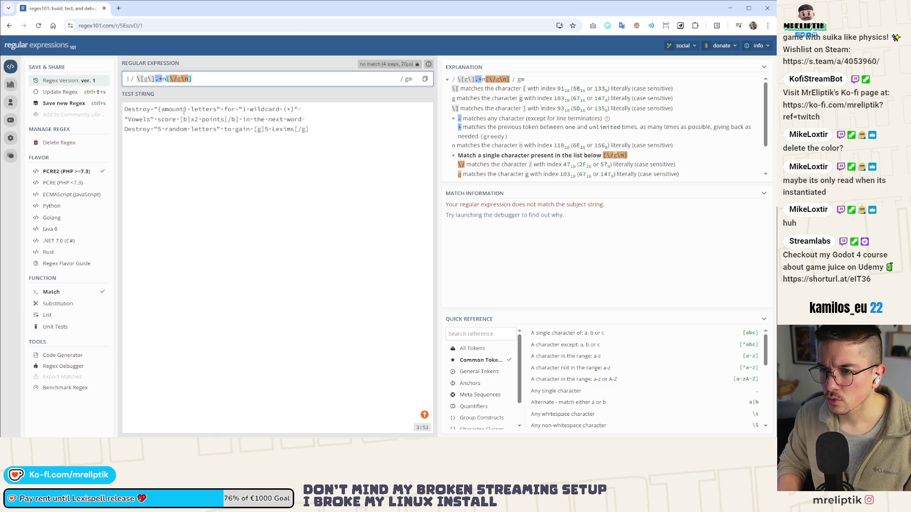
{"action": "key", "text": "BackSpace"}
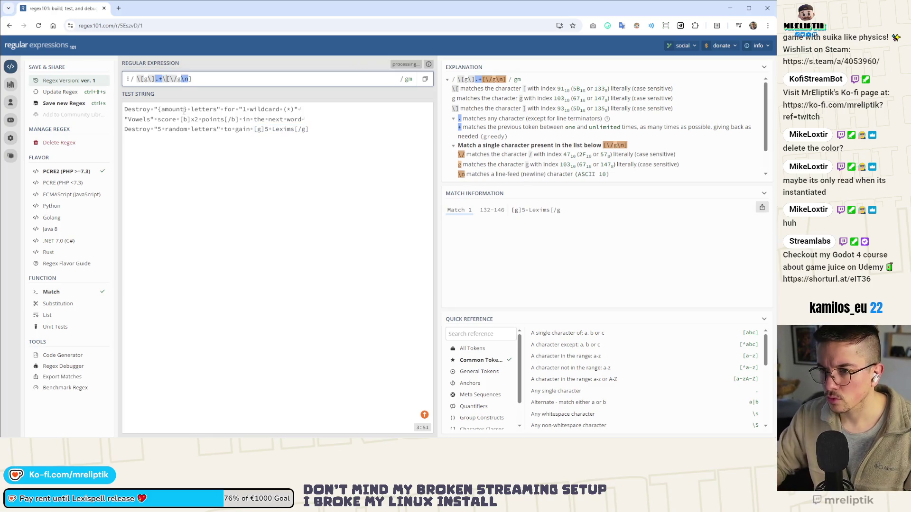
{"action": "type", "text": "\\"}
{"action": "left_click", "coordinate": [266, 156]}
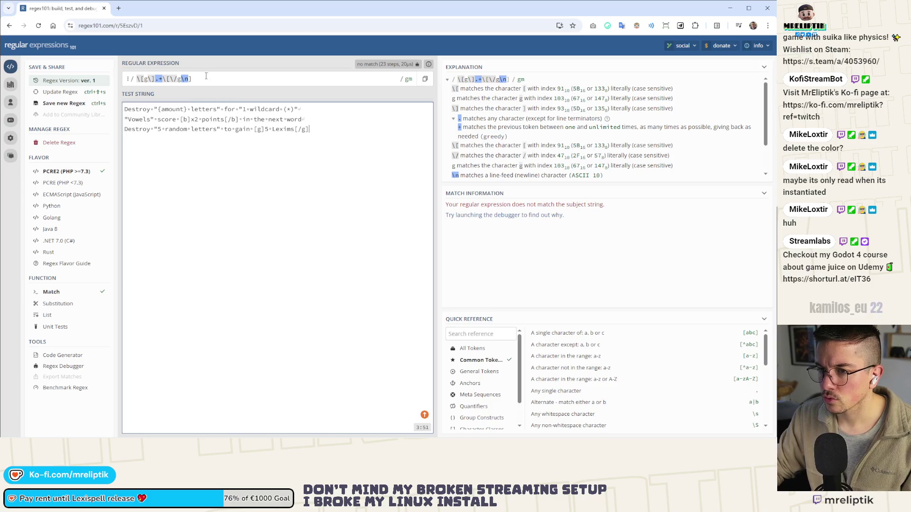
{"action": "mouse_move", "coordinate": [184, 76]}
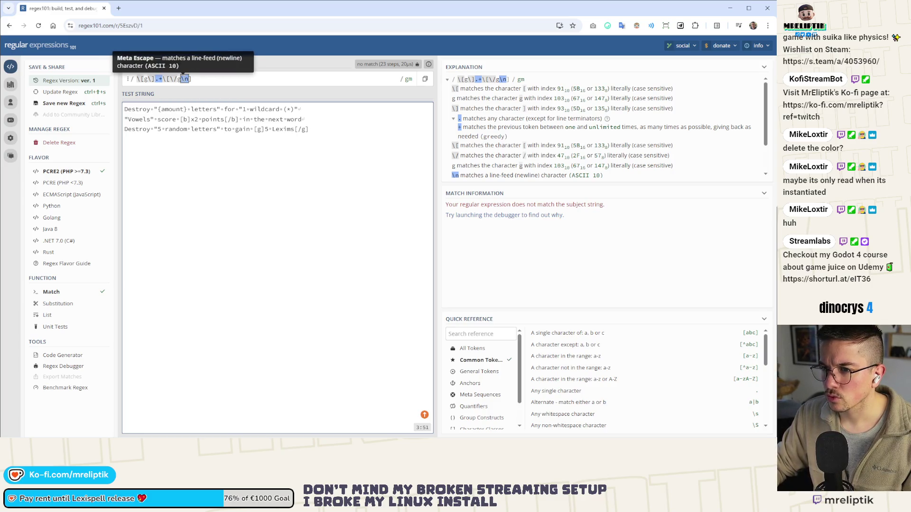
{"action": "left_click", "coordinate": [185, 79]}
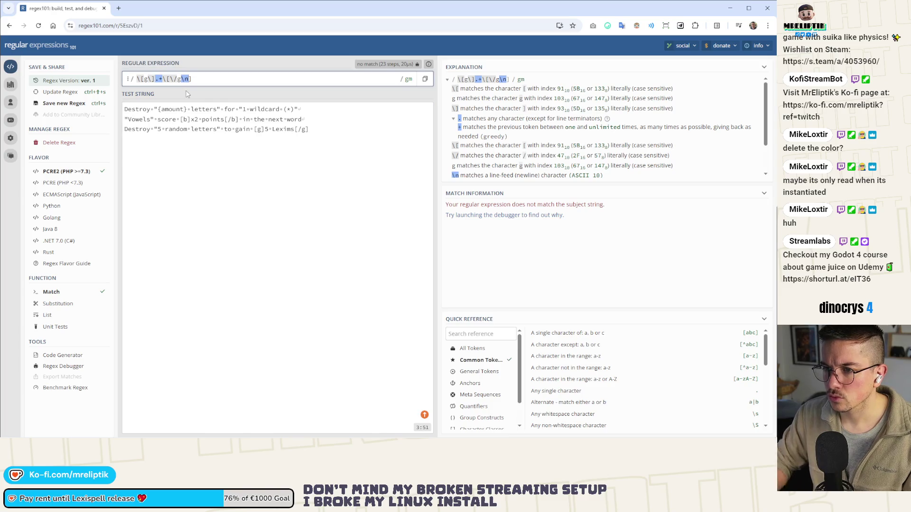
{"action": "key", "text": "BackSpace"}
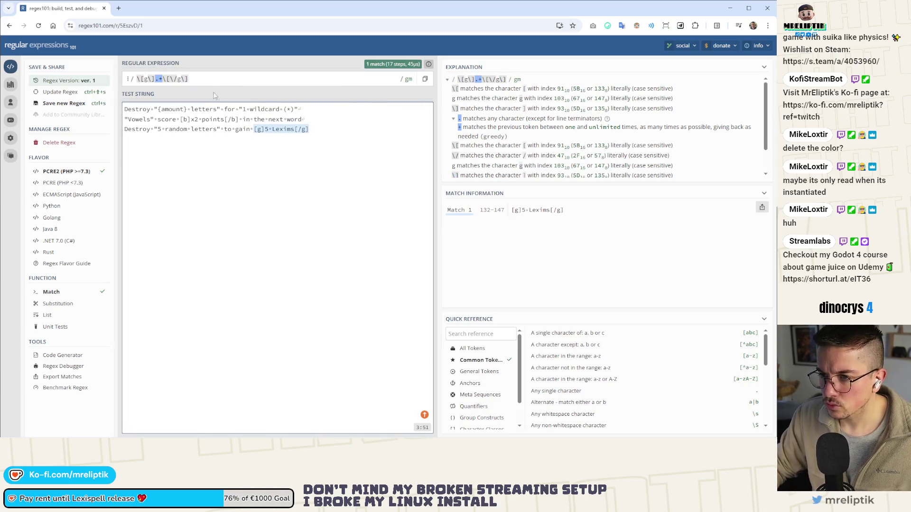
{"action": "left_click", "coordinate": [209, 77]}
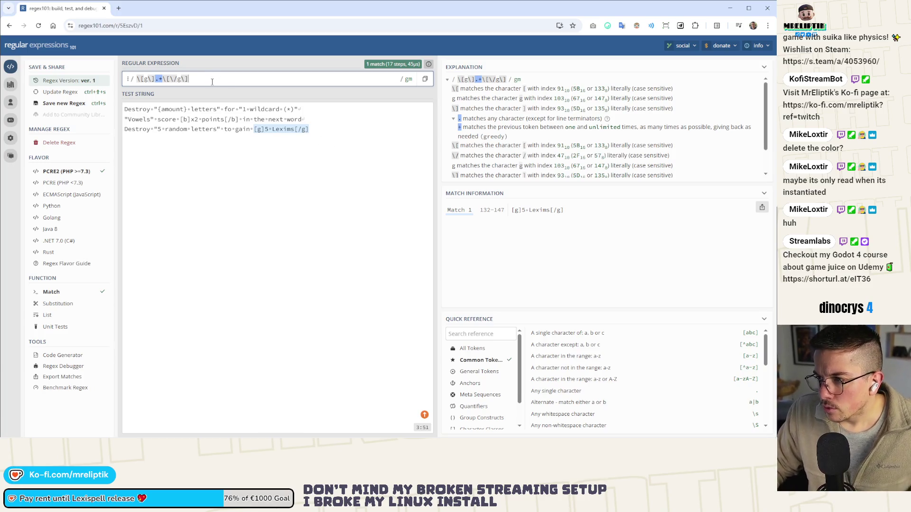
{"action": "left_click_drag", "start_coordinate": [211, 82], "coordinate": [133, 81]}
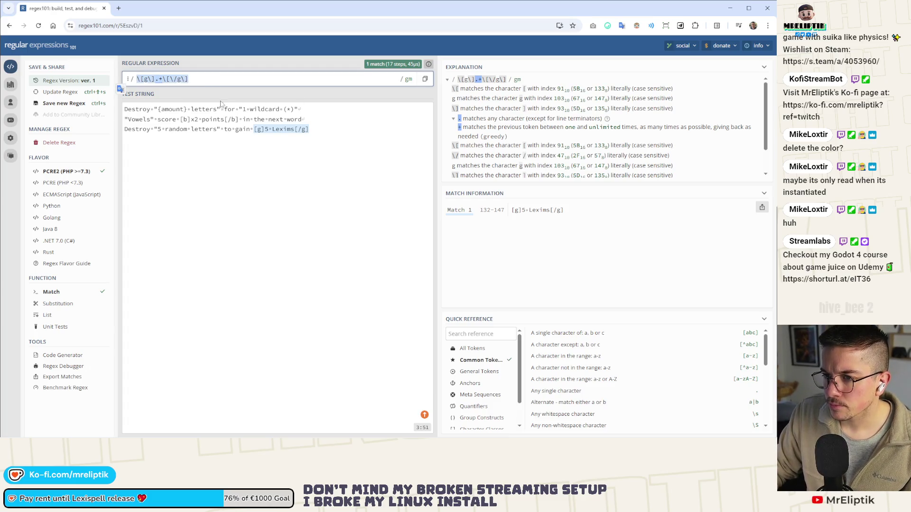
Change both tag letters from g to b, matching [b]x2 points[/b]
{"action": "left_click", "coordinate": [151, 79]}
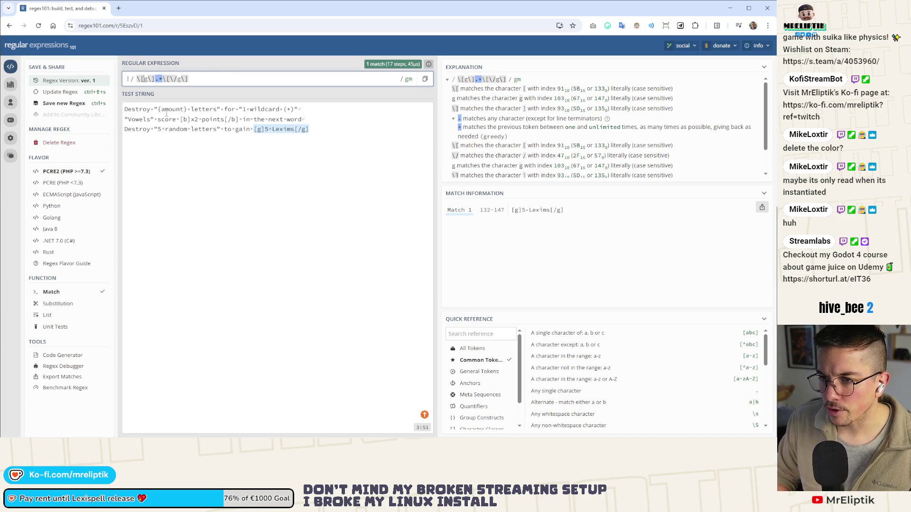
{"action": "key", "text": "BackSpace"}
{"action": "type", "text": "b"}
{"action": "key", "text": "Left"}
{"action": "key", "text": "Left"}
{"action": "key", "text": "BackSpace"}
{"action": "type", "text": "b"}
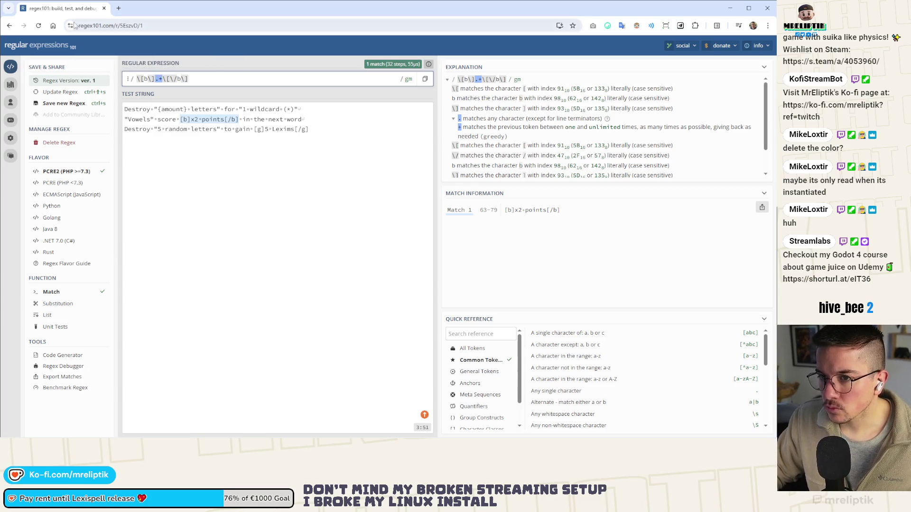
{"action": "key", "text": "alt+Tab"}
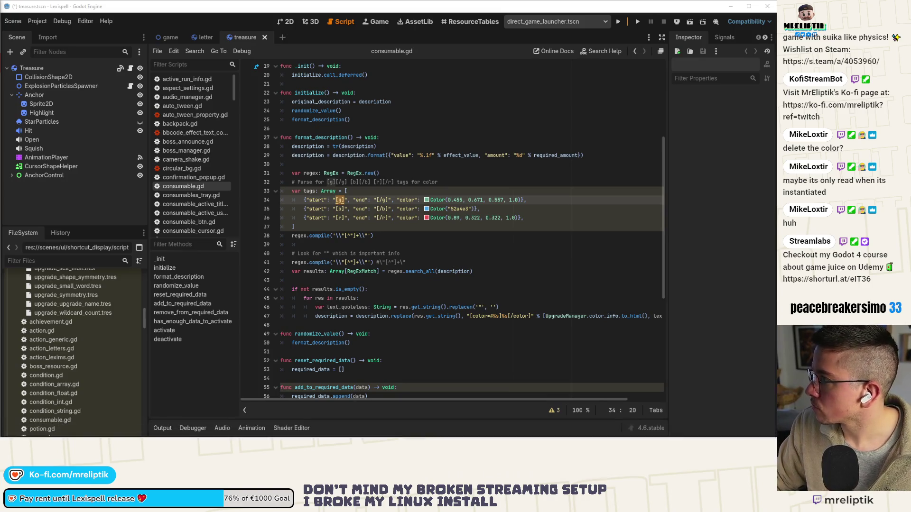
Back in consumable.gd, add backslash escapes to the [g], [b] and [r] tags on lines 34–36
{"action": "key", "text": "alt+Tab"}
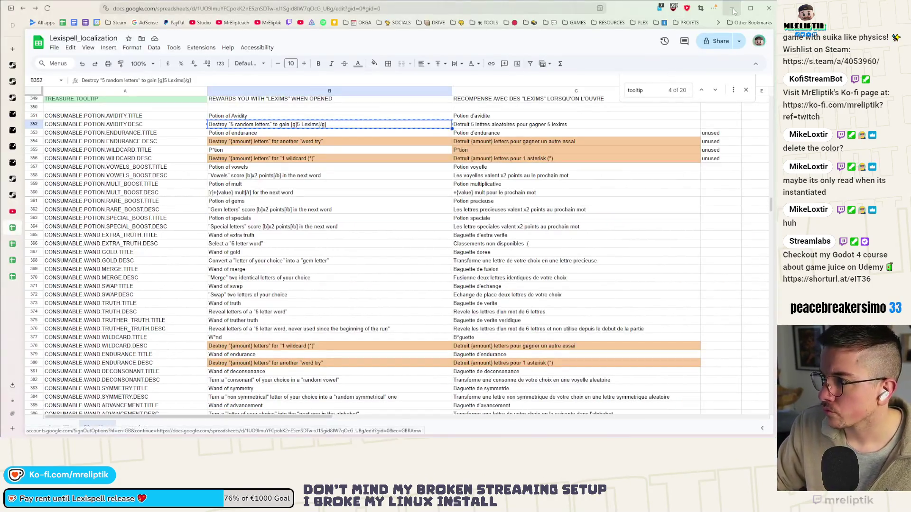
{"action": "key", "text": "alt+Tab"}
{"action": "left_click", "coordinate": [339, 199]}
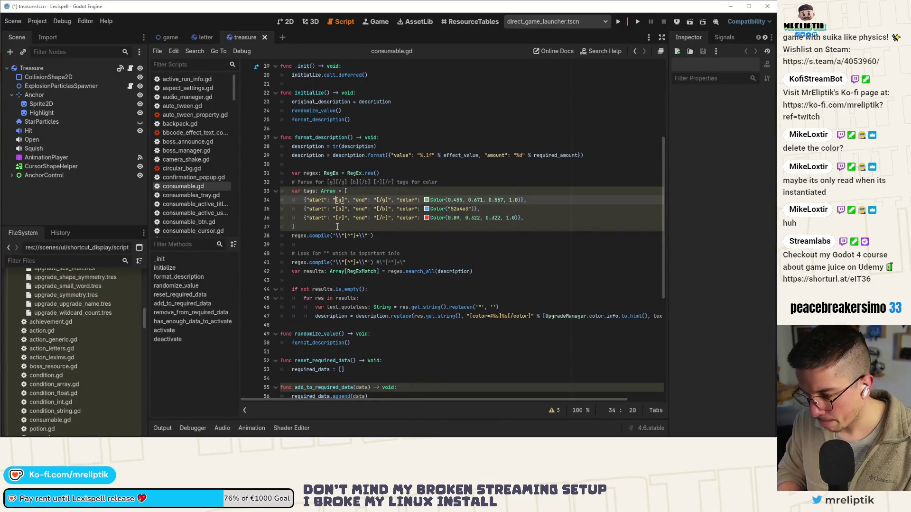
{"action": "type", "text": "\\"}
{"action": "key", "text": "Down"}
{"action": "type", "text": "\\"}
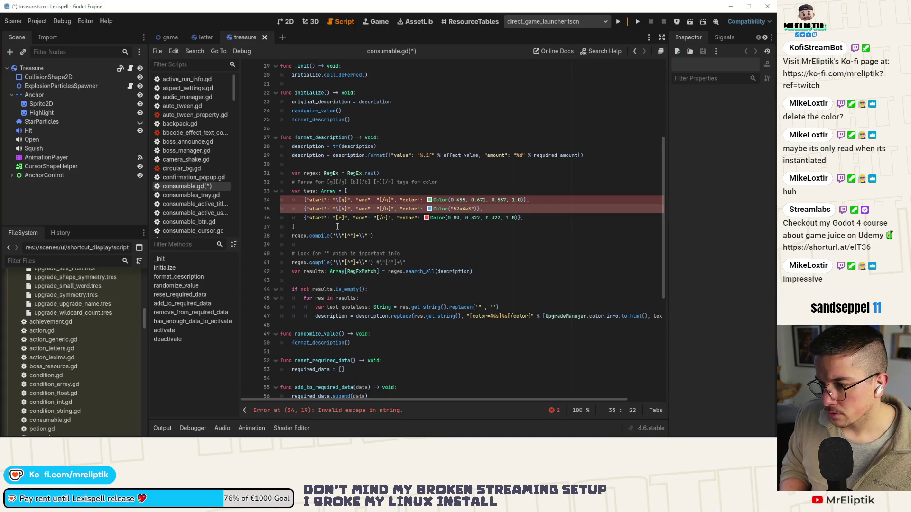
{"action": "key", "text": "Down"}
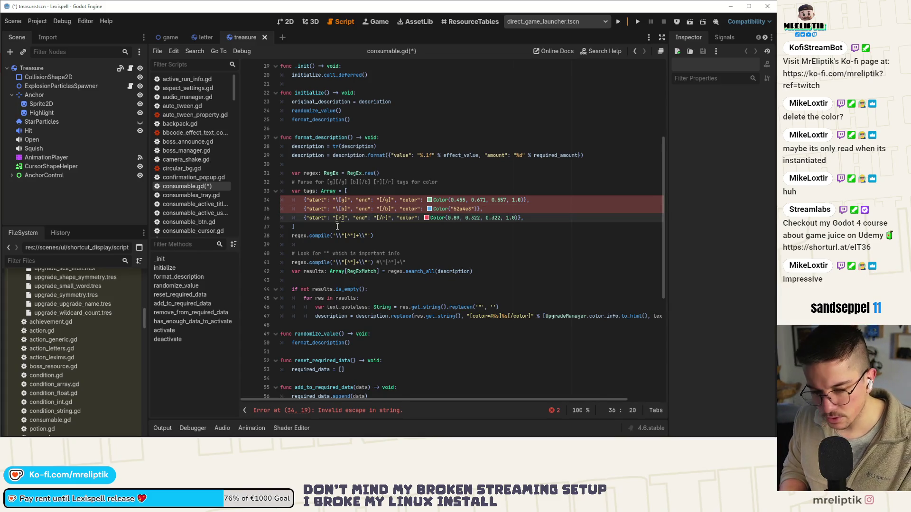
{"action": "type", "text": "\\"}
{"action": "key", "text": "Right"}
{"action": "key", "text": "Right"}
{"action": "key", "text": "Right"}
{"action": "type", "text": "\\\\"}
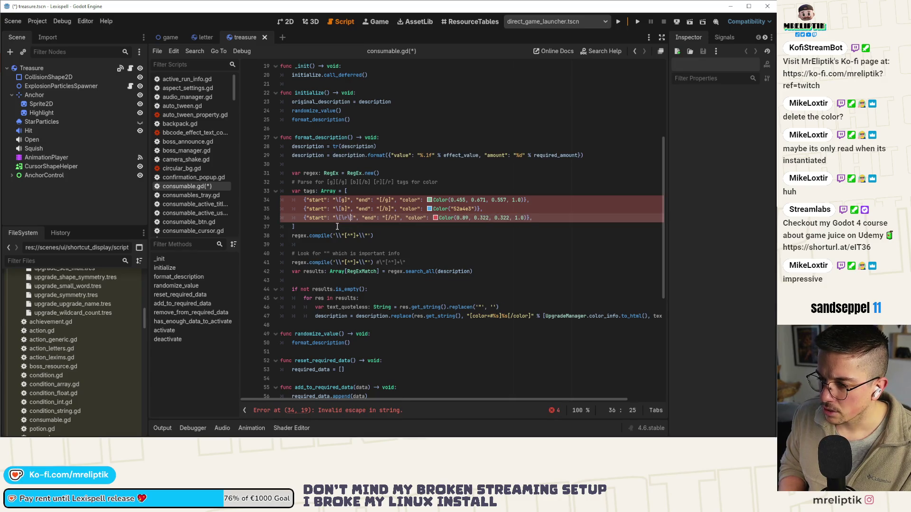
Escape the remaining closing-tag brackets with a multi-caret edit and save the script
{"action": "key", "text": "Up"}
{"action": "type", "text": "\\["}
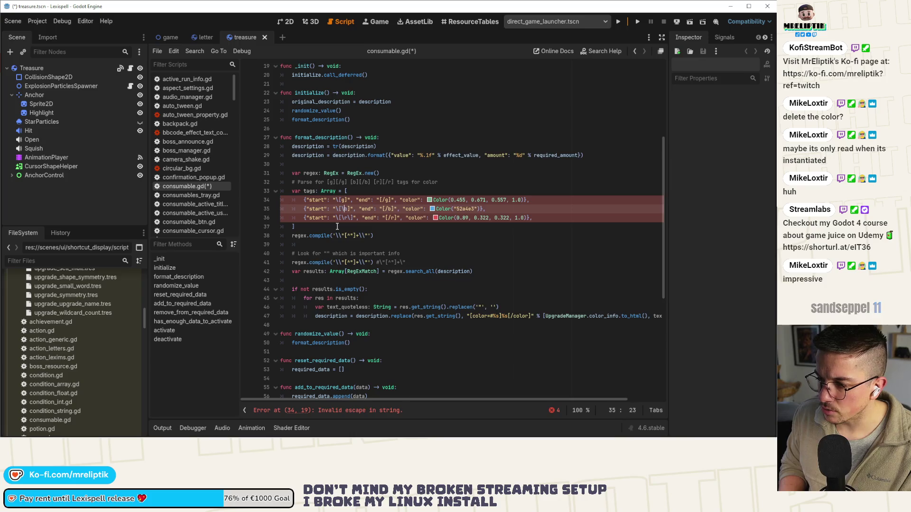
{"action": "type", "text": "\\"}
{"action": "key", "text": "Up"}
{"action": "key", "text": "Left"}
{"action": "key", "text": "Left"}
{"action": "type", "text": "\\["}
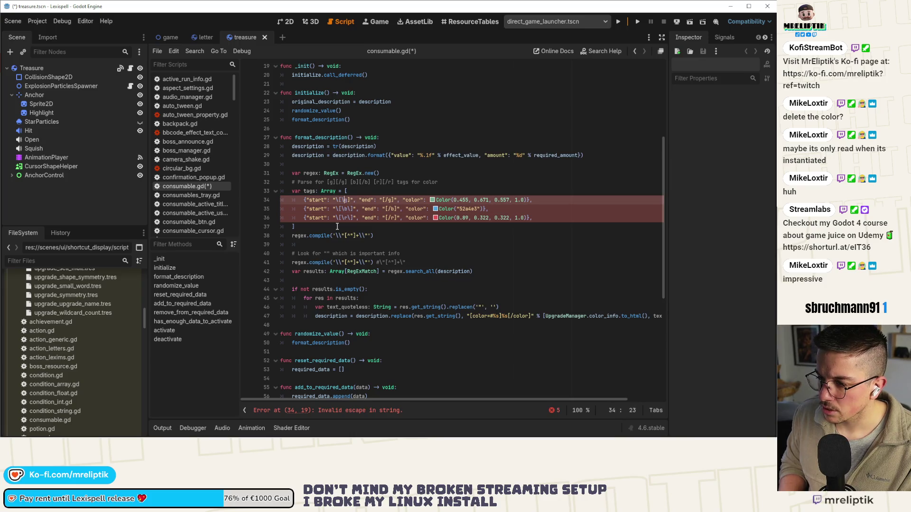
{"action": "type", "text": "\\b"}
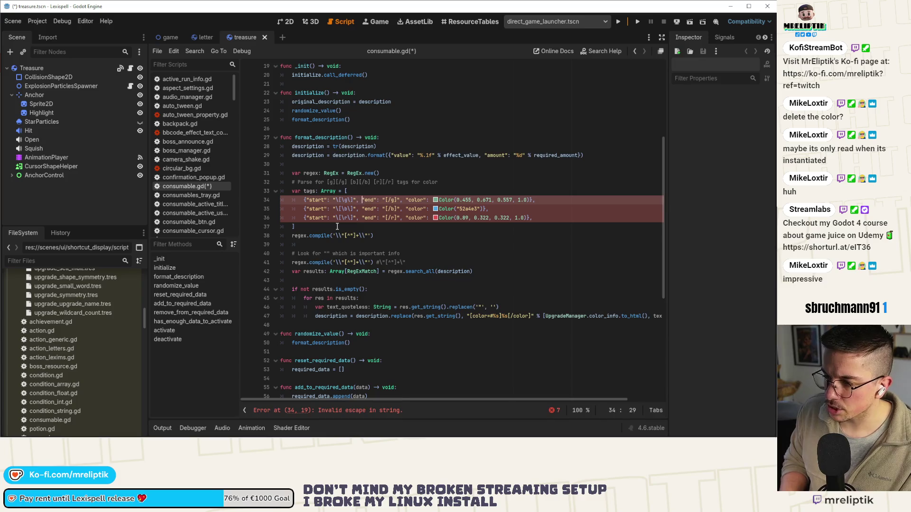
{"action": "type", "text": "\\"}
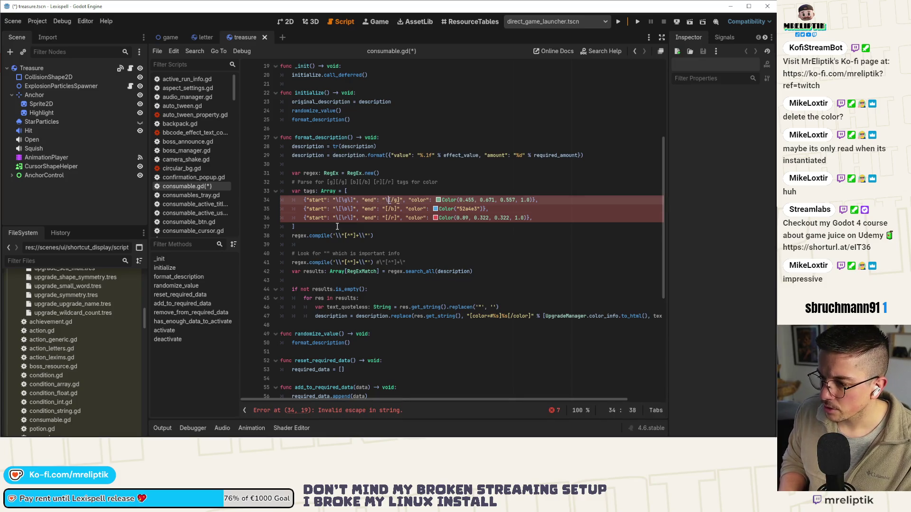
{"action": "key", "text": "Down"}
{"action": "key", "text": "Left"}
{"action": "key", "text": "Left"}
{"action": "key", "text": "shift+alt+Down"}
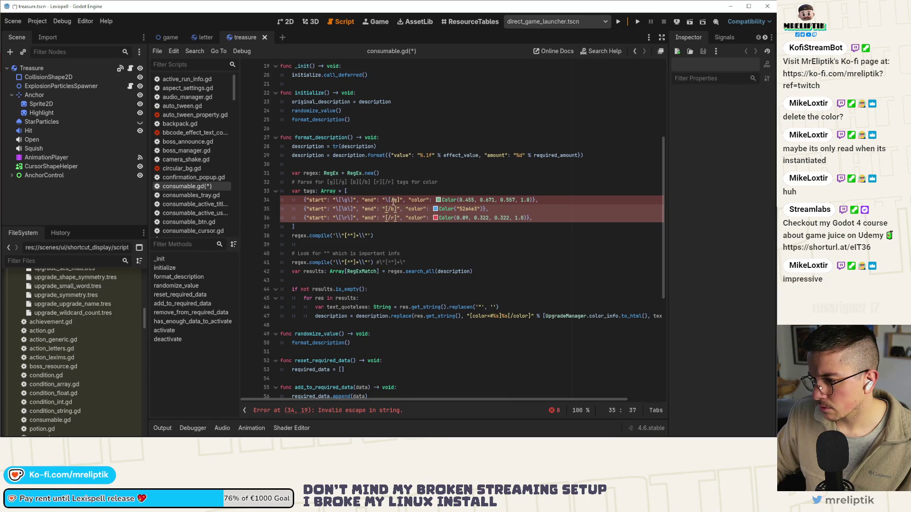
{"action": "type", "text": "\\"}
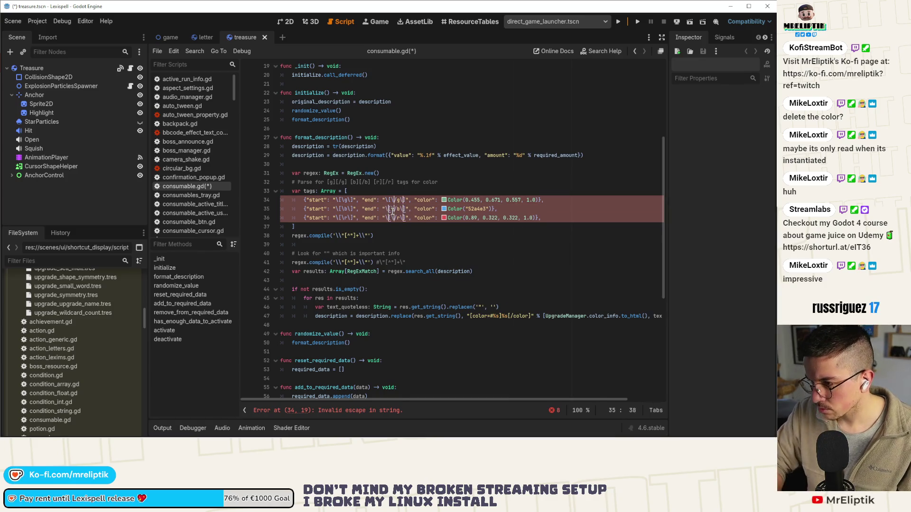
{"action": "left_click", "coordinate": [421, 218]}
{"action": "key", "text": "ctrl+s"}
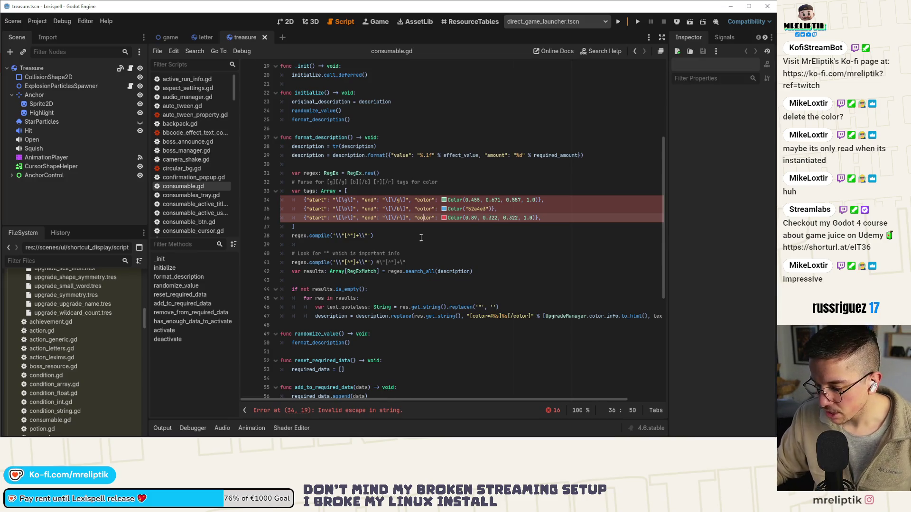
Make the letter scene the active tab and select its HoldProgress sprite
{"action": "left_click", "coordinate": [284, 21]}
{"action": "left_click", "coordinate": [208, 37]}
{"action": "scroll", "coordinate": [333, 197], "scroll_direction": "up", "scroll_amount": 6}
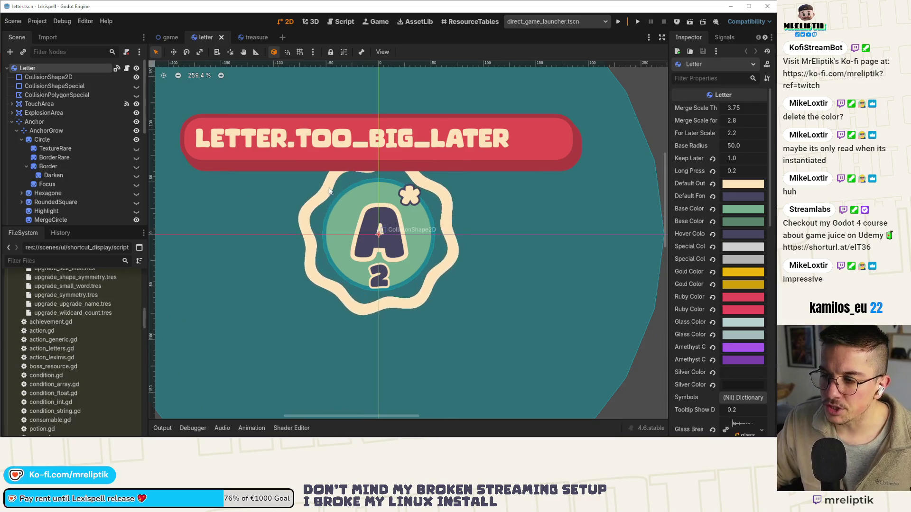
{"action": "left_click", "coordinate": [311, 207]}
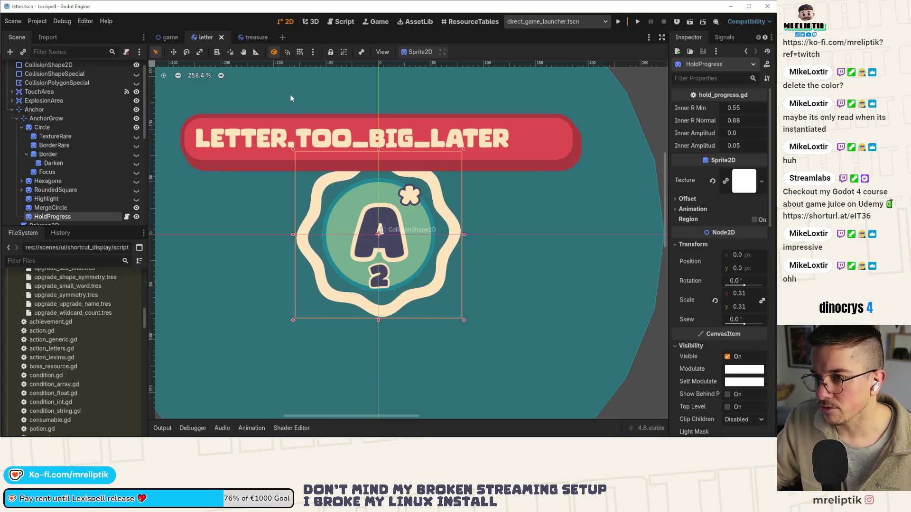
{"action": "left_click", "coordinate": [250, 37]}
{"action": "left_click", "coordinate": [204, 39]}
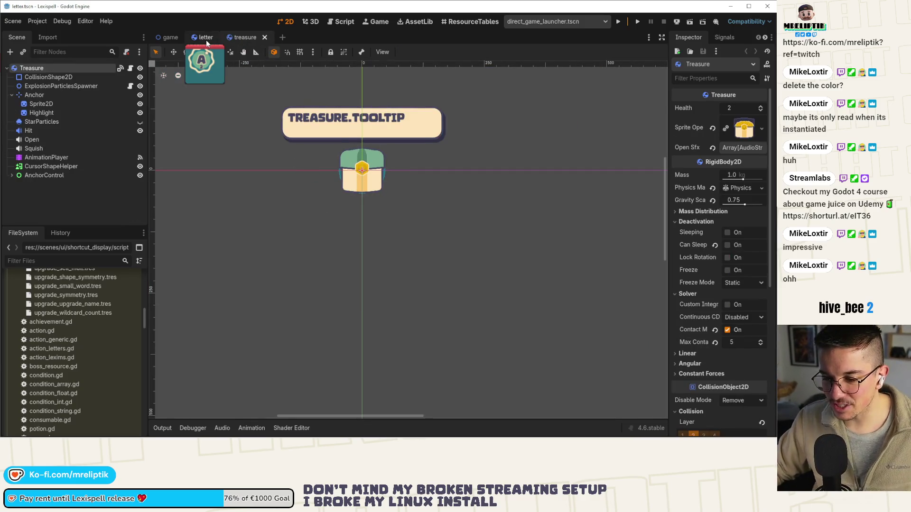
Reopen consumable.gd through Quick Open Script with the search 'con'
{"action": "key", "text": "ctrl+alt+o"}
{"action": "type", "text": "con"}
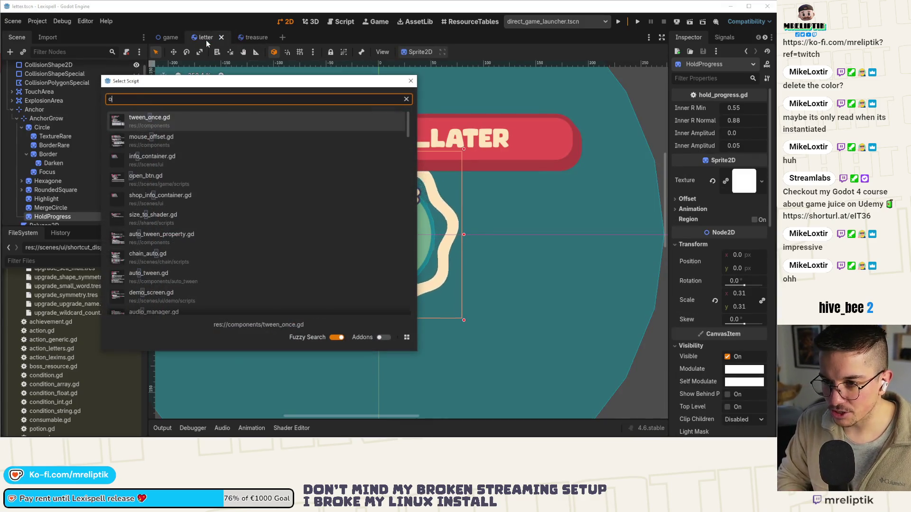
{"action": "key", "text": "Down"}
{"action": "key", "text": "Return"}
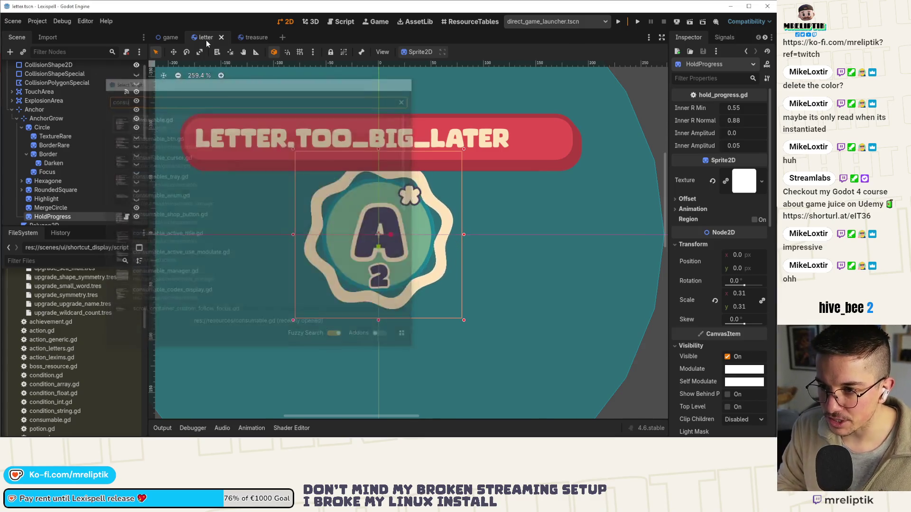
{"action": "left_click", "coordinate": [409, 228]}
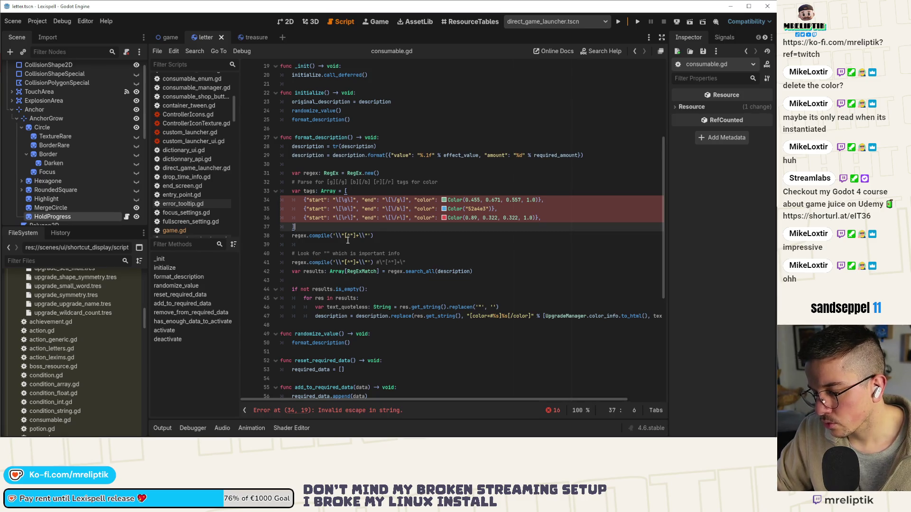
Double the backslash escapes in the start-tag strings on lines 34–36
{"action": "left_click", "coordinate": [352, 199]}
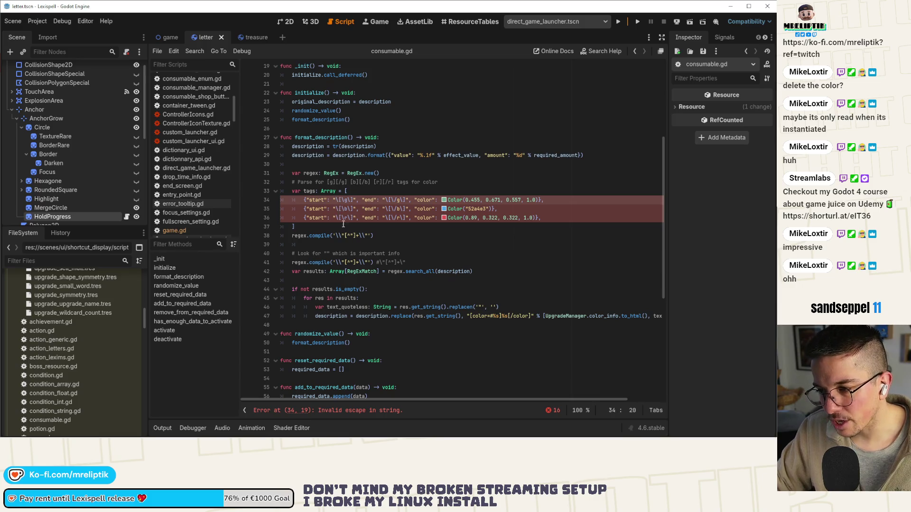
{"action": "type", "text": "\\"}
{"action": "key", "text": "Down"}
{"action": "type", "text": "\\"}
{"action": "key", "text": "Down"}
{"action": "type", "text": "\\"}
{"action": "left_click", "coordinate": [345, 209]}
{"action": "left_click", "coordinate": [345, 200]}
{"action": "type", "text": "\\r\\"}
{"action": "key", "text": "Right"}
{"action": "type", "text": "\\"}
{"action": "left_click", "coordinate": [355, 208]}
{"action": "type", "text": "\\\\"}
{"action": "left_click", "coordinate": [355, 218]}
{"action": "type", "text": "\\\\"}
Double the backslash escapes in the end-tag strings on lines 34–36
{"action": "left_click", "coordinate": [393, 200]}
{"action": "type", "text": "\\"}
{"action": "left_click", "coordinate": [396, 209]}
{"action": "type", "text": "\\"}
{"action": "left_click", "coordinate": [396, 218]}
{"action": "type", "text": "\\"}
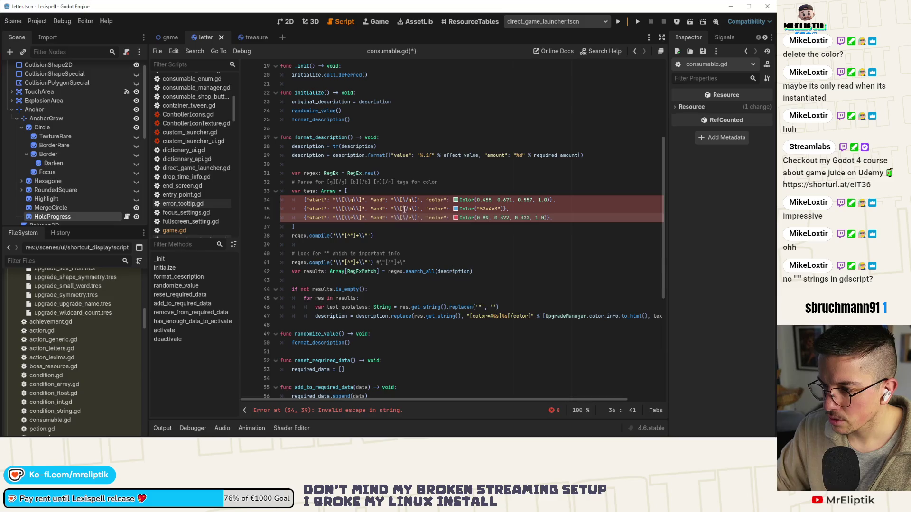
{"action": "left_click", "coordinate": [402, 200]}
{"action": "type", "text": "\\"}
{"action": "left_click", "coordinate": [402, 209]}
{"action": "type", "text": "\\\\"}
{"action": "left_click", "coordinate": [404, 218]}
{"action": "type", "text": "\\"}
{"action": "left_click", "coordinate": [412, 209]}
{"action": "type", "text": "\\"}
Save consumable.gd, then add and remove a blank line after the tags array
{"action": "left_click", "coordinate": [413, 229]}
{"action": "key", "text": "ctrl+s"}
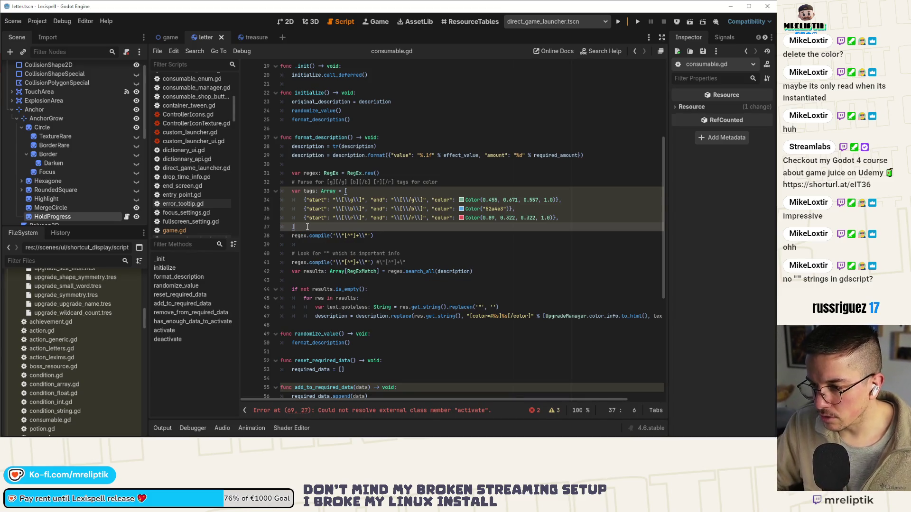
{"action": "key", "text": "Return"}
{"action": "key", "text": "BackSpace"}
{"action": "key", "text": "BackSpace"}
{"action": "key", "text": "BackSpace"}
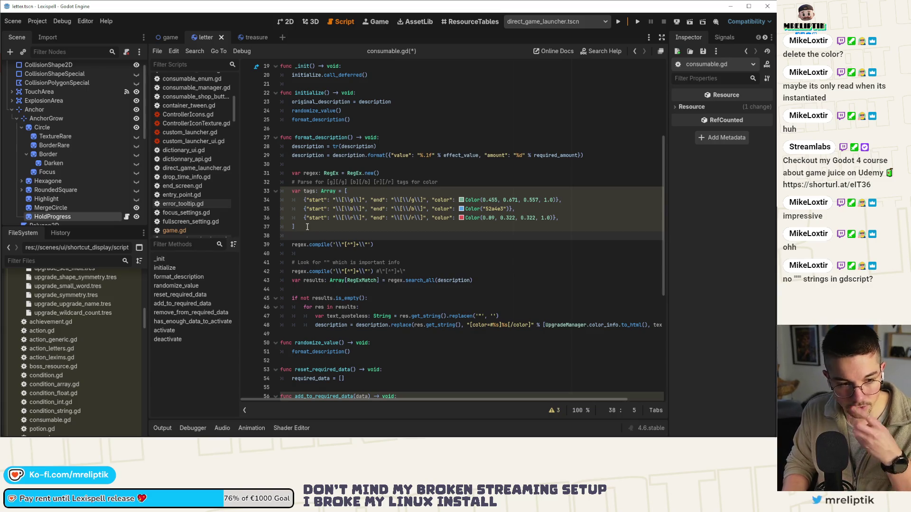
{"action": "key", "text": "BackSpace"}
{"action": "key", "text": "BackSpace"}
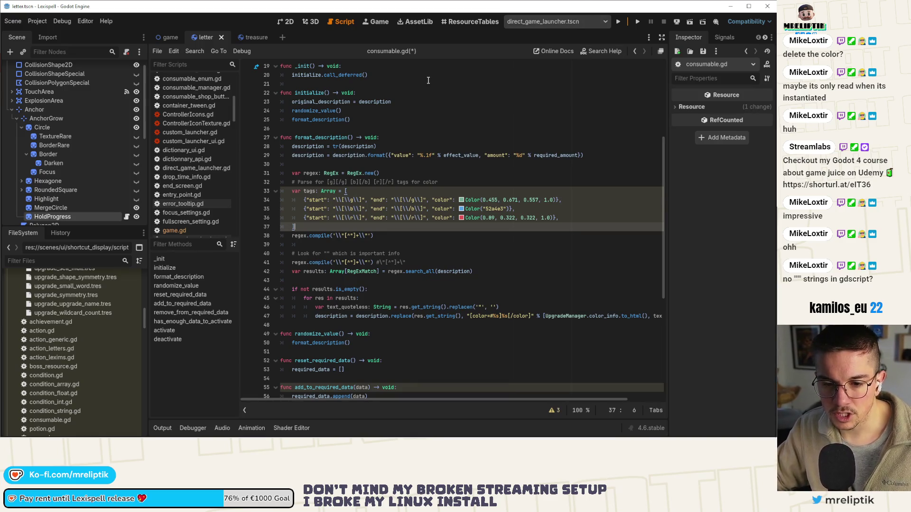
{"action": "left_click", "coordinate": [382, 235]}
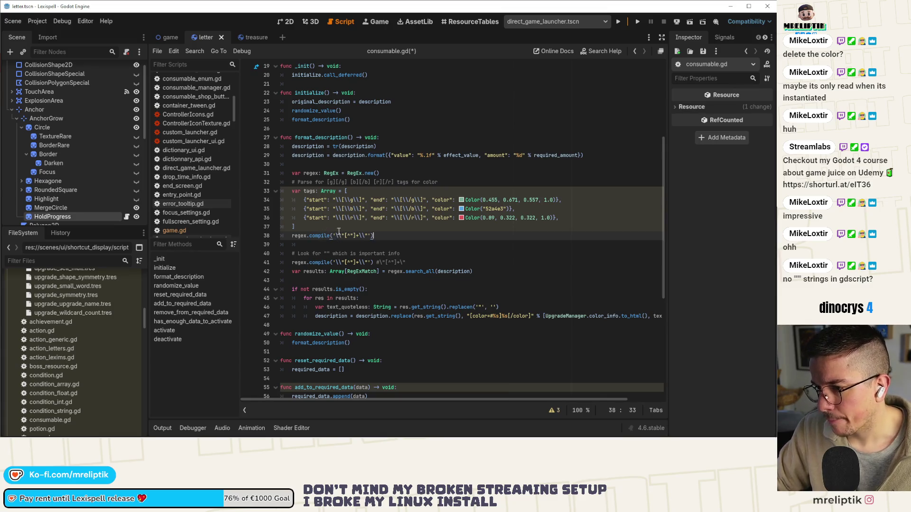
Insert the line 'for tag: Dictionary in tags:' above regex.compile
{"action": "key", "text": "ctrl+shift+Return"}
{"action": "type", "text": "for tag"}
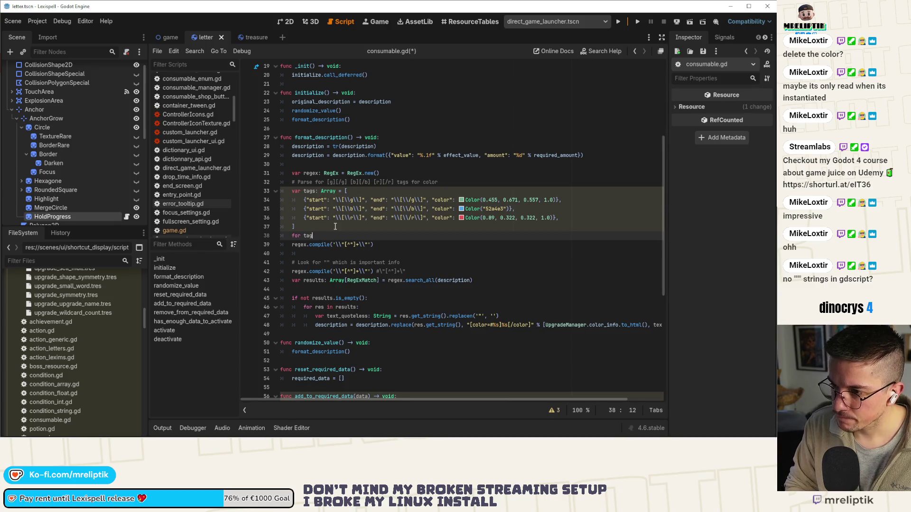
{"action": "type", "text": ": Dictio"}
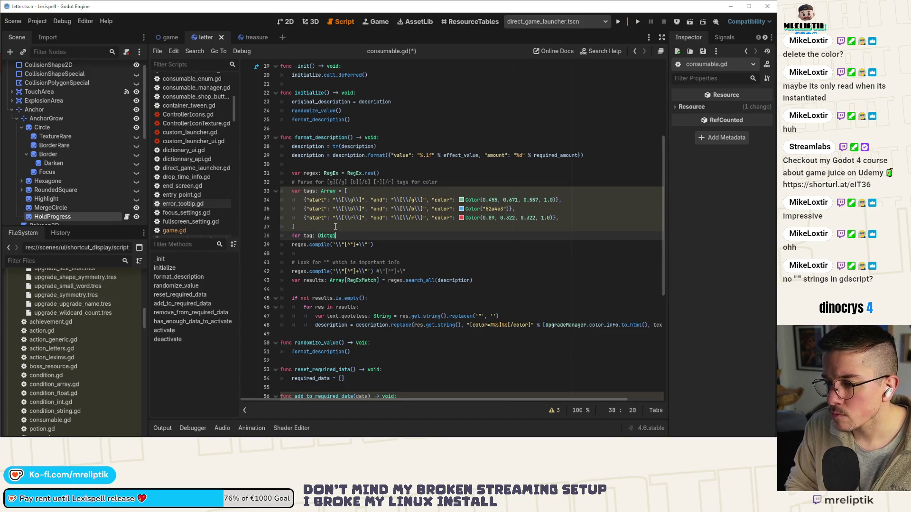
{"action": "type", "text": "n"}
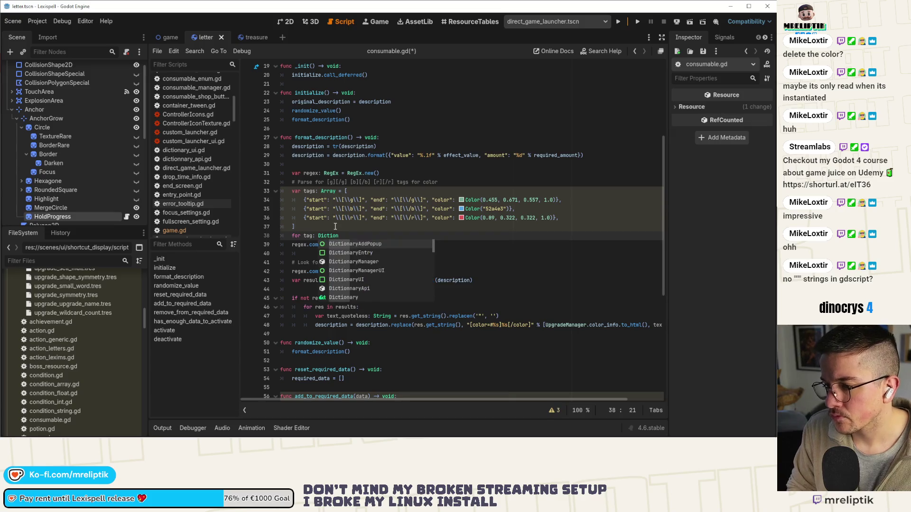
{"action": "key", "text": "Down"}
{"action": "key", "text": "Down"}
{"action": "key", "text": "Down"}
{"action": "key", "text": "Return"}
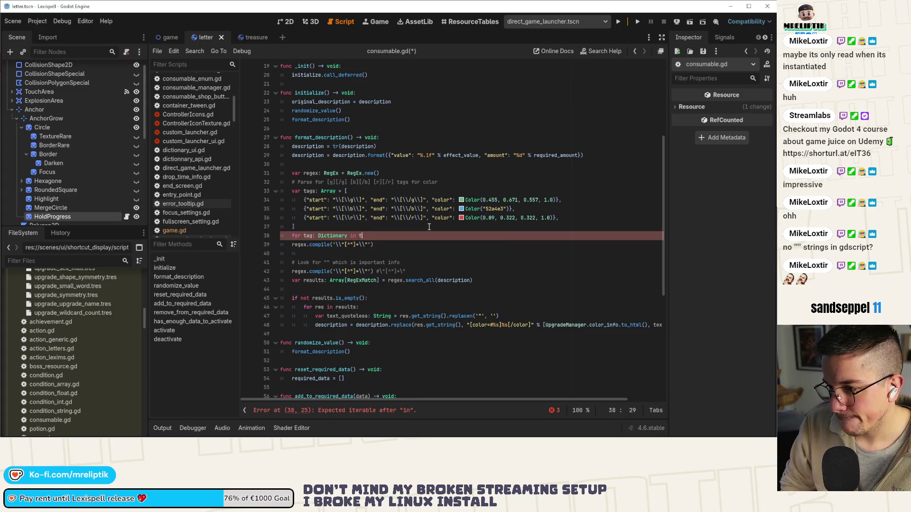
Indent regex.compile into the loop body and select its pattern string
{"action": "key", "text": "Down"}
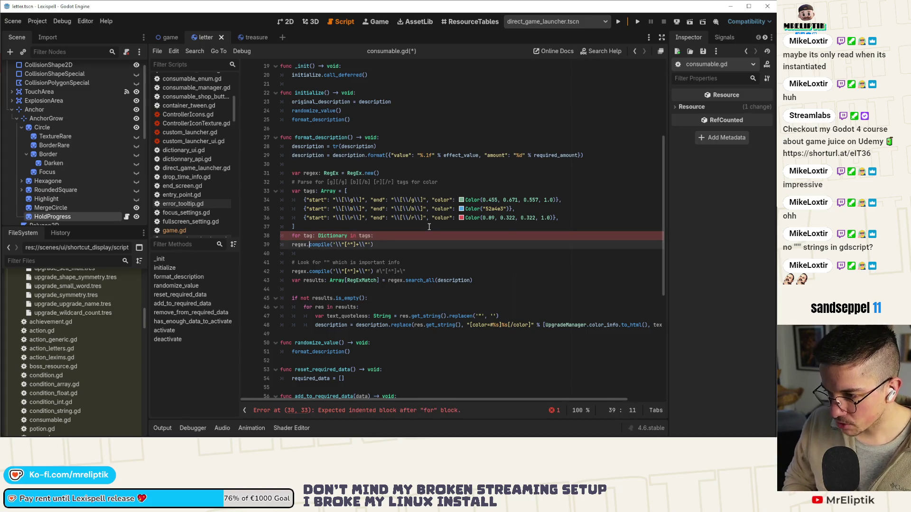
{"action": "key", "text": "Tab"}
{"action": "key", "text": "ctrl+Right"}
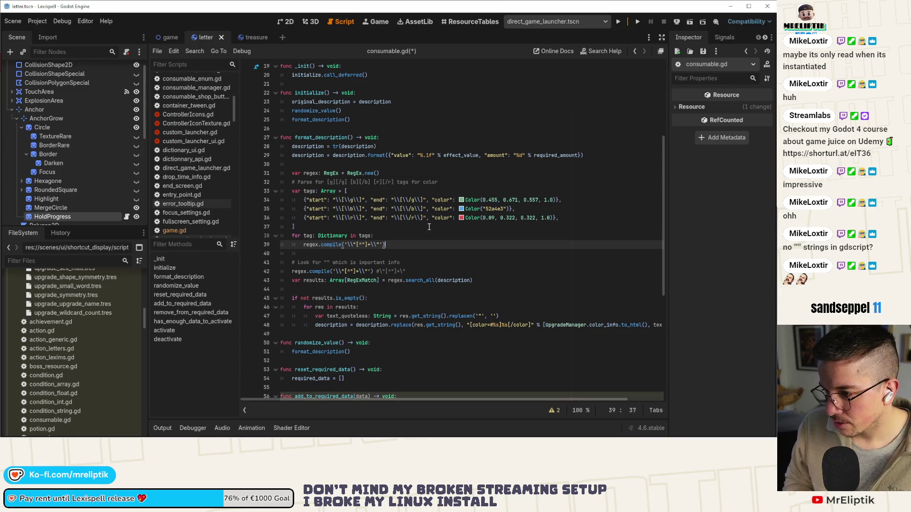
{"action": "key", "text": "ctrl+shift+Left"}
{"action": "key", "text": "ctrl+shift+Left"}
{"action": "key", "text": "ctrl+shift+Right"}
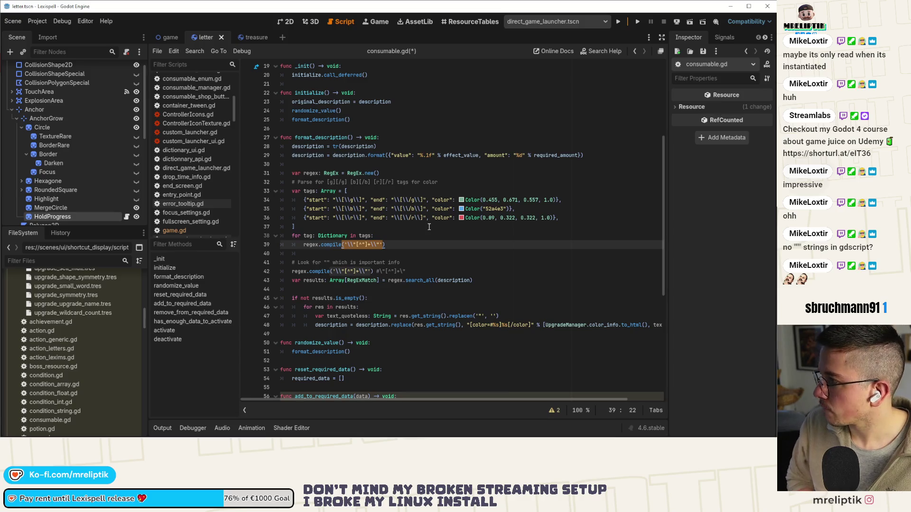
{"action": "key", "text": "Right"}
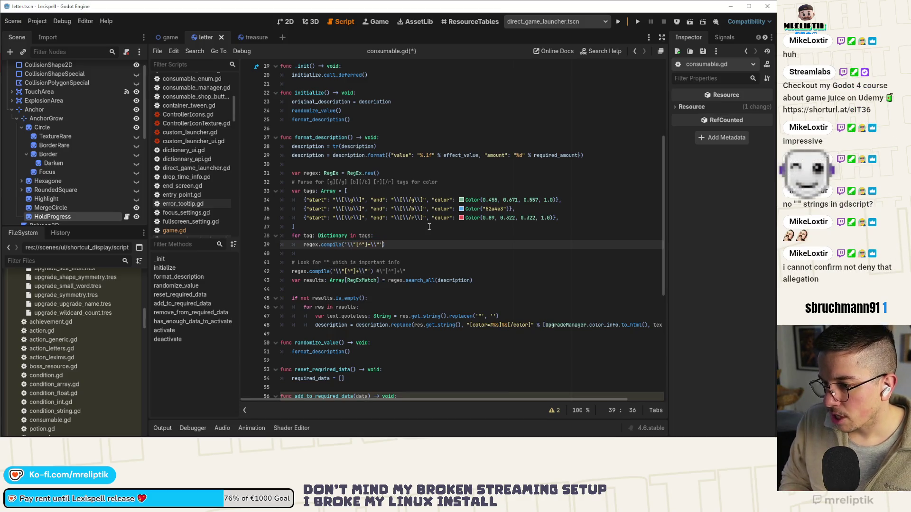
Rewrite the compile pattern as tag[start] + ".+" + tag[end] and save
{"action": "key", "text": "BackSpace"}
{"action": "key", "text": "BackSpace"}
{"action": "key", "text": "BackSpace"}
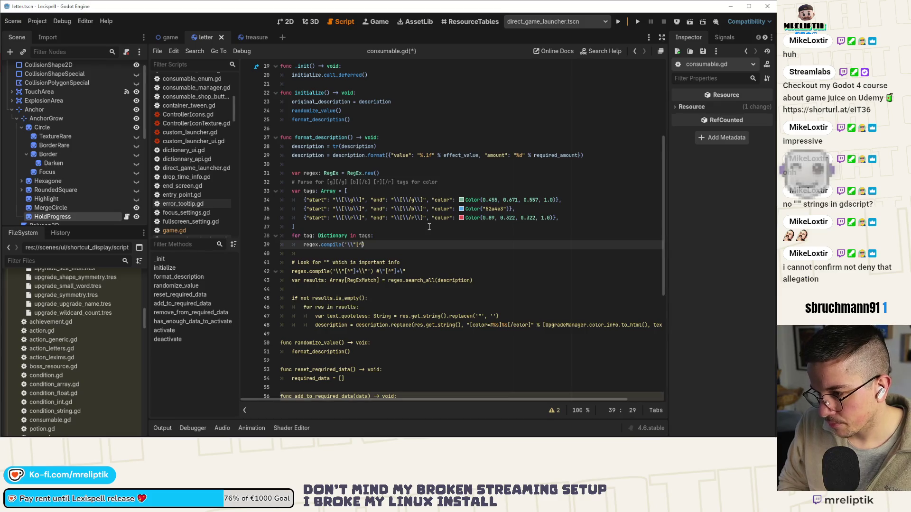
{"action": "key", "text": "BackSpace"}
{"action": "key", "text": "BackSpace"}
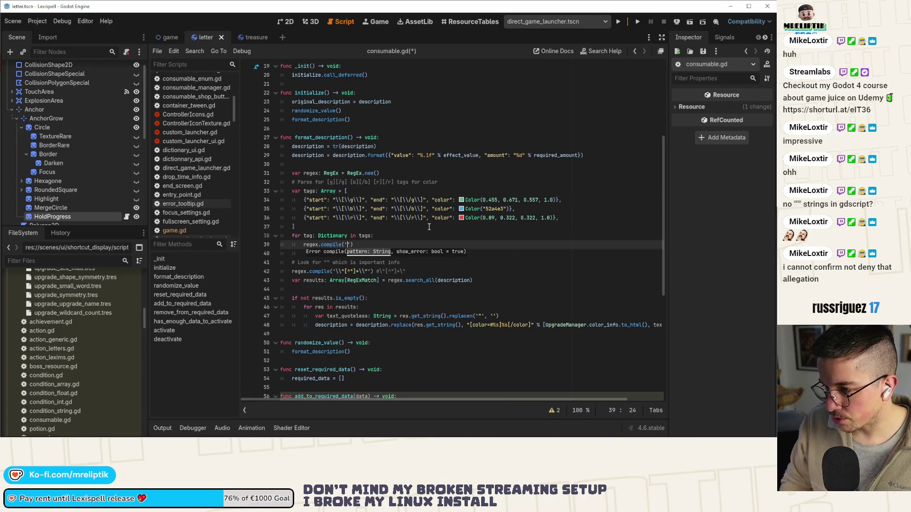
{"action": "type", "text": "tag["}
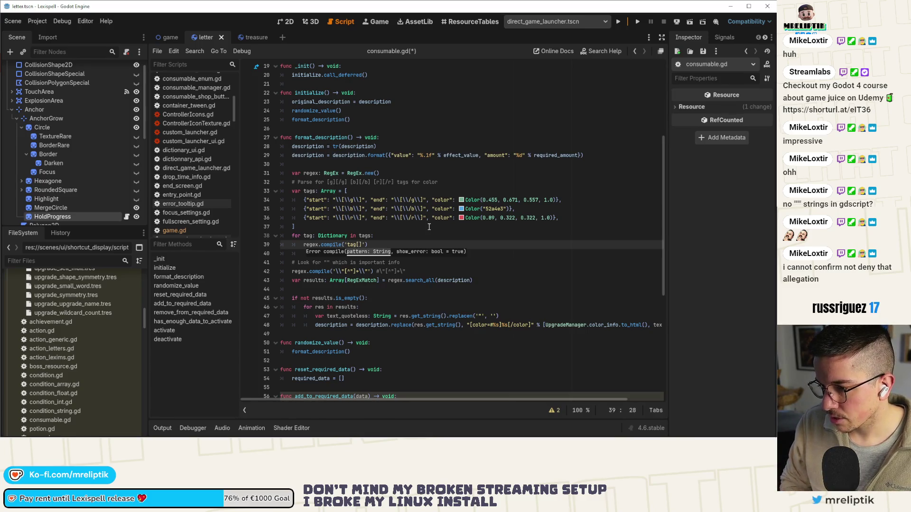
{"action": "key", "text": "BackSpace"}
{"action": "key", "text": "Right"}
{"action": "key", "text": "Delete"}
{"action": "key", "text": "End"}
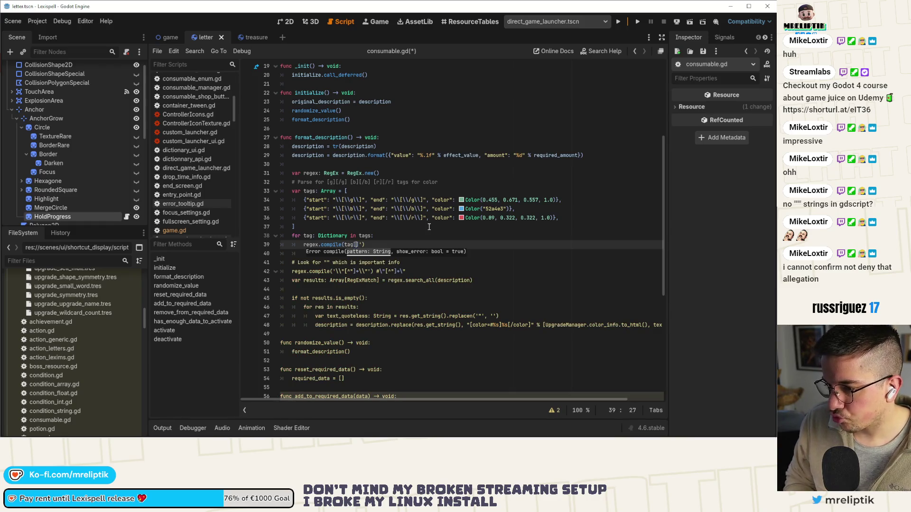
{"action": "type", "text": "start"}
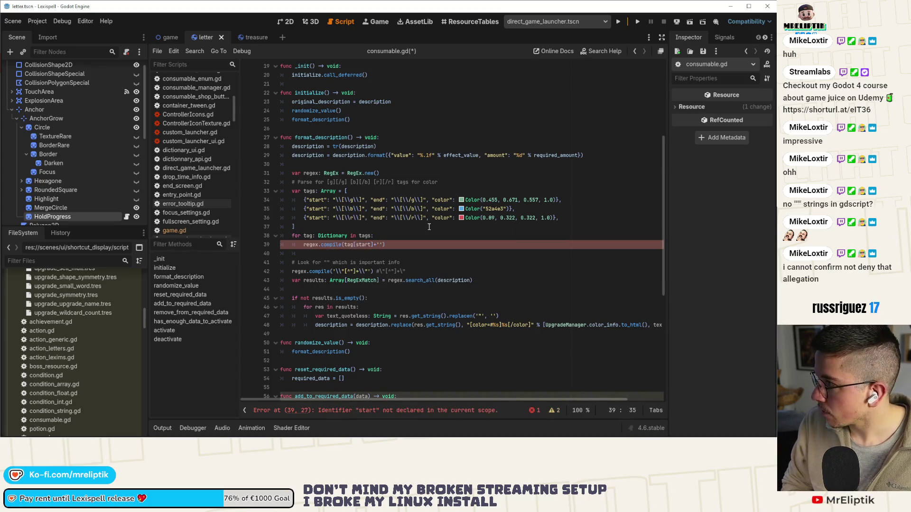
{"action": "type", "text": ".+"}
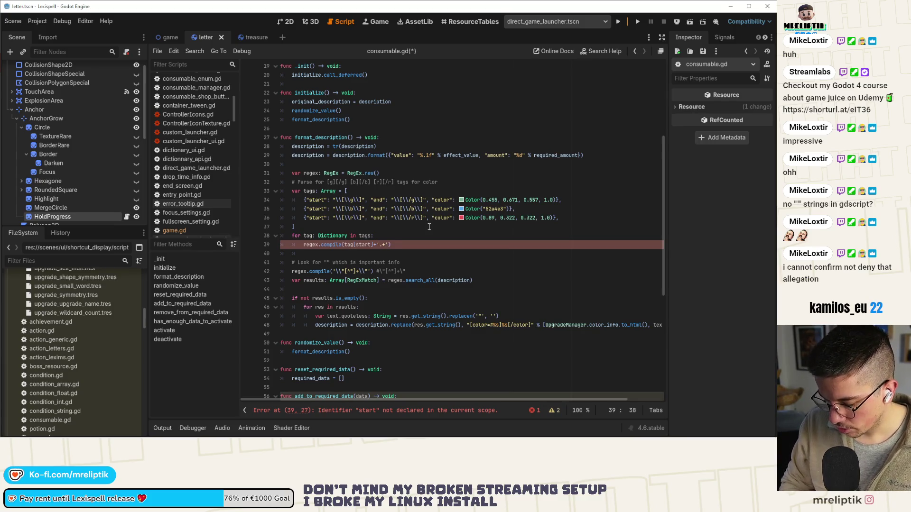
{"action": "type", "text": "[ed"}
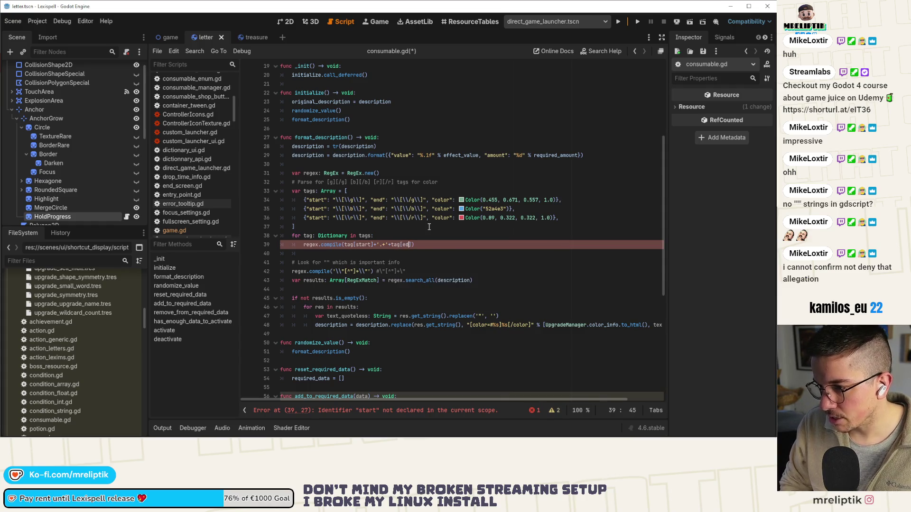
{"action": "type", "text": "d"}
{"action": "key", "text": "ctrl+s"}
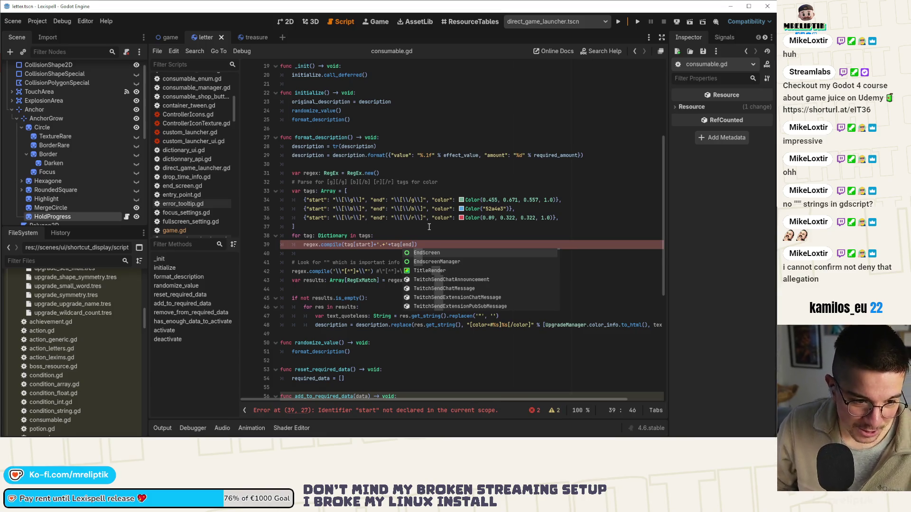
Quote the keys as tag["start"] and tag["end"], then select the results/if/for lines below
{"action": "key", "text": "End"}
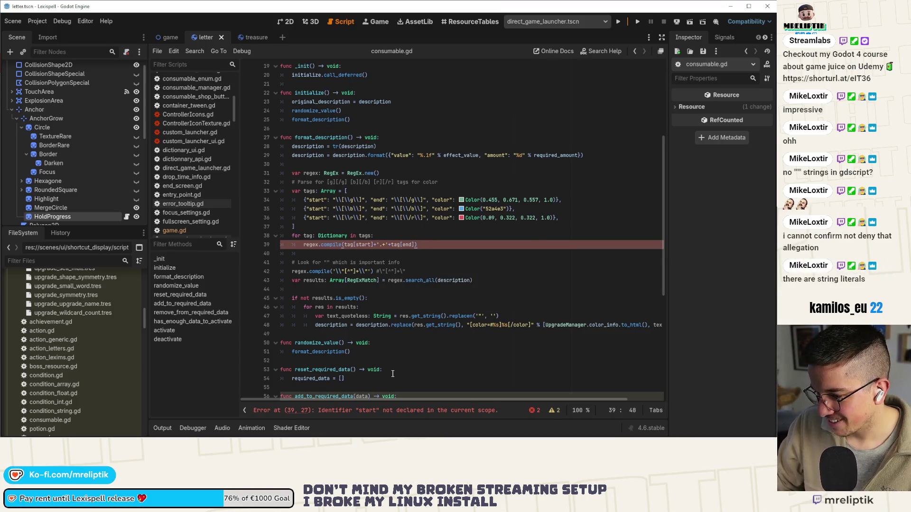
{"action": "double_click", "coordinate": [364, 244]}
{"action": "type", "text": "\""}
{"action": "double_click", "coordinate": [414, 245]}
{"action": "type", "text": "\""}
{"action": "mouse_move", "coordinate": [291, 280]}
{"action": "left_mouse_down"}
{"action": "mouse_move", "coordinate": [505, 316]}
{"action": "mouse_move", "coordinate": [477, 310]}
{"action": "left_mouse_up"}
{"action": "key", "text": "ctrl+c"}
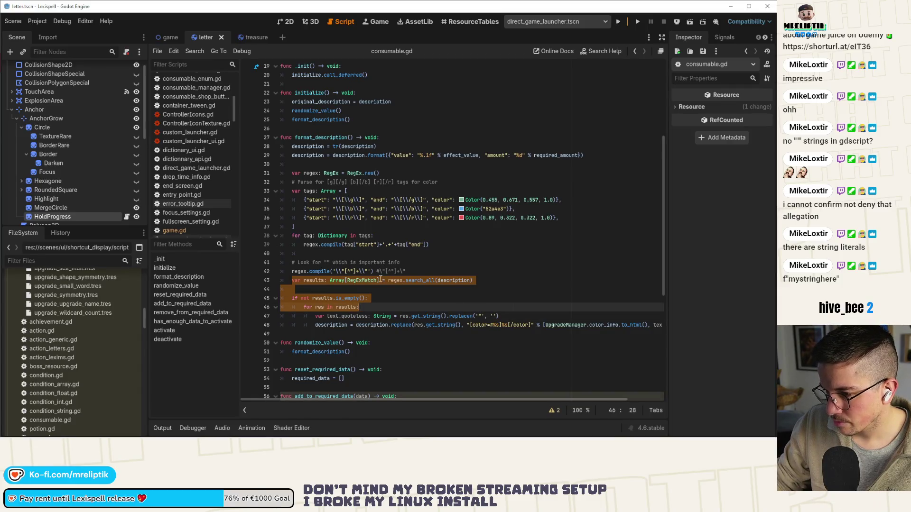
Paste the results/if/for block under regex.compile with corrected indentation and save
{"action": "left_click", "coordinate": [359, 255]}
{"action": "key", "text": "Return"}
{"action": "key", "text": "Return"}
{"action": "key", "text": "Up"}
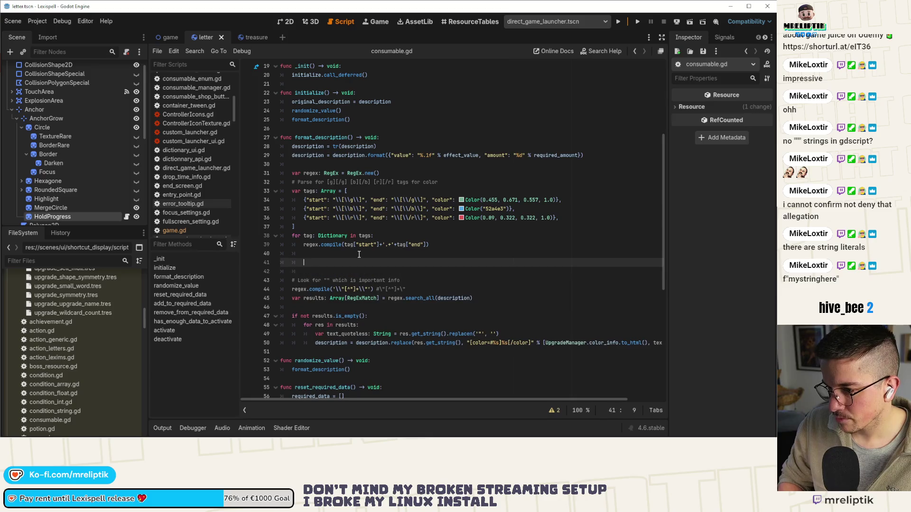
{"action": "key", "text": "ctrl+v"}
{"action": "key", "text": "shift+Up"}
{"action": "key", "text": "Tab"}
{"action": "key", "text": "Up"}
{"action": "key", "text": "Up"}
{"action": "key", "text": "Up"}
{"action": "key", "text": "ctrl+shift+k"}
{"action": "left_click", "coordinate": [323, 266]}
{"action": "key", "text": "ctrl+shift+k"}
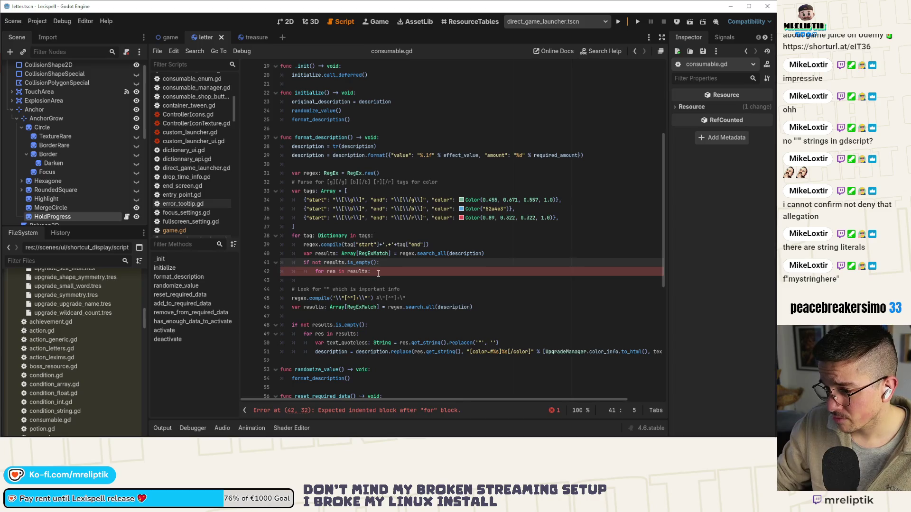
{"action": "left_click", "coordinate": [391, 275]}
{"action": "key", "text": "ctrl+s"}
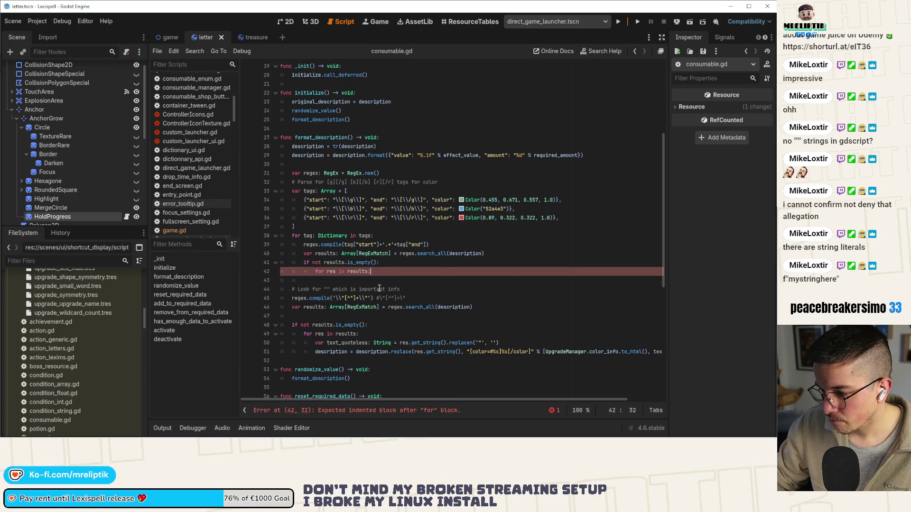
Inside the for loop, write description = description.replace(res.get_string(), "")
{"action": "key", "text": "Return"}
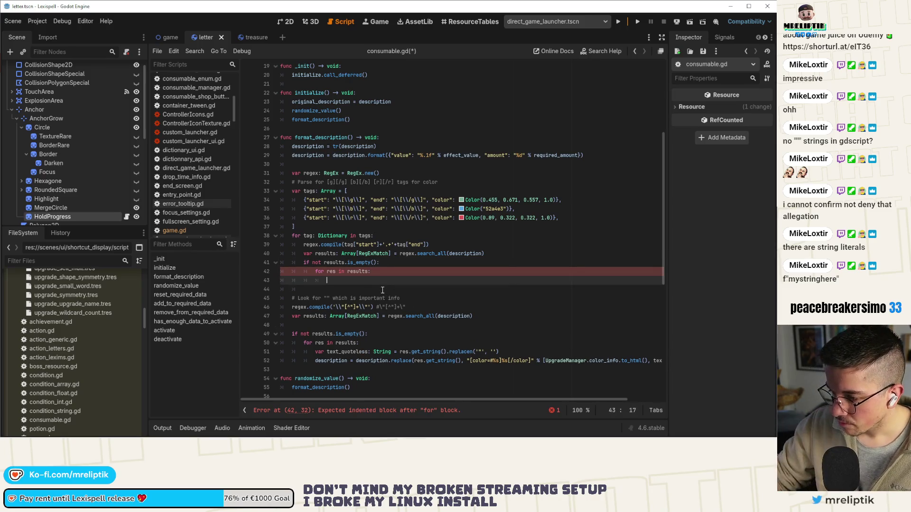
{"action": "type", "text": "description = desc"}
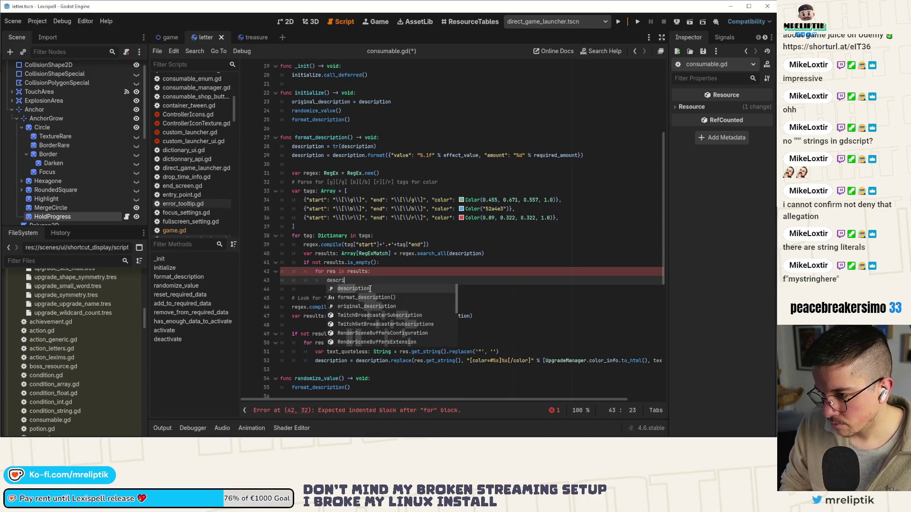
{"action": "key", "text": "Return"}
{"action": "type", "text": "= de"}
{"action": "key", "text": "Return"}
{"action": "type", "text": "replace"}
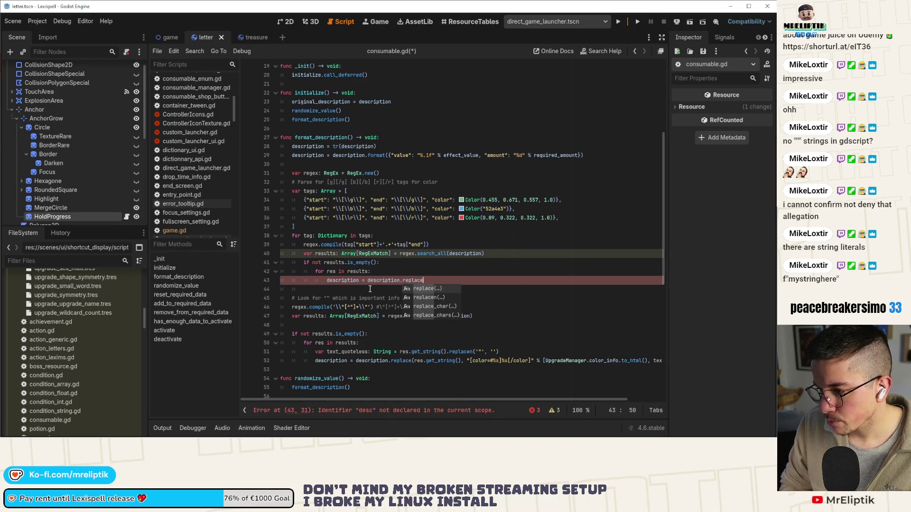
{"action": "key", "text": "Return"}
{"action": "type", "text": "res,"}
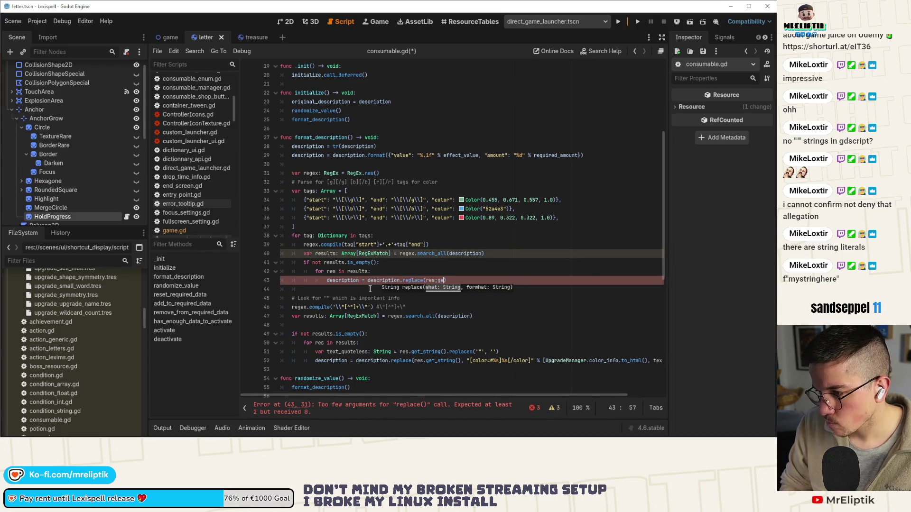
{"action": "type", "text": "t"}
{"action": "type", "text": "_s"}
{"action": "key", "text": "Return"}
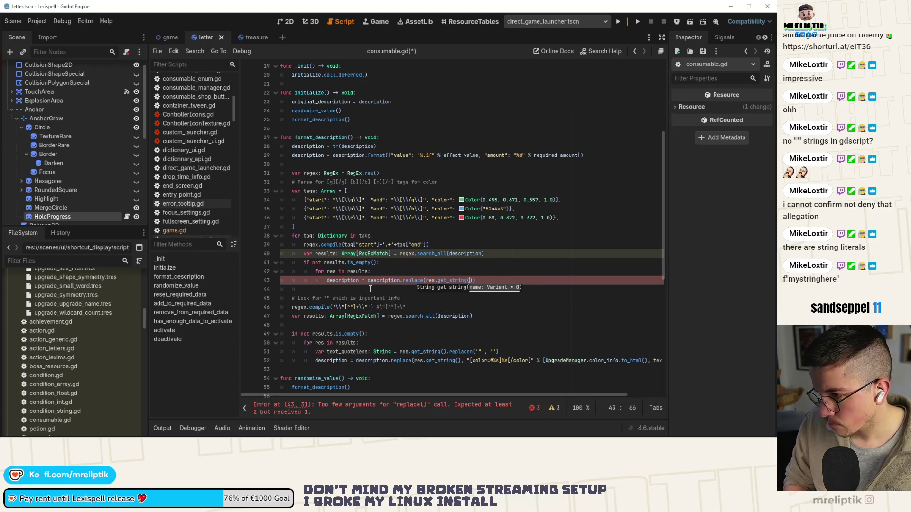
{"action": "type", "text": ", \""}
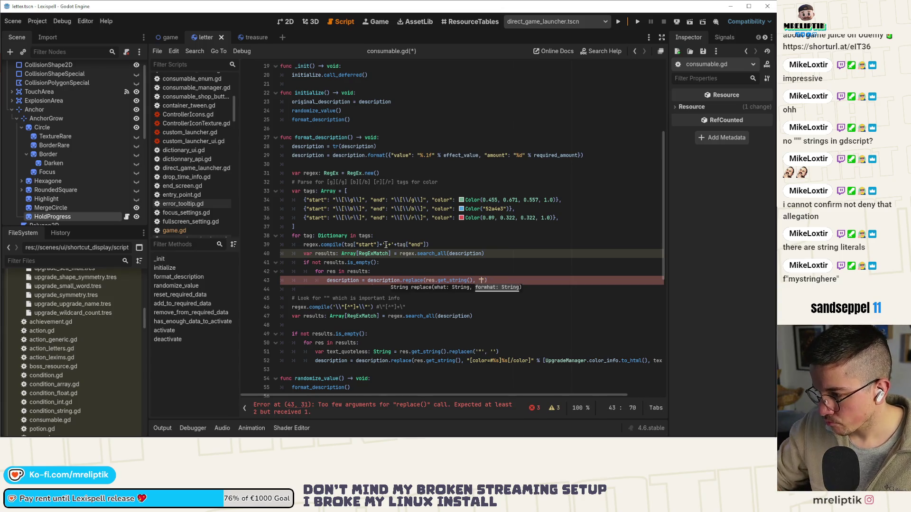
{"action": "mouse_move", "coordinate": [470, 361]}
{"action": "left_mouse_down"}
{"action": "mouse_move", "coordinate": [499, 362]}
{"action": "mouse_move", "coordinate": [465, 361]}
{"action": "left_mouse_up"}
{"action": "key", "text": "ctrl+c"}
Replace the empty string with "[color=#%s]%s[/color]" % [tag["color"]] and save
{"action": "left_click", "coordinate": [520, 361]}
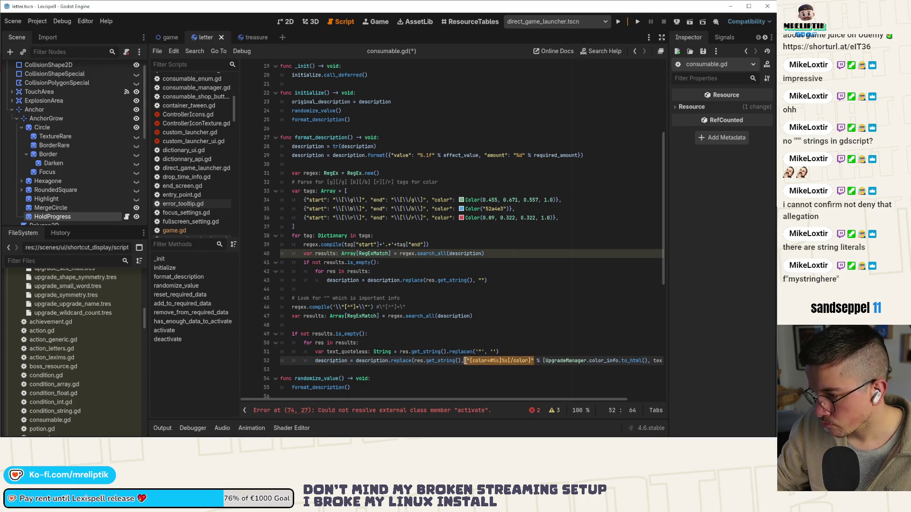
{"action": "left_click", "coordinate": [481, 280]}
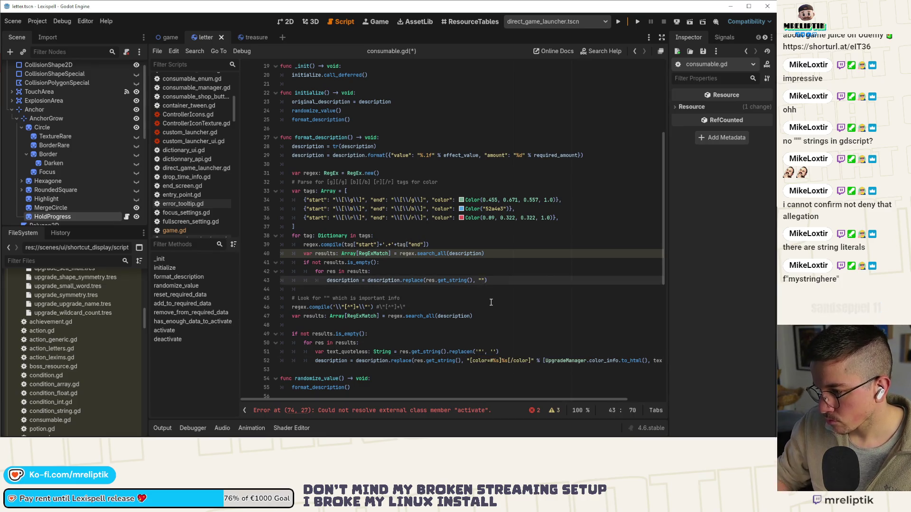
{"action": "key", "text": "ctrl+v"}
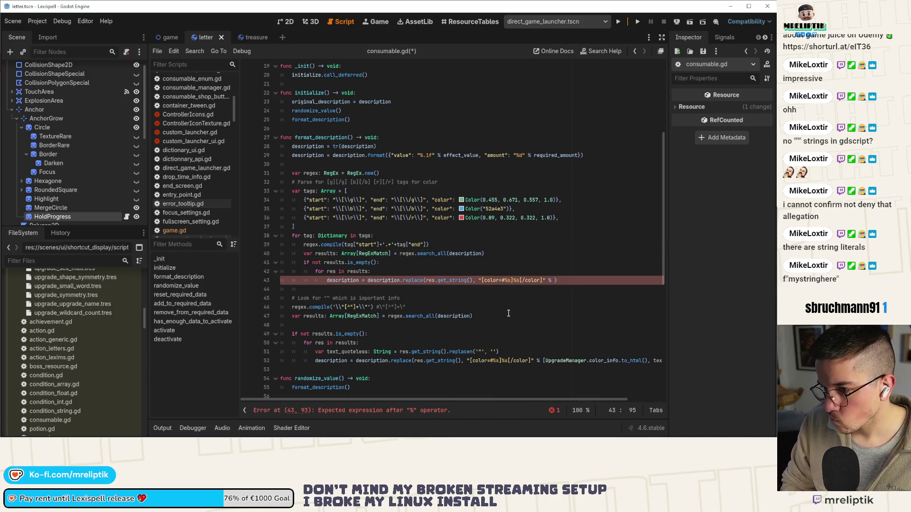
{"action": "type", "text": "["}
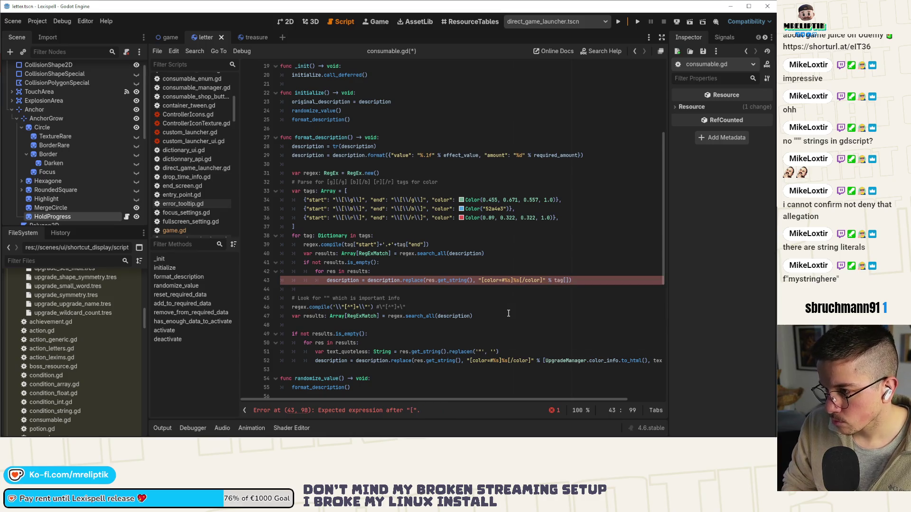
{"action": "type", "text": "\"color"}
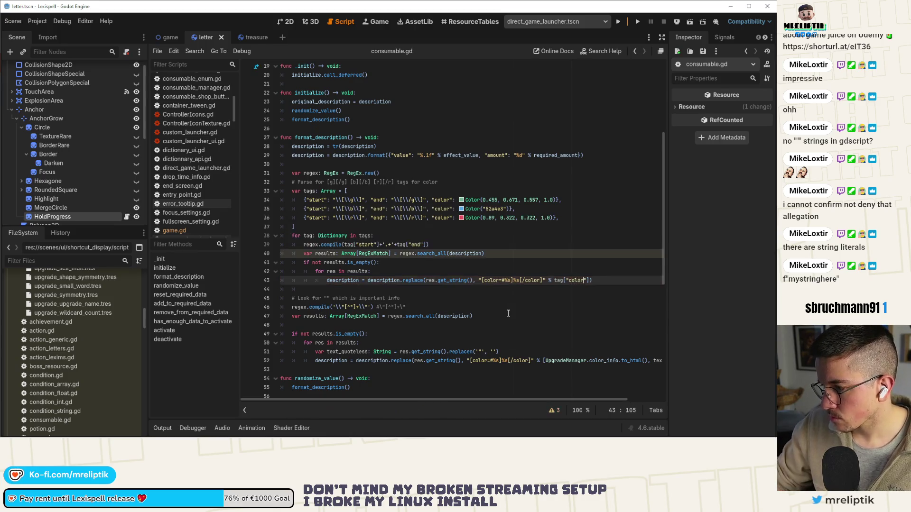
{"action": "scroll", "coordinate": [442, 352], "scroll_direction": "right", "scroll_amount": 2}
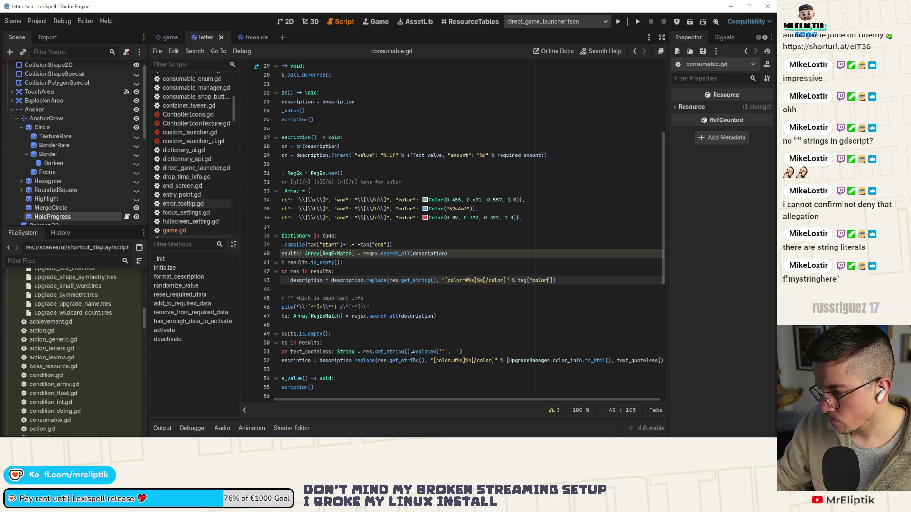
{"action": "scroll", "coordinate": [526, 303], "scroll_direction": "left", "scroll_amount": 2}
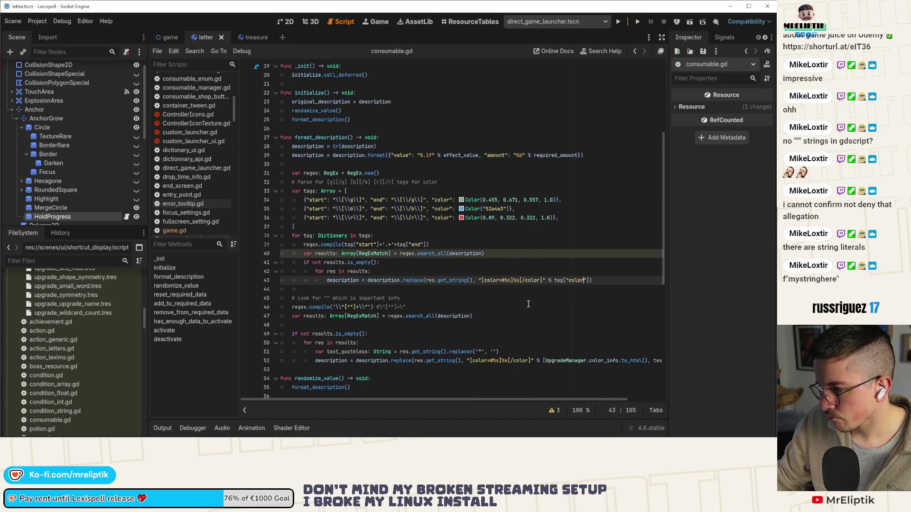
{"action": "left_click", "coordinate": [555, 280]}
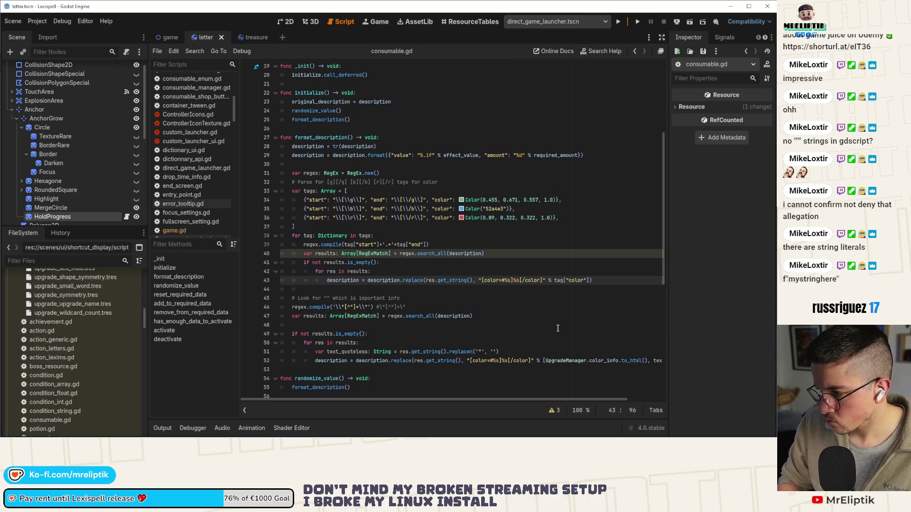
{"action": "type", "text": "["}
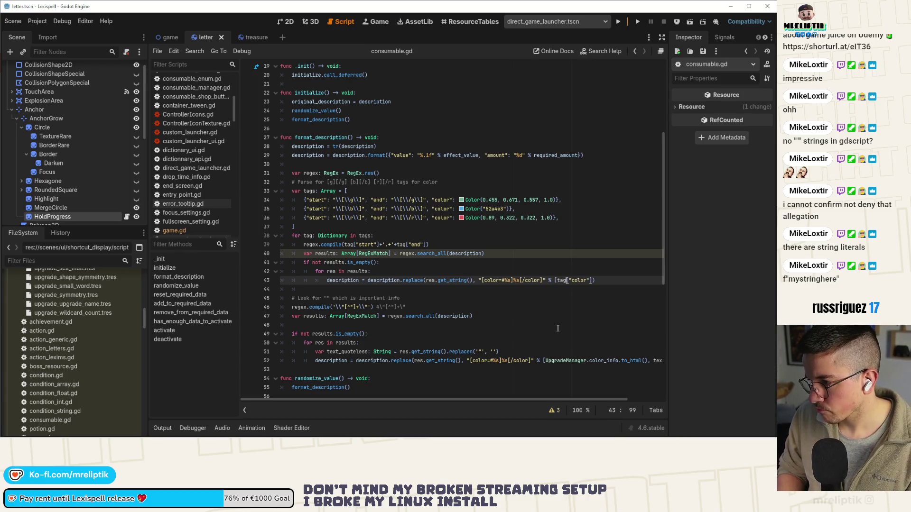
{"action": "key", "text": "Right"}
{"action": "key", "text": "Right"}
{"action": "key", "text": "Right"}
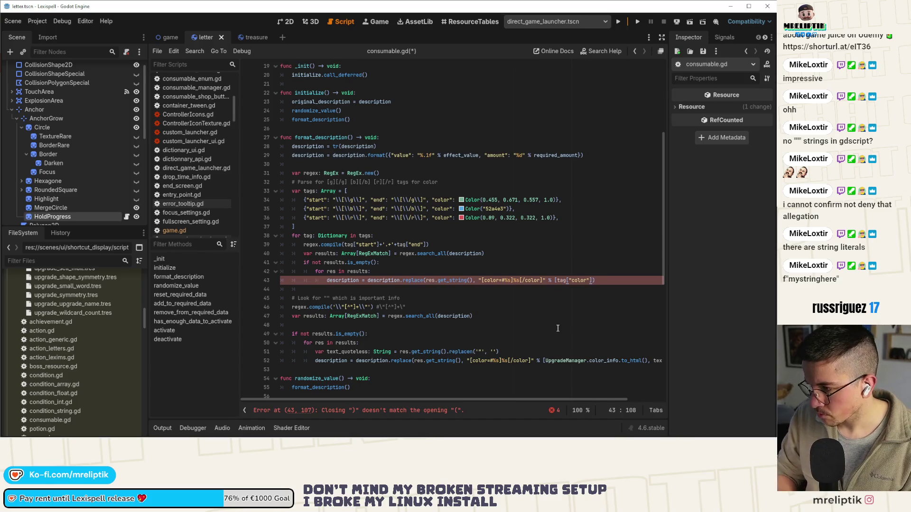
{"action": "key", "text": "ctrl+s"}
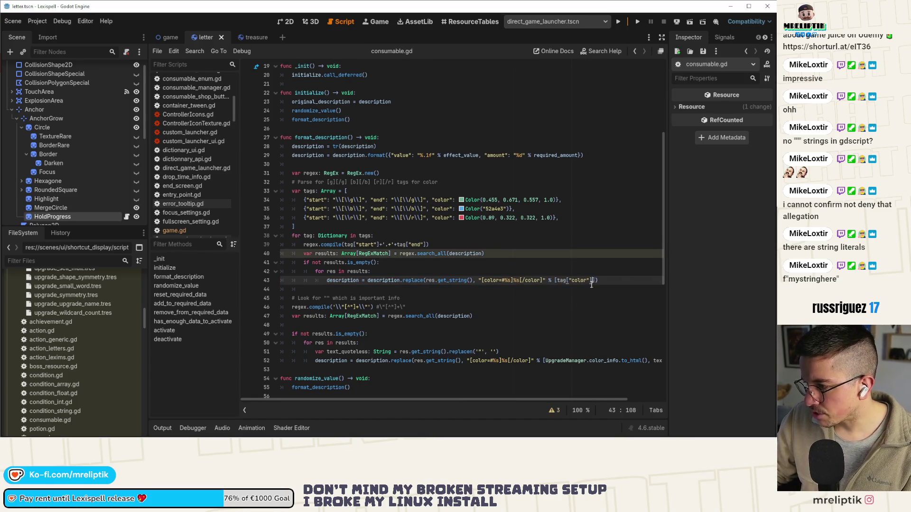
Add res.get_string() as the second value in the color format list
{"action": "type", "text": ","}
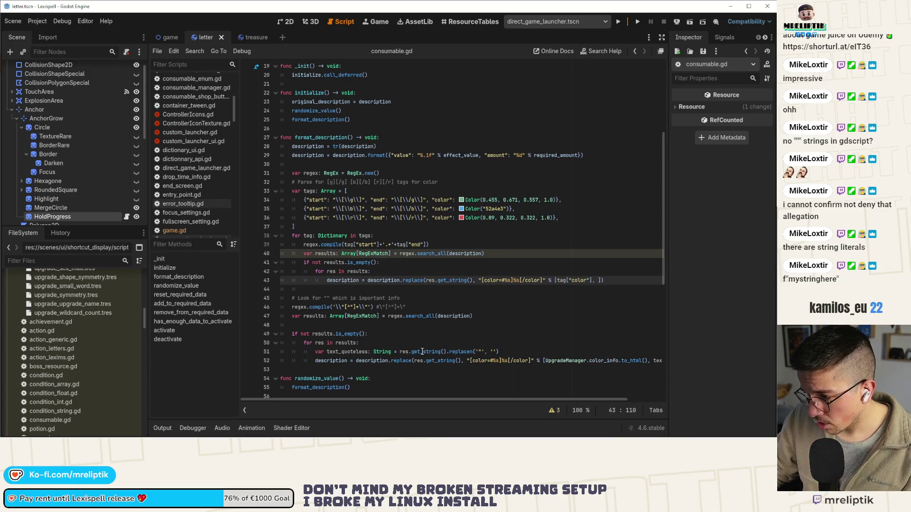
{"action": "left_click_drag", "start_coordinate": [446, 352], "coordinate": [400, 352]}
{"action": "key", "text": "ctrl+c"}
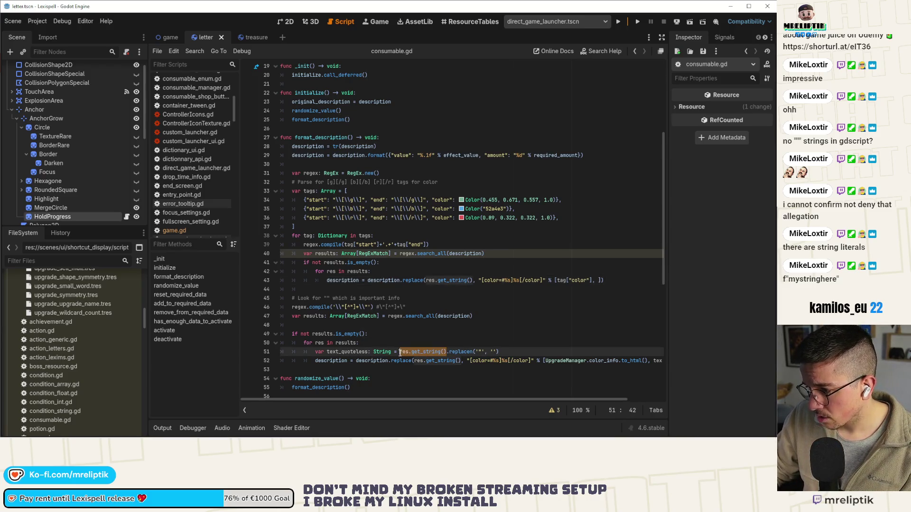
{"action": "left_click", "coordinate": [600, 280]}
{"action": "key", "text": "ctrl+v"}
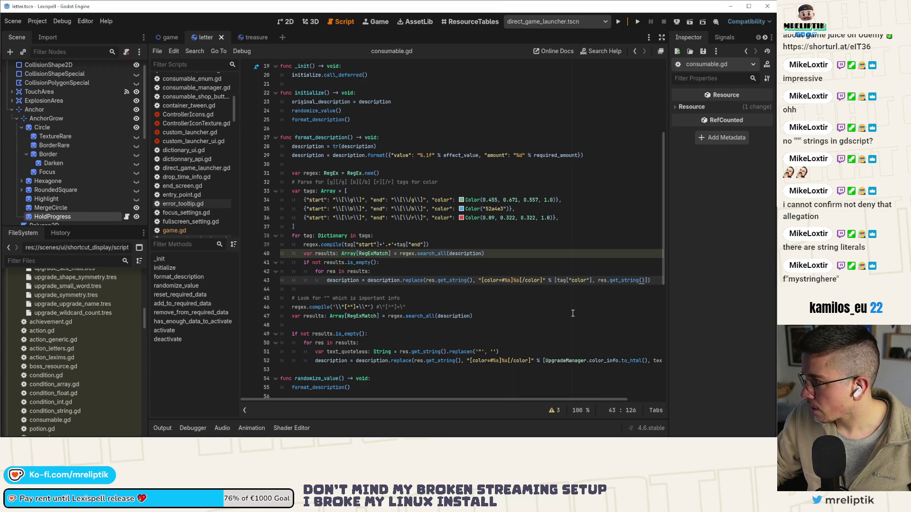
{"action": "left_click_drag", "start_coordinate": [316, 353], "coordinate": [516, 354]}
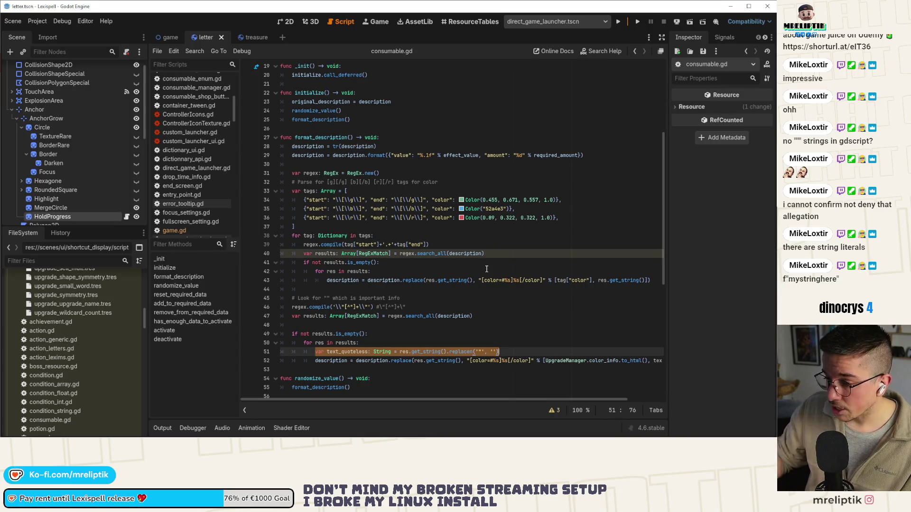
{"action": "left_click", "coordinate": [395, 275]}
Start a new loop line: var text_tagless: String = res.get_string().replacen(
{"action": "key", "text": "Return"}
{"action": "type", "text": "var"}
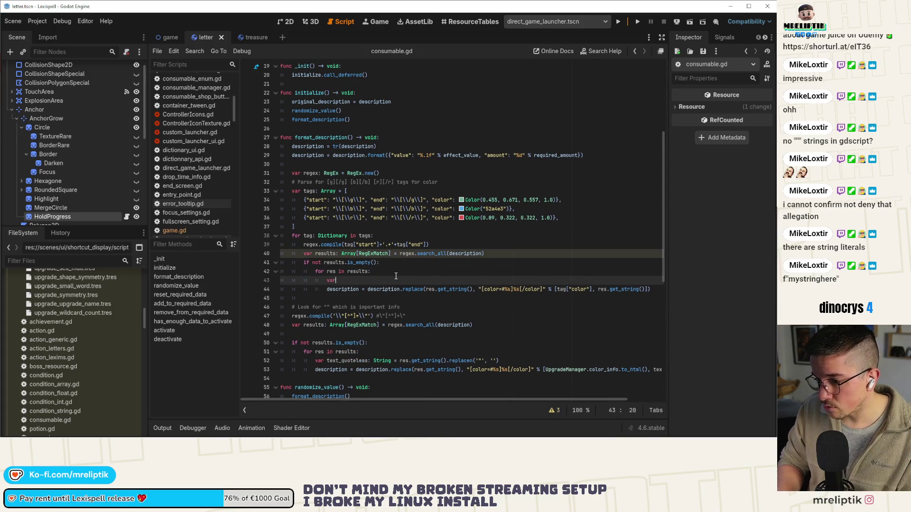
{"action": "type", "text": " text_q"}
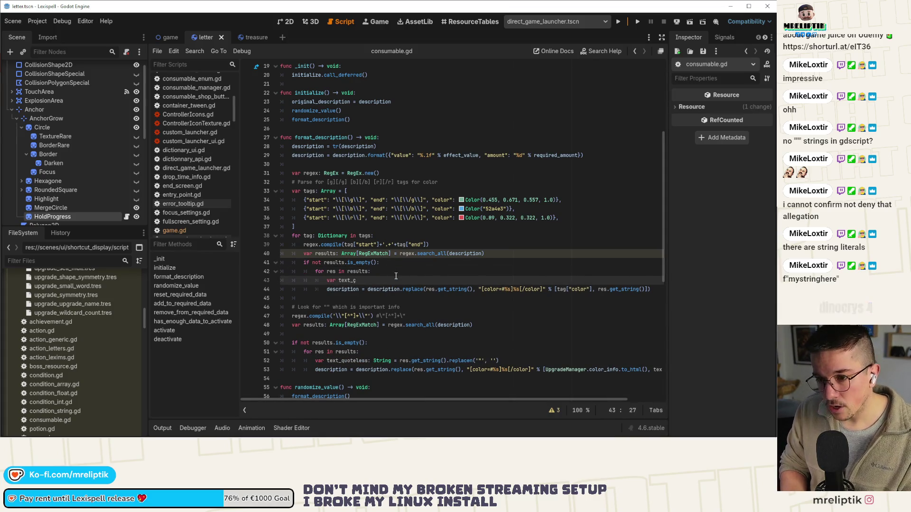
{"action": "key", "text": "BackSpace"}
{"action": "type", "text": "tagless:"}
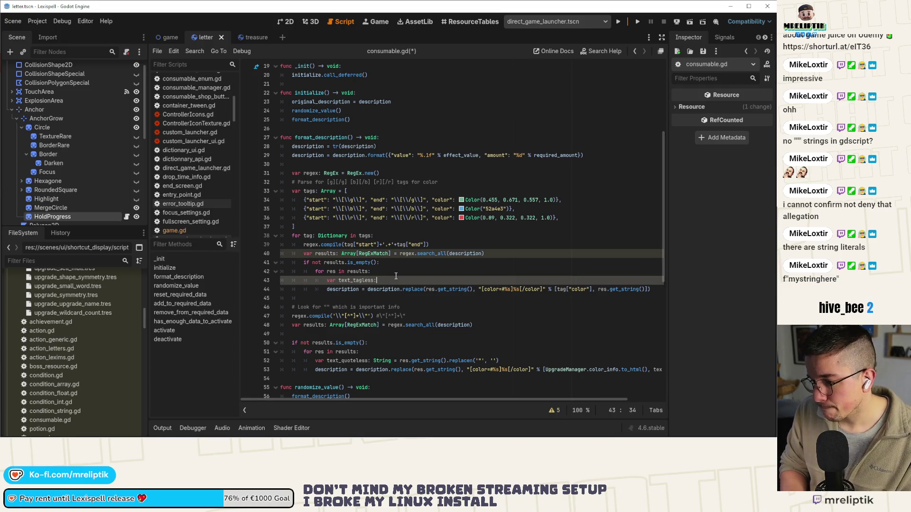
{"action": "type", "text": "String = res"}
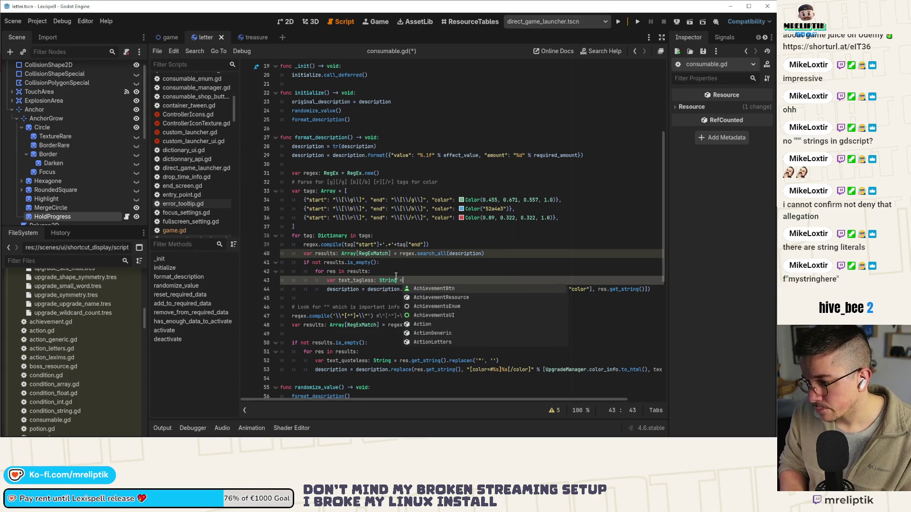
{"action": "type", "text": ".get_s"}
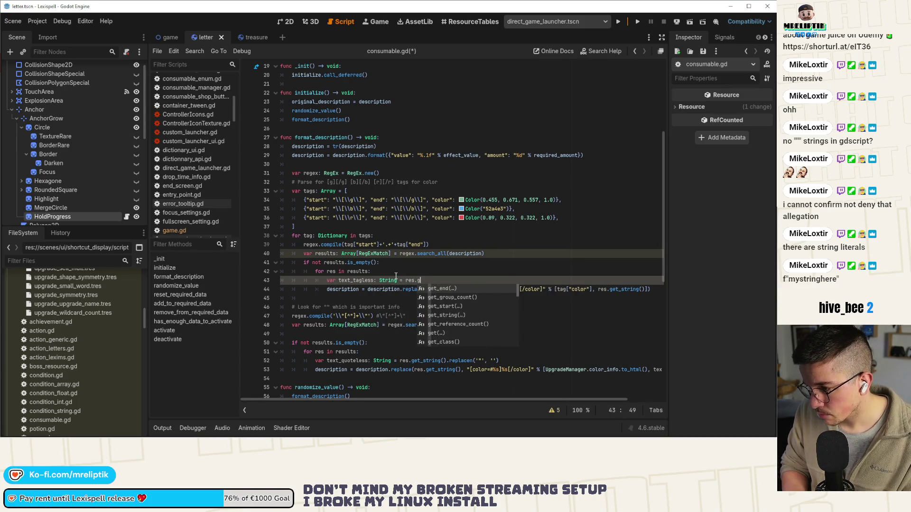
{"action": "key", "text": "Down"}
{"action": "key", "text": "Return"}
{"action": "key", "text": "BackSpace"}
{"action": "key", "text": "Right"}
{"action": "type", "text": ".?"}
{"action": "key", "text": "BackSpace"}
{"action": "key", "text": "BackSpace"}
{"action": "key", "text": "BackSpace"}
{"action": "type", "text": "replacen"}
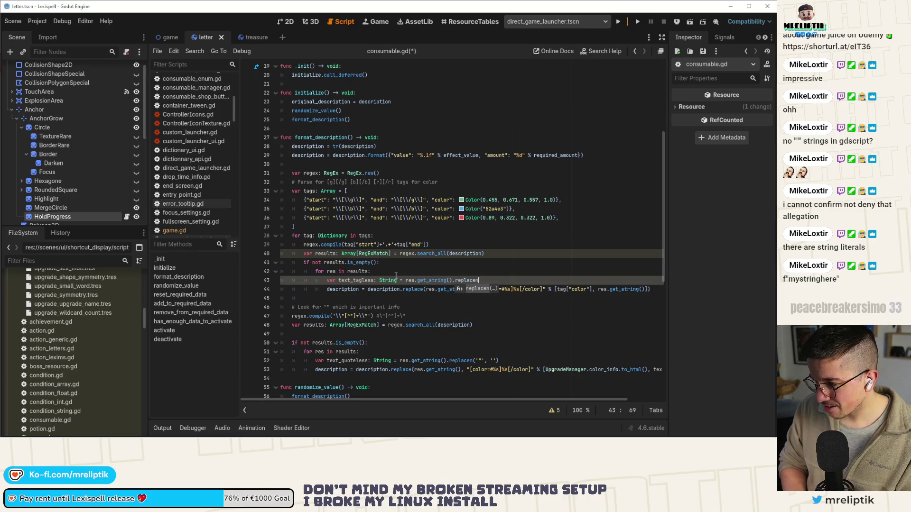
{"action": "key", "text": "Return"}
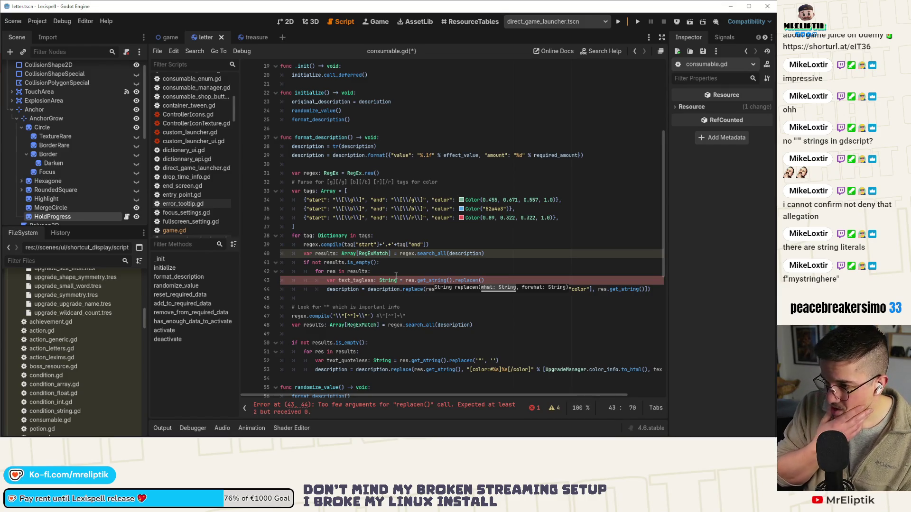
Complete it as replacen(tag["start"], "").replacen(tag["end"], "") and save
{"action": "left_click", "coordinate": [316, 200]}
{"action": "left_click_drag", "start_coordinate": [379, 245], "coordinate": [345, 247]}
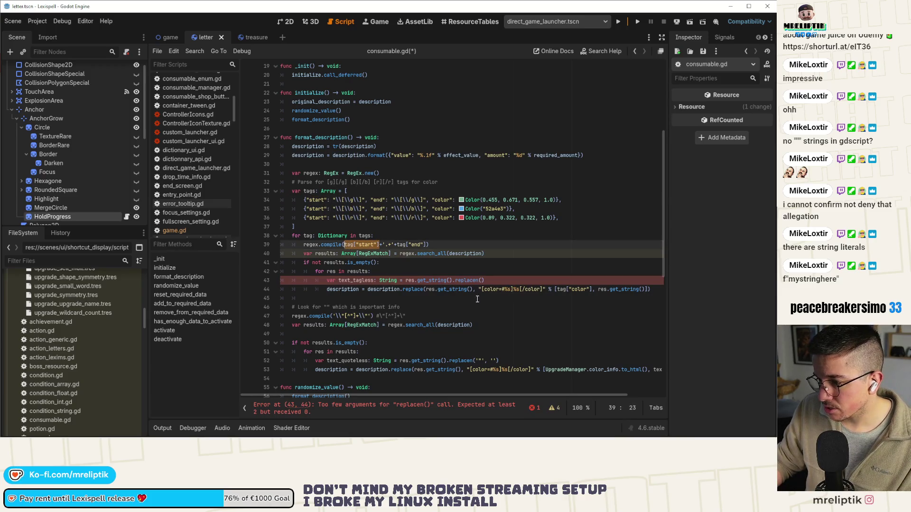
{"action": "left_click", "coordinate": [485, 280]}
{"action": "type", "text": "tag[\"start\"]"}
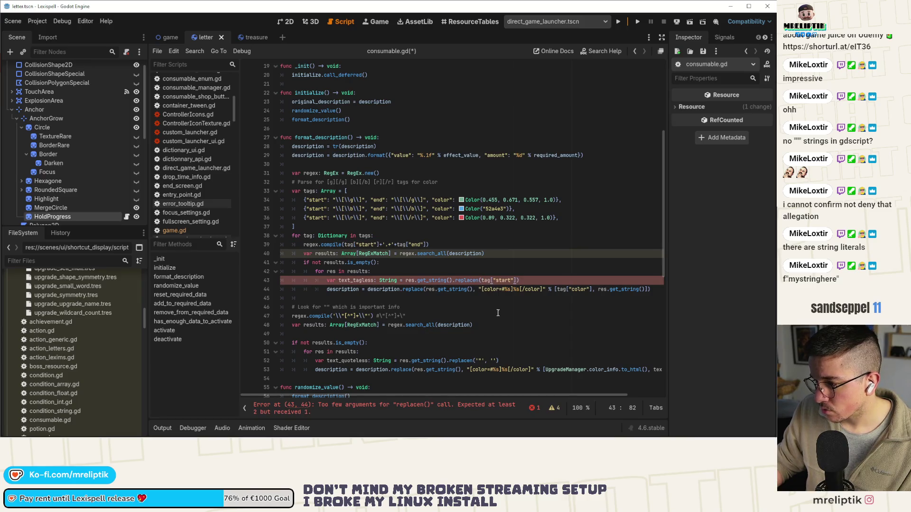
{"action": "type", "text": ", "}
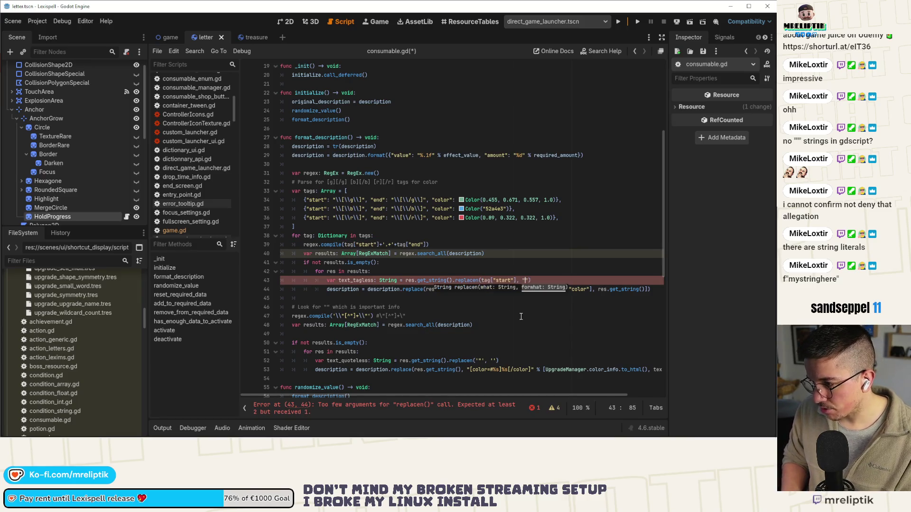
{"action": "type", "text": "\","}
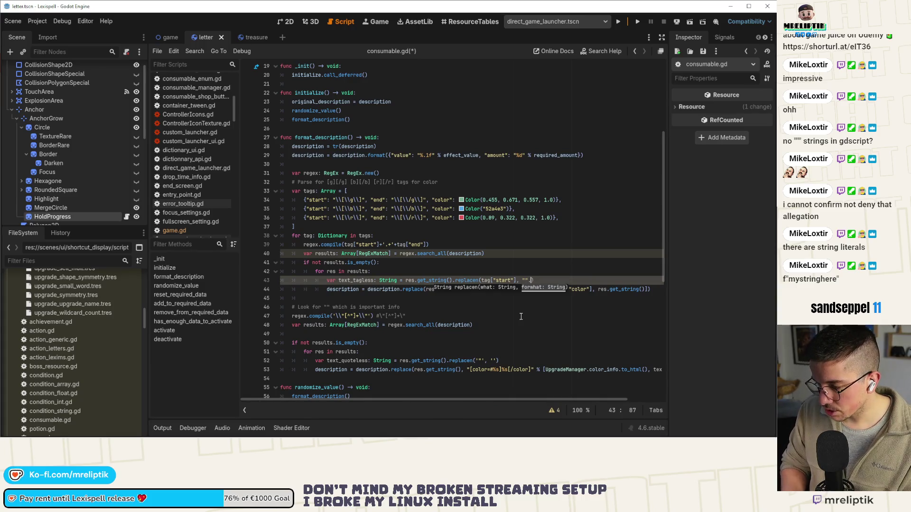
{"action": "key", "text": "BackSpace"}
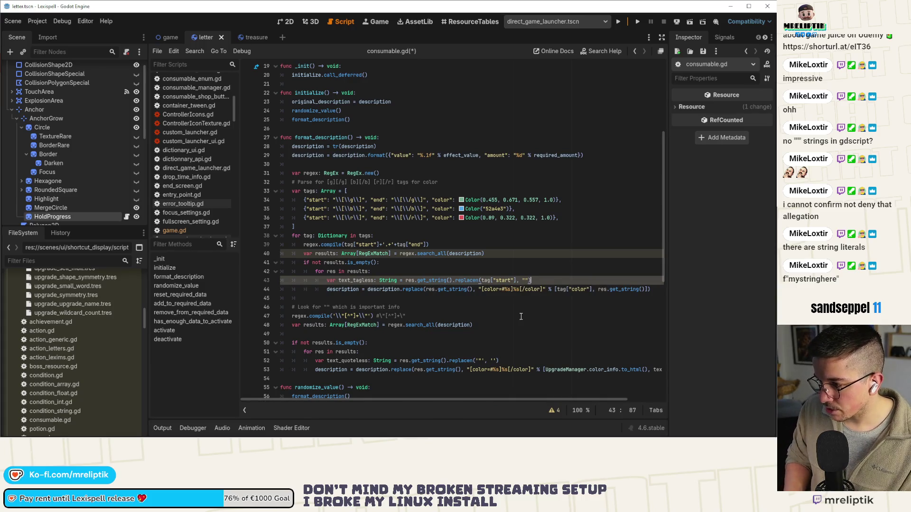
{"action": "type", "text": ".replacen("}
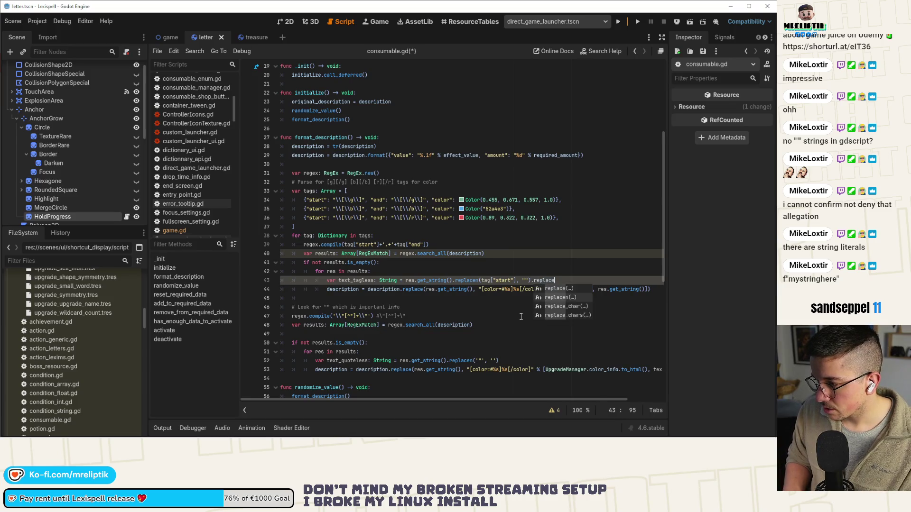
{"action": "type", "text": "tag"}
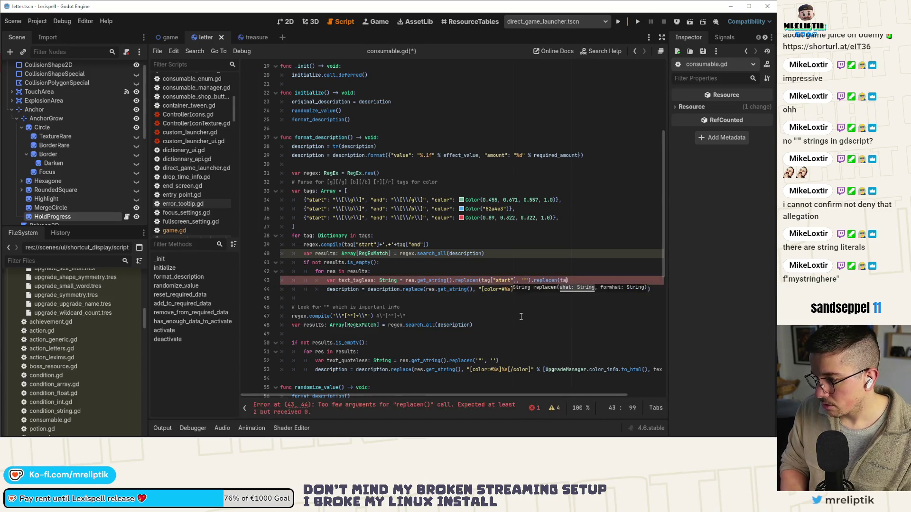
{"action": "type", "text": "[\"end"}
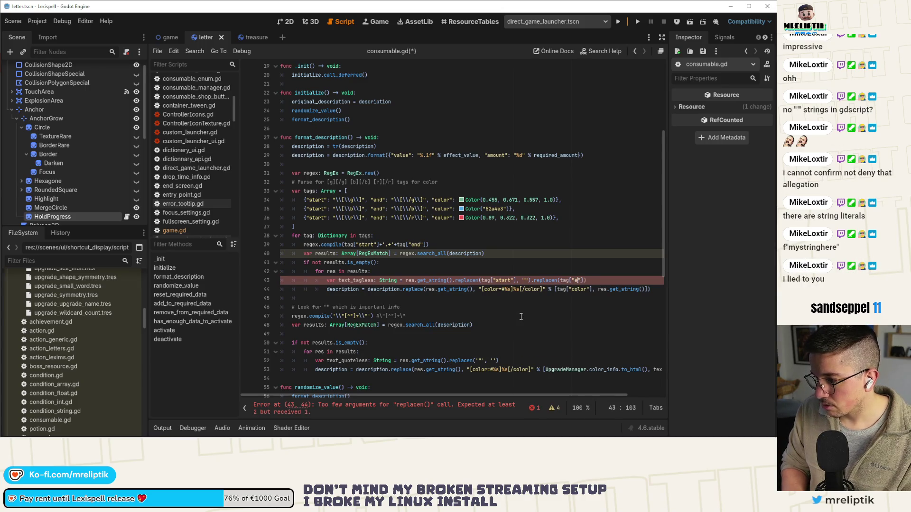
{"action": "type", "text": "\"], "}
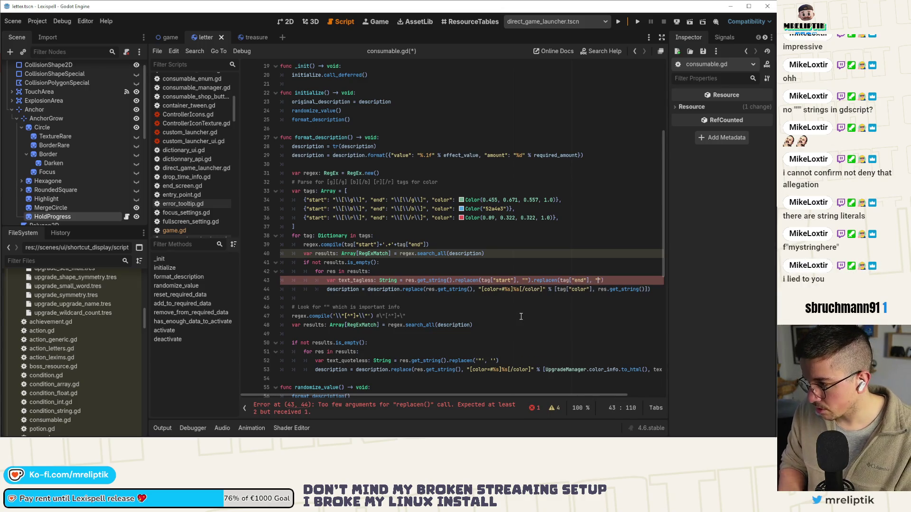
{"action": "type", "text": "\""}
{"action": "key", "text": "ctrl+s"}
On line 44, swap res.get_string() in the color format arguments for text_tagless
{"action": "left_click", "coordinate": [517, 290]}
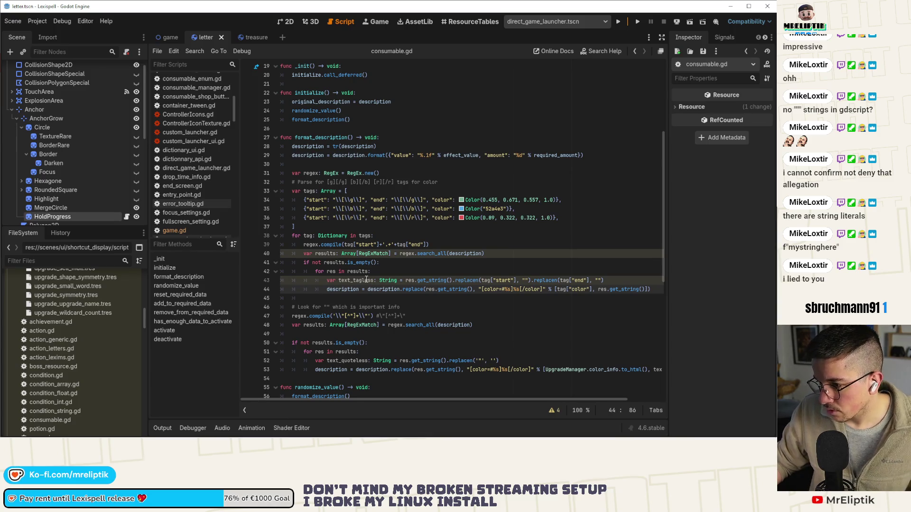
{"action": "left_click", "coordinate": [599, 289]}
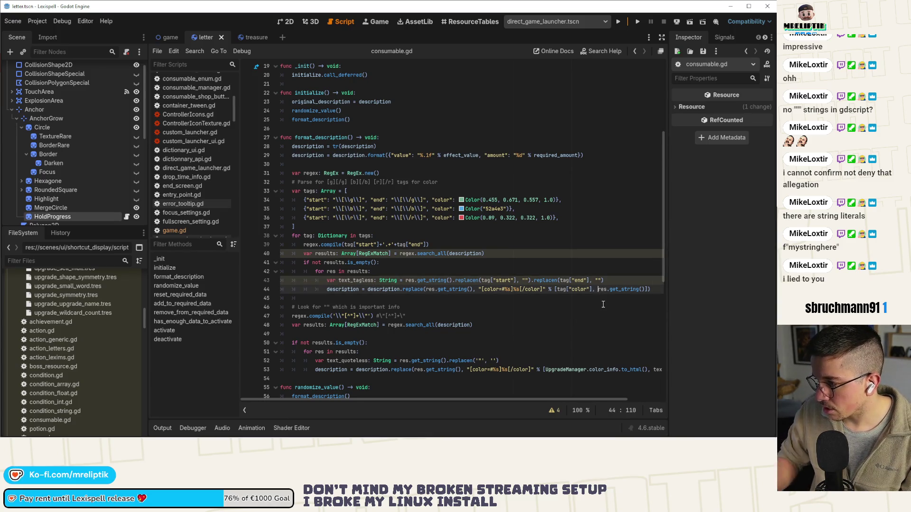
{"action": "key", "text": "Delete"}
{"action": "key", "text": "Delete"}
{"action": "key", "text": "Delete"}
{"action": "type", "text": "text_tagless"}
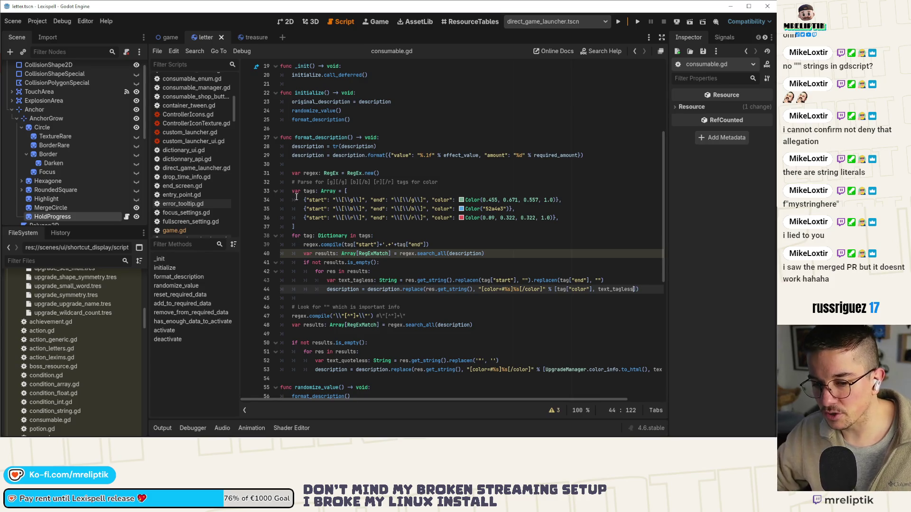
Place the caret on the results check at line 41 of format_description
{"action": "left_click", "coordinate": [458, 263]}
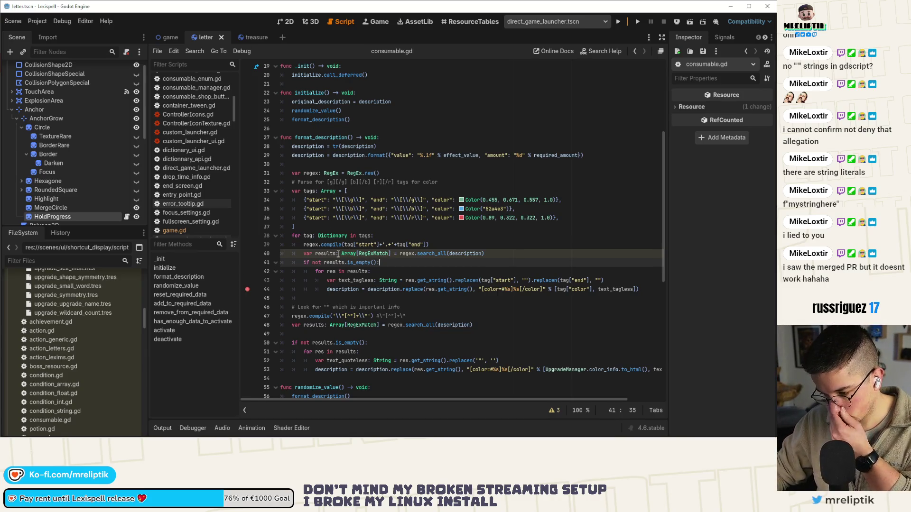
{"action": "mouse_move", "coordinate": [180, 40]}
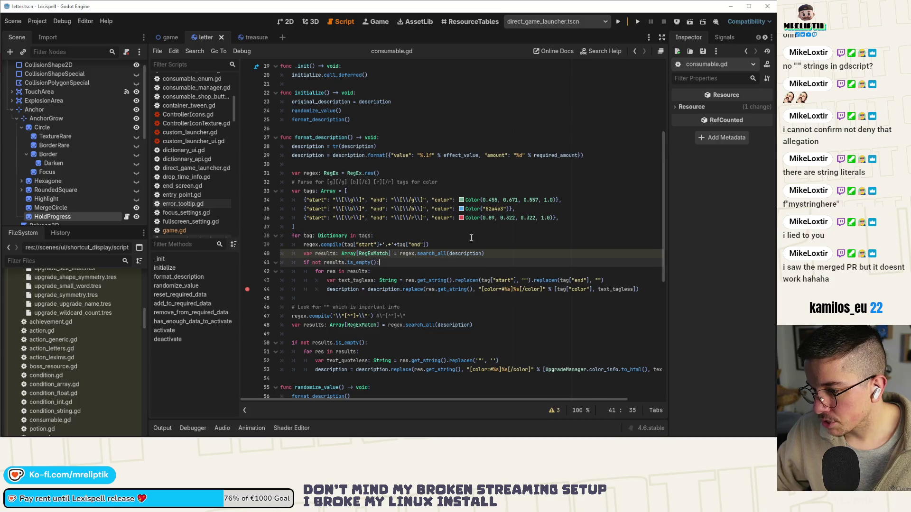
Run Lexispell and get past the supported-inputs and welcome screens to the Lexicopedia
{"action": "left_click", "coordinate": [637, 21]}
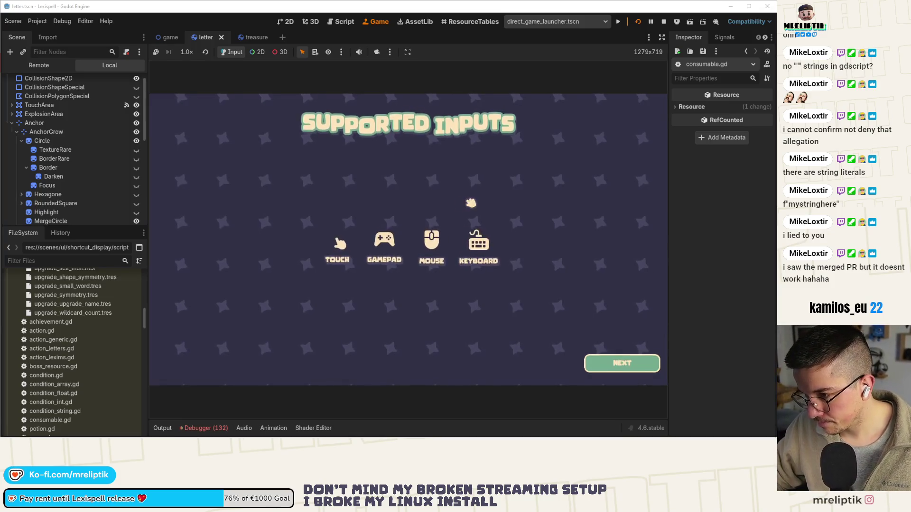
{"action": "left_click", "coordinate": [622, 371]}
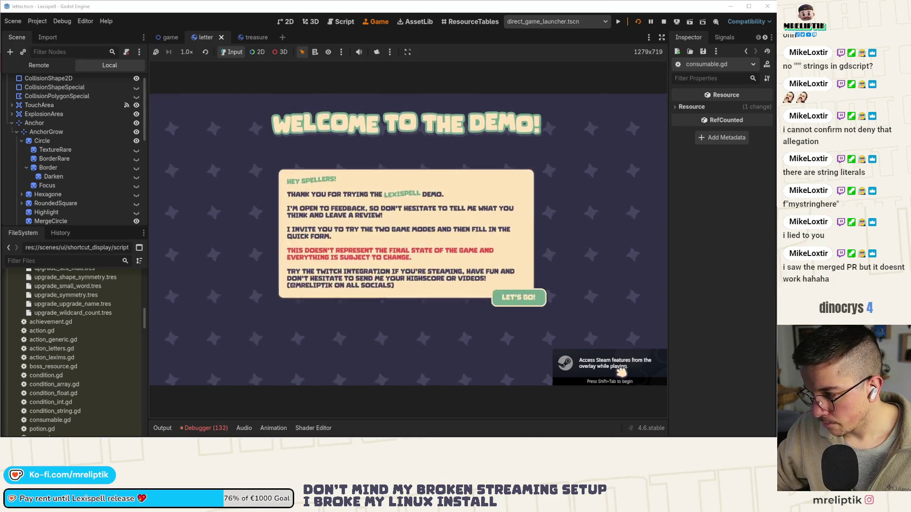
{"action": "left_click", "coordinate": [518, 297]}
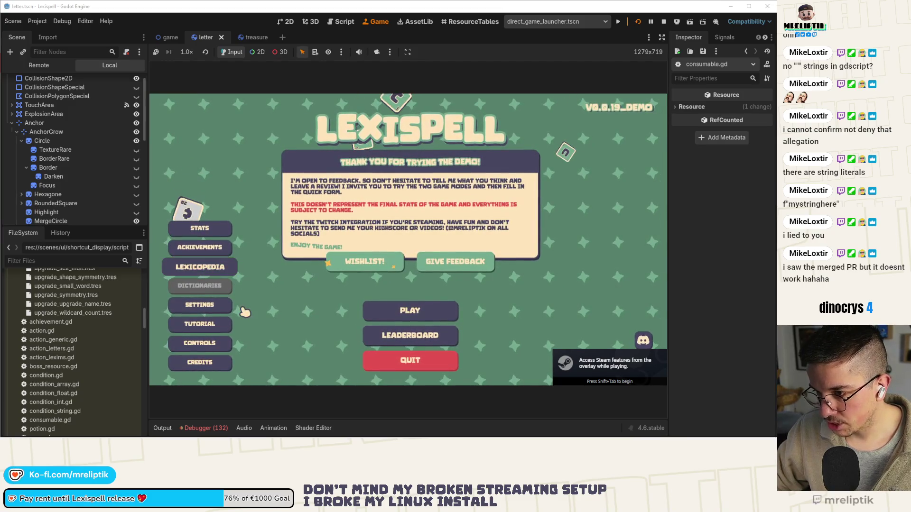
{"action": "left_click", "coordinate": [200, 267]}
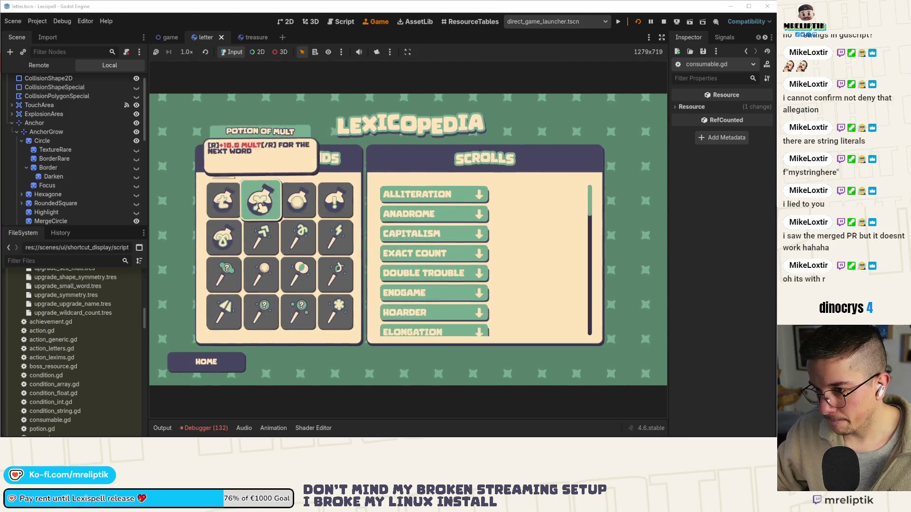
Inspect potion descriptions such as Potion of Specials for coloured keywords
{"action": "mouse_move", "coordinate": [233, 205]}
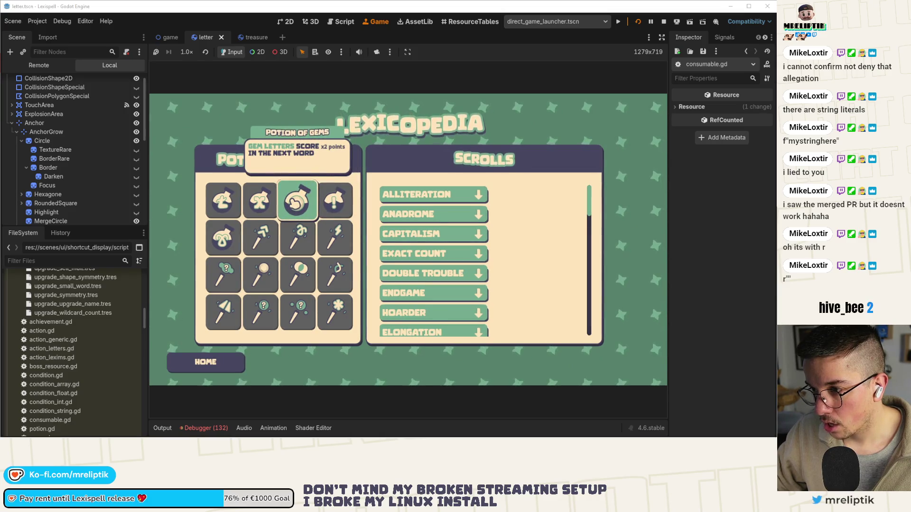
{"action": "mouse_move", "coordinate": [334, 200]}
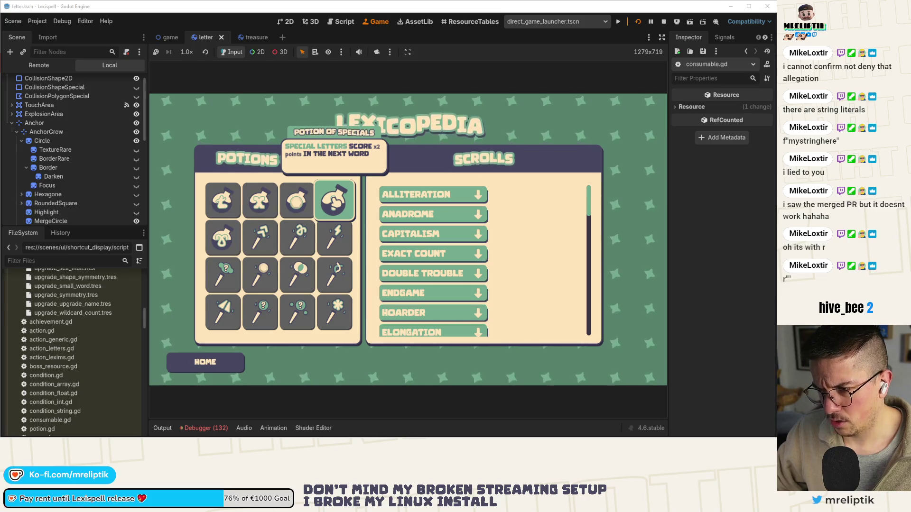
{"action": "mouse_move", "coordinate": [334, 237]}
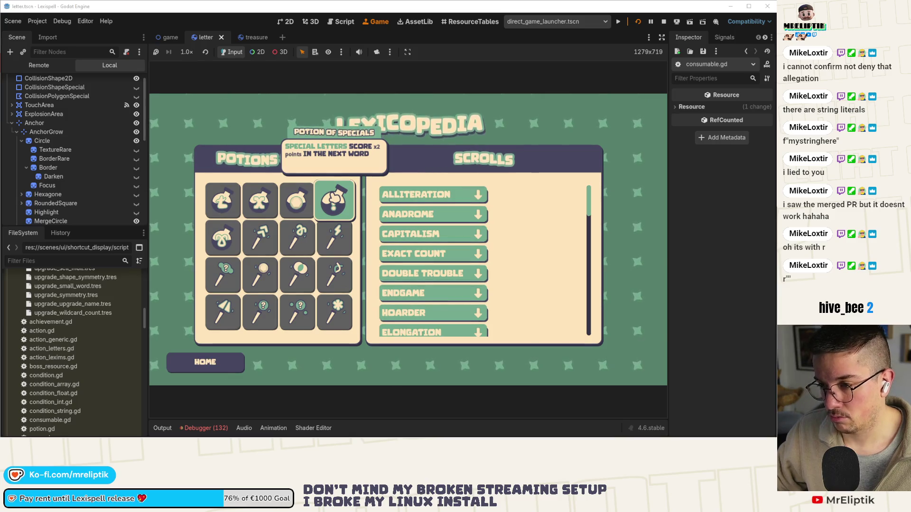
{"action": "left_click", "coordinate": [204, 428]}
Find the red \g regex compile error in the Errors list and jump to consumable.gd line 39
{"action": "left_click", "coordinate": [221, 326]}
{"action": "scroll", "coordinate": [328, 378], "scroll_direction": "down", "scroll_amount": 10}
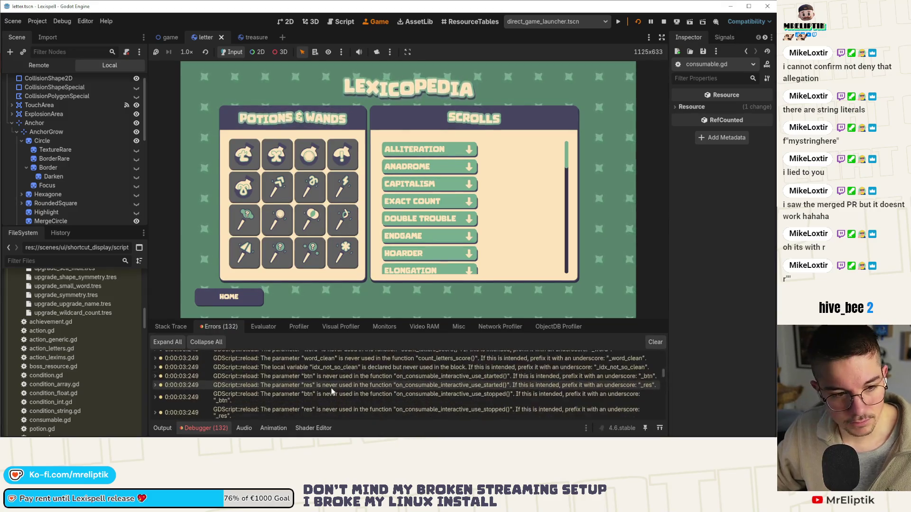
{"action": "scroll", "coordinate": [331, 391], "scroll_direction": "down", "scroll_amount": 3}
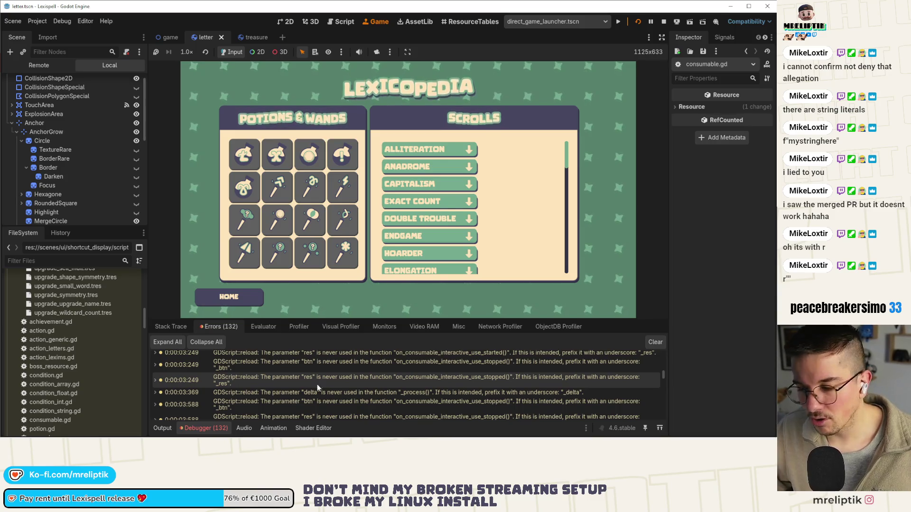
{"action": "scroll", "coordinate": [322, 385], "scroll_direction": "down", "scroll_amount": 10}
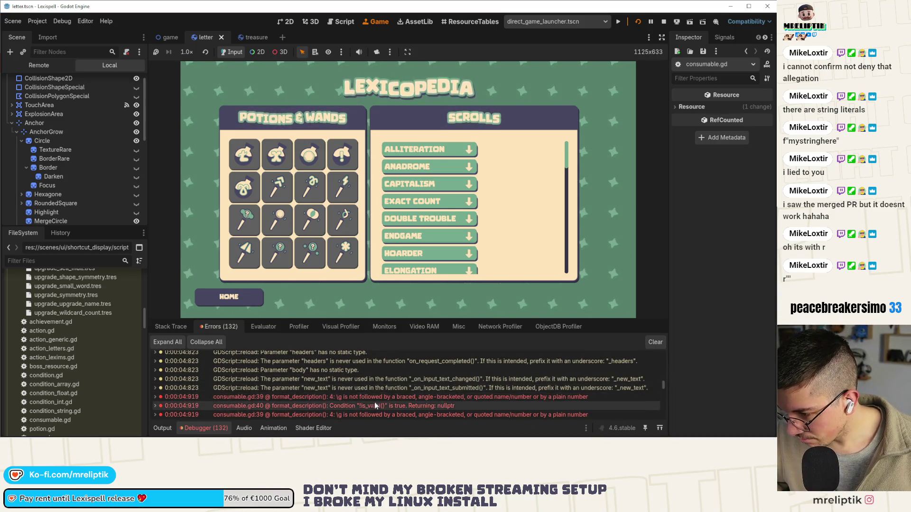
{"action": "mouse_move", "coordinate": [363, 399]}
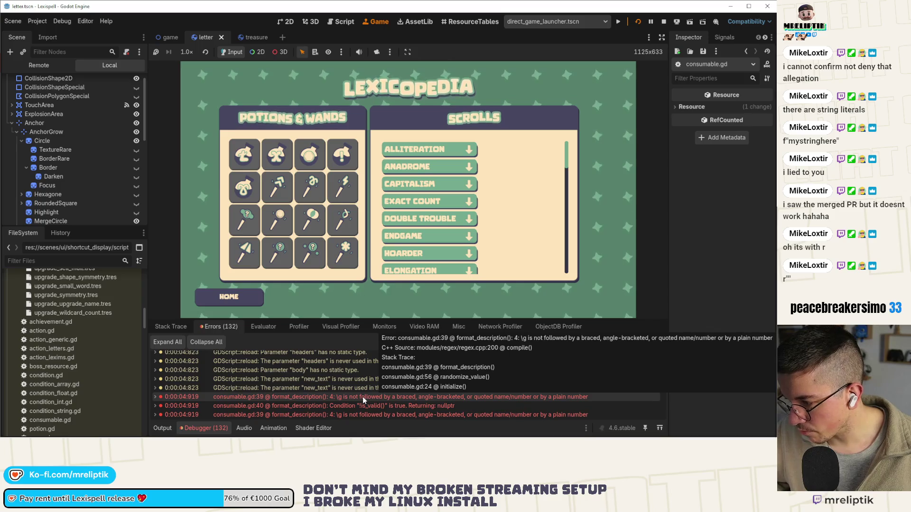
{"action": "double_click", "coordinate": [362, 397]}
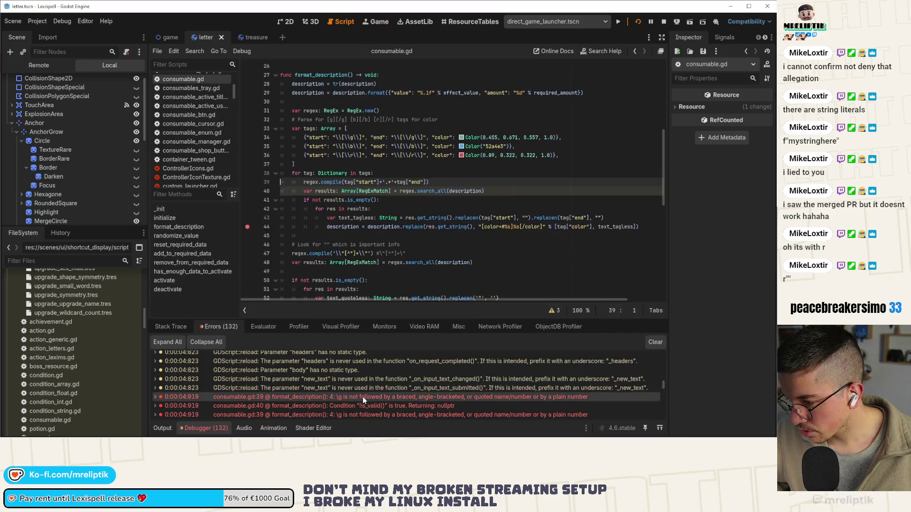
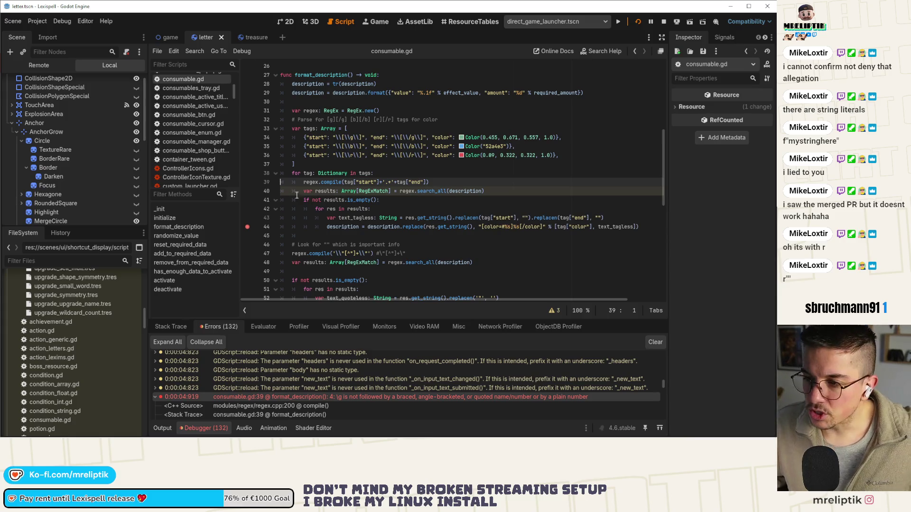
Add a new line holding r"" right below the tags array and save consumable.gd
{"action": "left_click", "coordinate": [338, 175]}
{"action": "key", "text": "Up"}
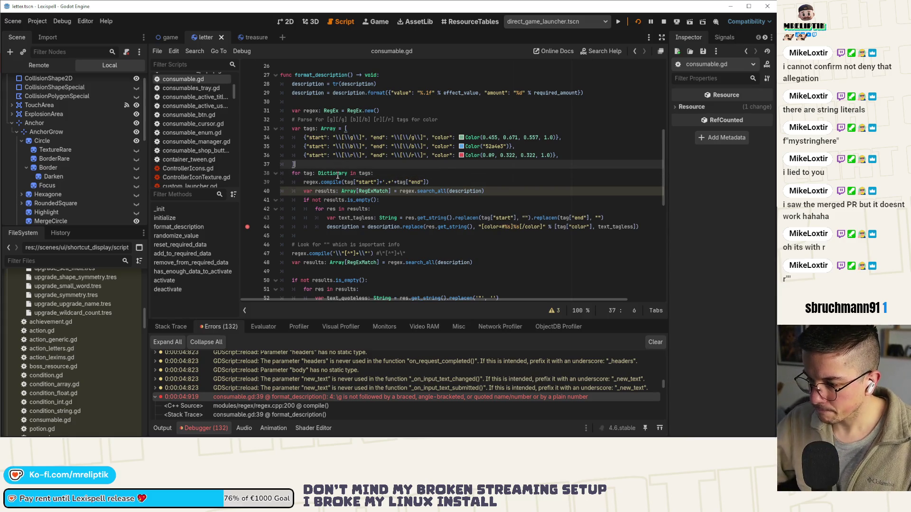
{"action": "key", "text": "Return"}
{"action": "type", "text": "r"}
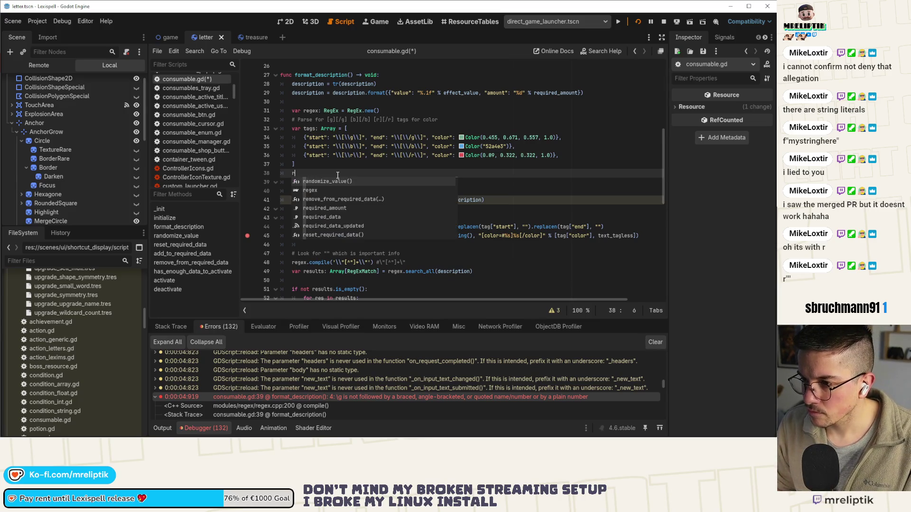
{"action": "type", "text": "\"\""}
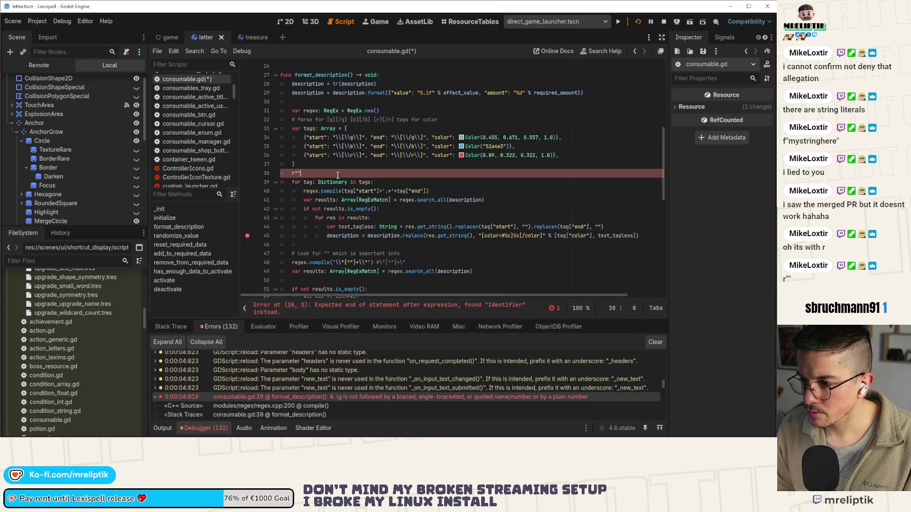
{"action": "key", "text": "ctrl+s"}
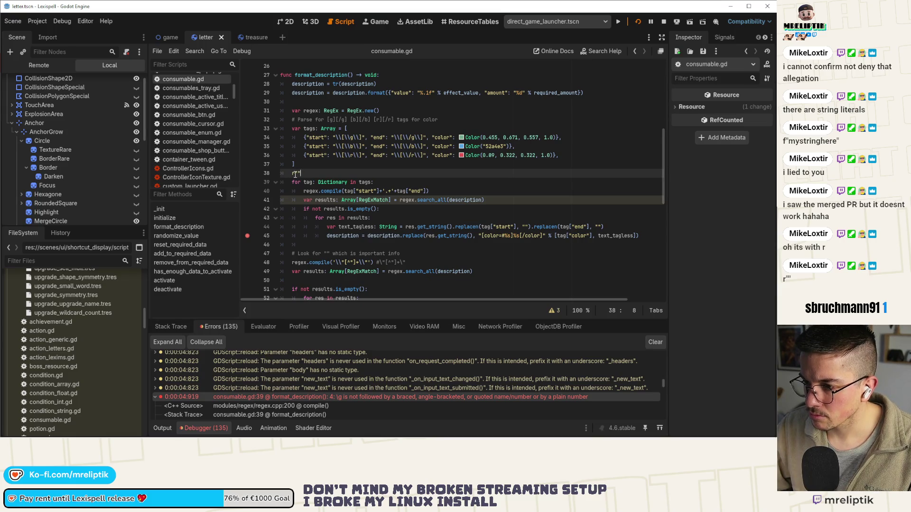
Select the entries of the tags array to prepare copying it
{"action": "left_click", "coordinate": [295, 173]}
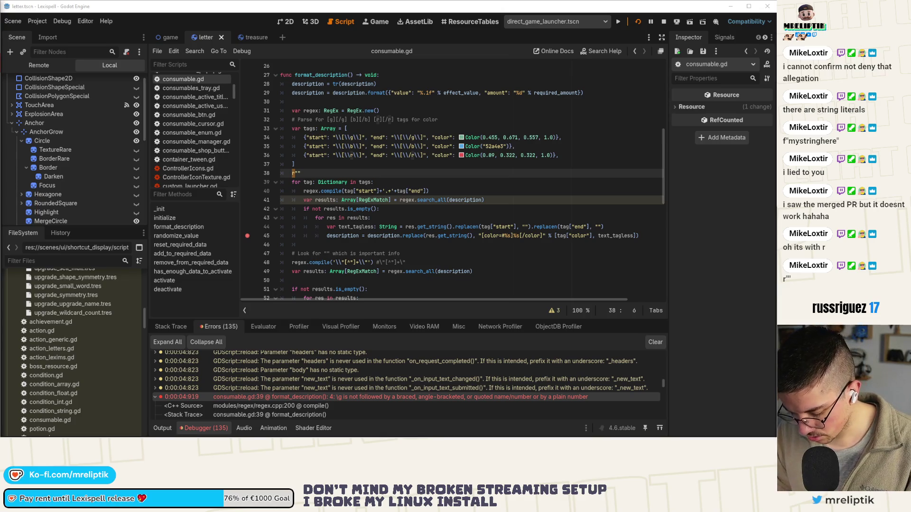
{"action": "left_click", "coordinate": [328, 173]}
{"action": "mouse_move", "coordinate": [350, 139]}
{"action": "left_mouse_down"}
{"action": "mouse_move", "coordinate": [295, 161]}
{"action": "mouse_move", "coordinate": [291, 129]}
{"action": "left_mouse_up"}
{"action": "left_click", "coordinate": [294, 164]}
Duplicate the tags array below itself and delete the leftover r"" line
{"action": "key", "text": "ctrl+c"}
{"action": "left_click", "coordinate": [295, 164]}
{"action": "key", "text": "Return"}
{"action": "key", "text": "ctrl+v"}
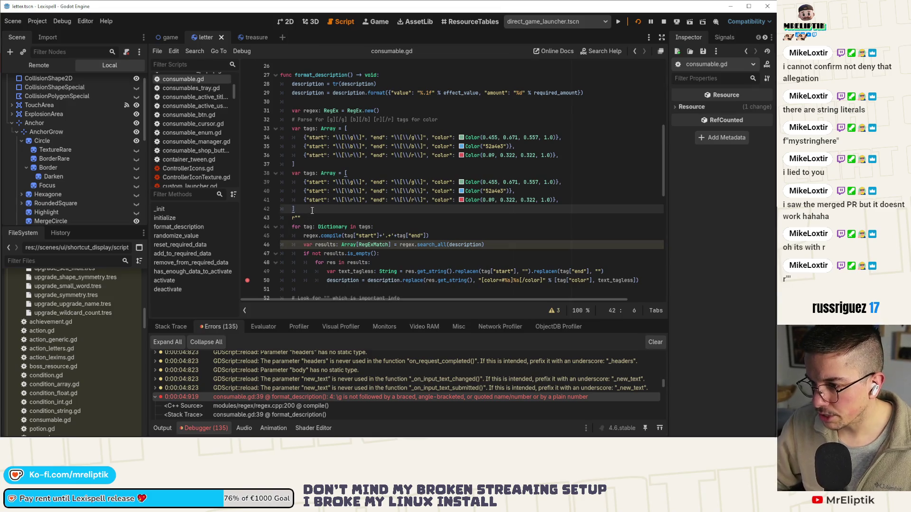
{"action": "key", "text": "Down"}
{"action": "key", "text": "ctrl+shift+k"}
Prefix the three start pattern strings of the copied array with r
{"action": "left_click", "coordinate": [333, 183]}
{"action": "type", "text": "r"}
{"action": "left_click", "coordinate": [333, 190]}
{"action": "type", "text": "r"}
{"action": "left_click", "coordinate": [334, 200]}
{"action": "type", "text": "r"}
Remove escaping backslashes from the g, b and r start patterns
{"action": "left_click", "coordinate": [344, 182]}
{"action": "key", "text": "BackSpace"}
{"action": "key", "text": "BackSpace"}
{"action": "left_click", "coordinate": [342, 191]}
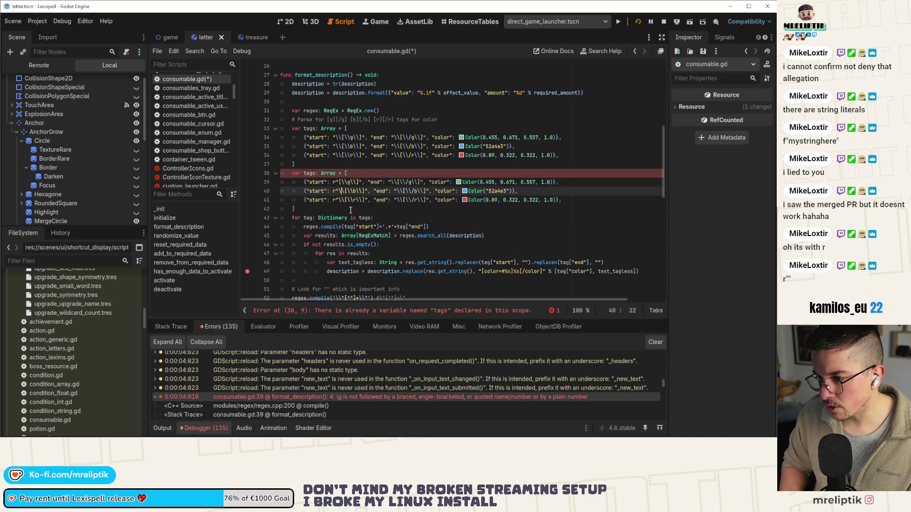
{"action": "key", "text": "BackSpace"}
{"action": "key", "text": "Down"}
{"action": "key", "text": "Delete"}
{"action": "key", "text": "Delete"}
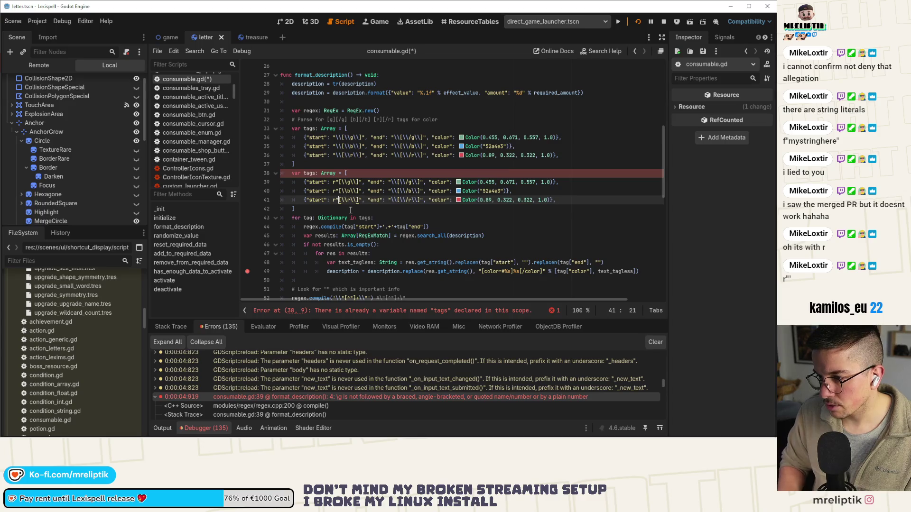
{"action": "key", "text": "Page_Down"}
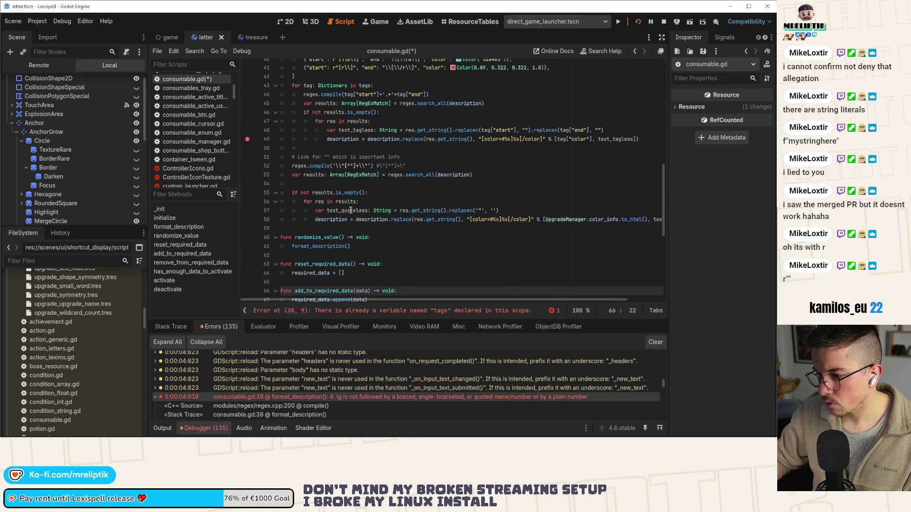
{"action": "scroll", "coordinate": [351, 210], "scroll_direction": "up", "scroll_amount": 4}
Delete the backslashes before ] in all three start patterns using multiple carets
{"action": "left_click", "coordinate": [356, 157]}
{"action": "left_click", "coordinate": [356, 166], "text": "alt"}
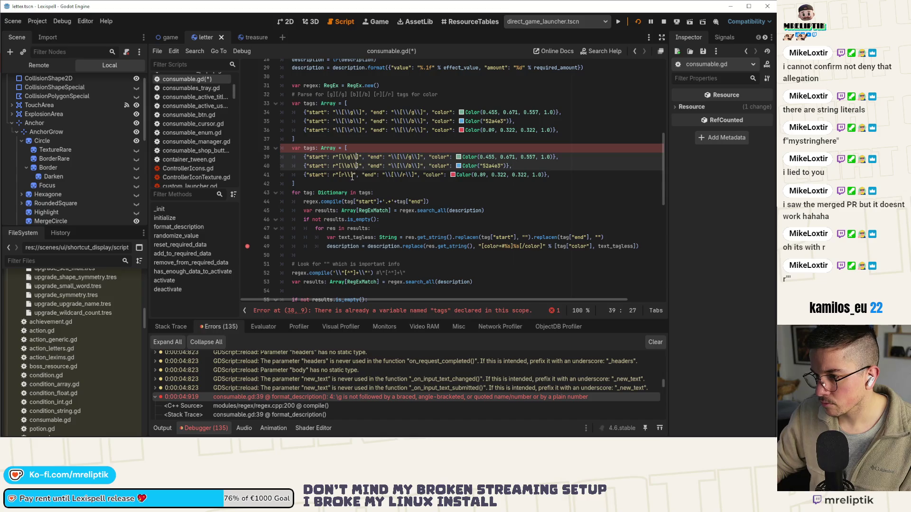
{"action": "left_click", "coordinate": [350, 174], "text": "alt"}
{"action": "key", "text": "BackSpace"}
{"action": "key", "text": "BackSpace"}
{"action": "key", "text": "Escape"}
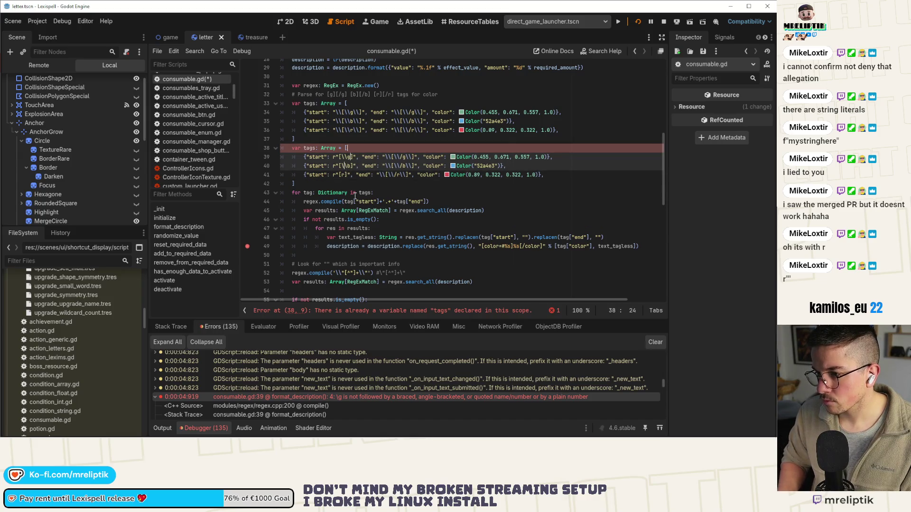
{"action": "key", "text": "Up"}
Delete the remaining backslashes in the g and b start patterns, leaving r"[g]" and r"[b]"
{"action": "key", "text": "Down"}
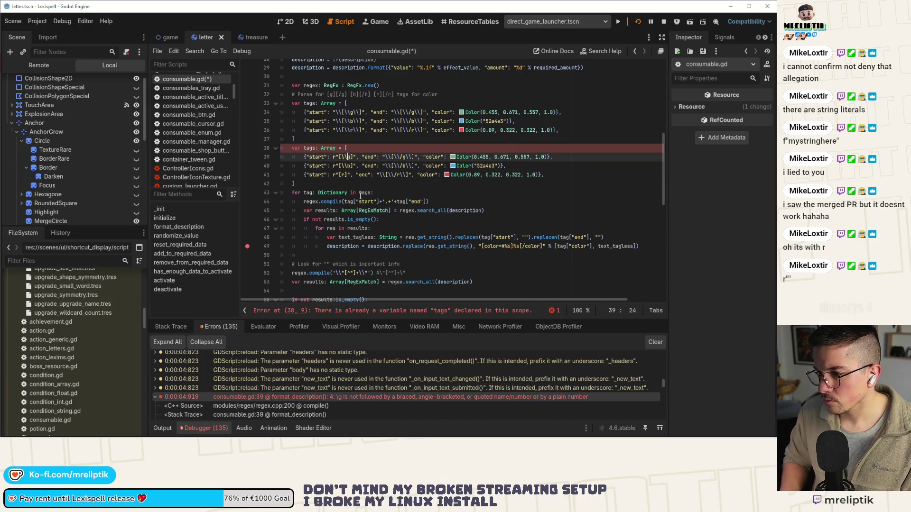
{"action": "scroll", "coordinate": [361, 195], "scroll_direction": "down", "scroll_amount": 1}
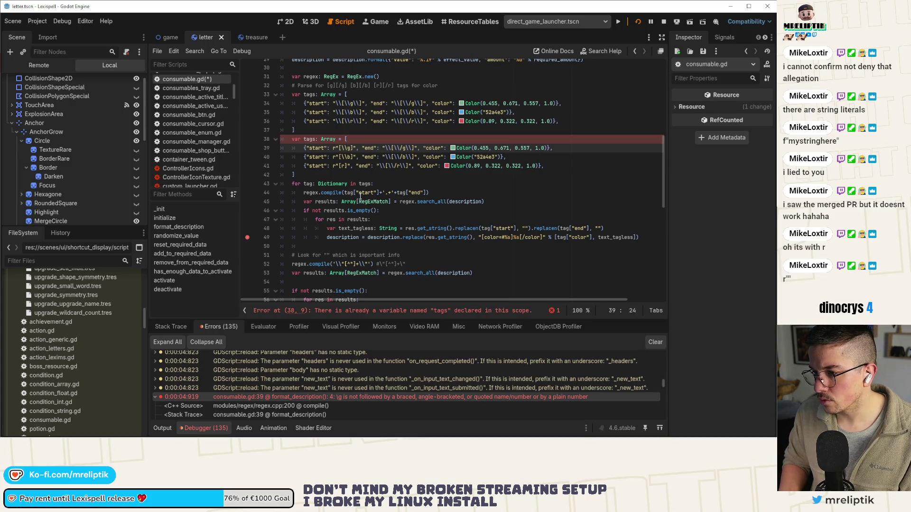
{"action": "key", "text": "shift+Down"}
{"action": "key", "text": "shift+Up"}
{"action": "key", "text": "shift+alt+Down"}
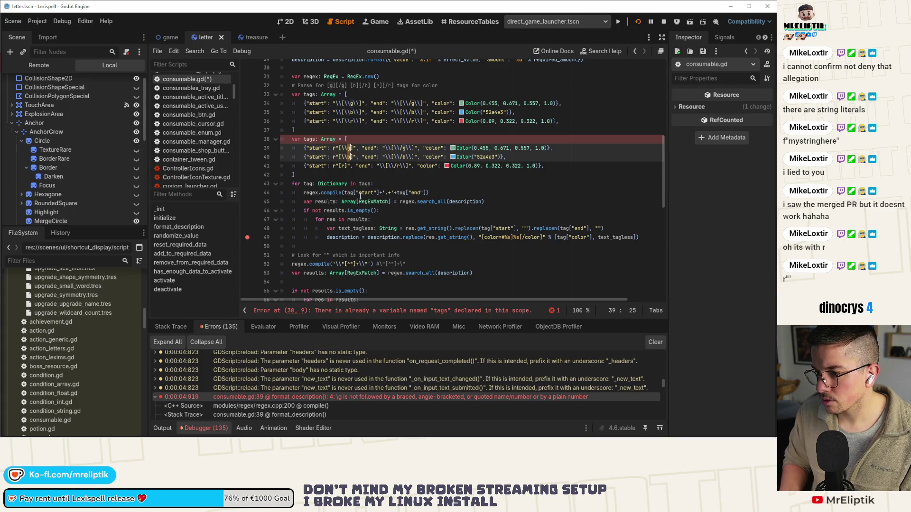
{"action": "key", "text": "BackSpace"}
{"action": "key", "text": "BackSpace"}
Strip the backslashes from all three end patterns so they read "[/g]", "[/b]", "[/r]"
{"action": "left_click", "coordinate": [382, 156]}
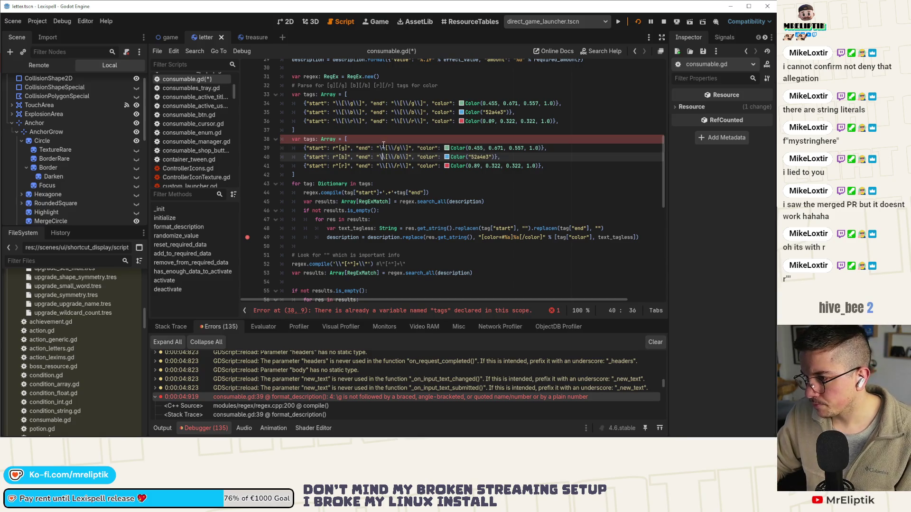
{"action": "left_click", "coordinate": [409, 148]}
{"action": "key", "text": "shift+alt+Down"}
{"action": "key", "text": "shift+alt+Down"}
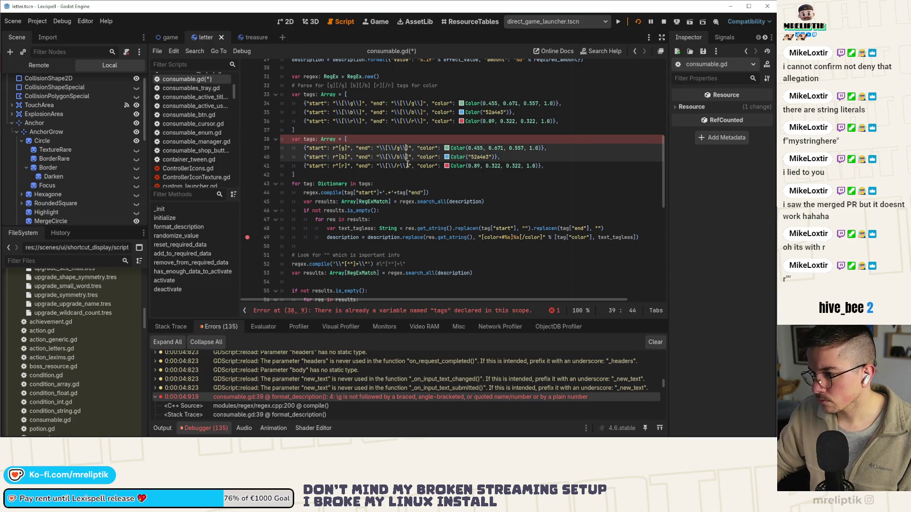
{"action": "key", "text": "BackSpace"}
{"action": "key", "text": "BackSpace"}
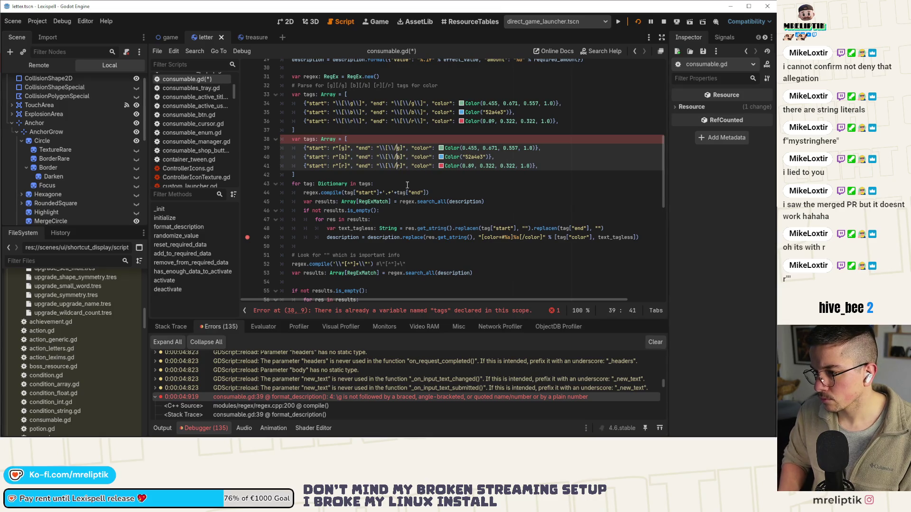
{"action": "key", "text": "BackSpace"}
{"action": "key", "text": "BackSpace"}
{"action": "key", "text": "Left"}
{"action": "key", "text": "BackSpace"}
{"action": "key", "text": "BackSpace"}
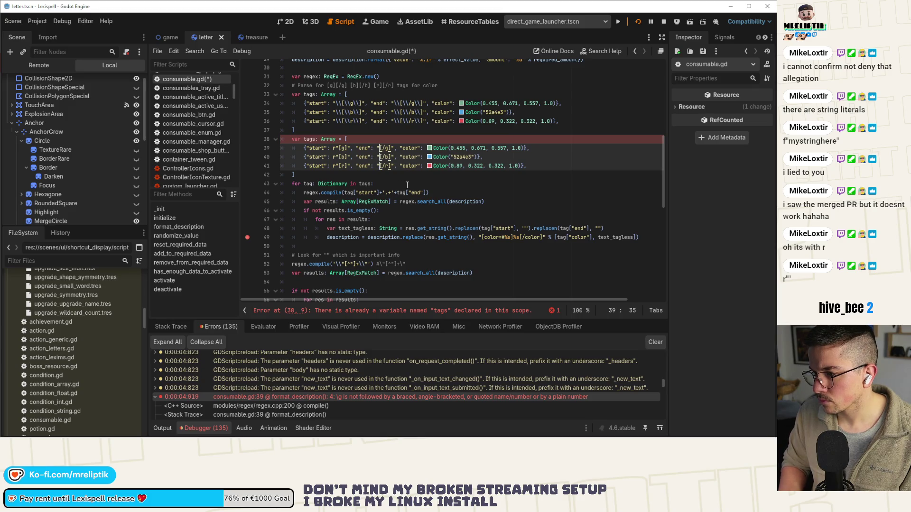
Select the original tags array above the new one
{"action": "left_click", "coordinate": [370, 175]}
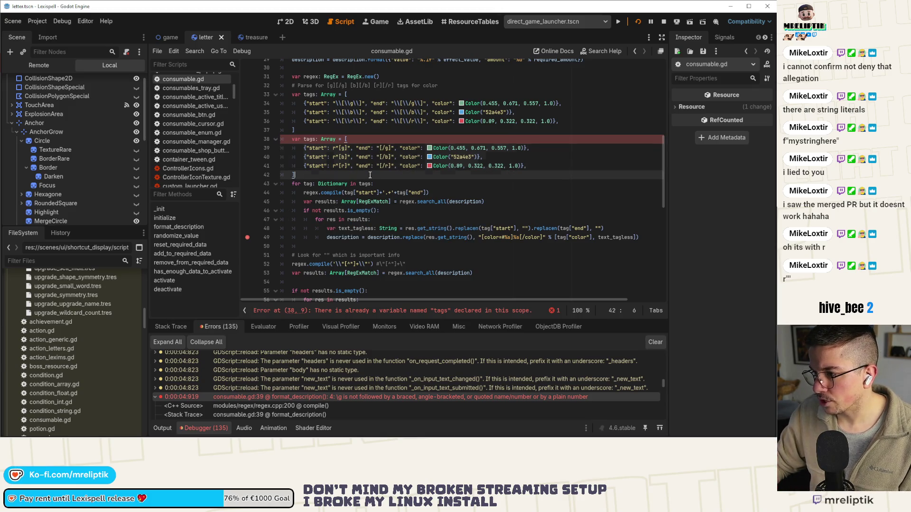
{"action": "left_click", "coordinate": [382, 214]}
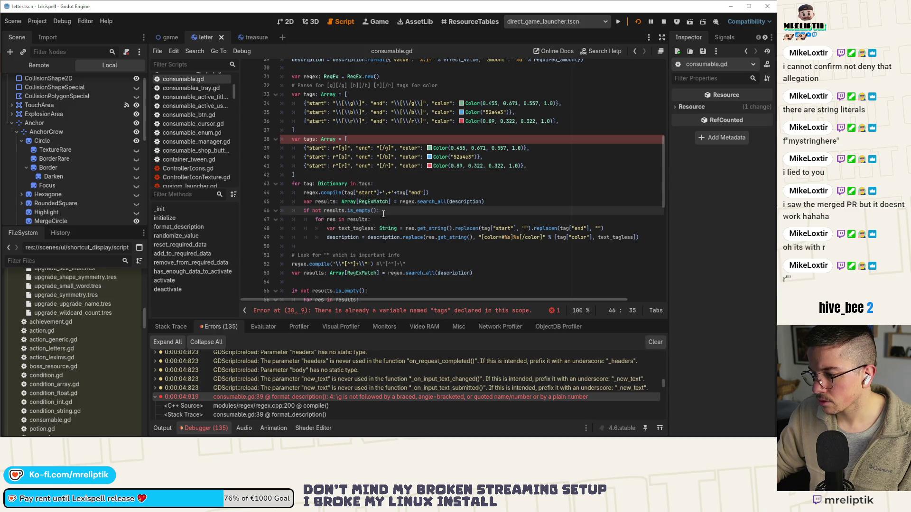
{"action": "left_click_drag", "start_coordinate": [316, 129], "coordinate": [260, 98]}
Comment out the original tags array and relaunch the game
{"action": "key", "text": "ctrl+k"}
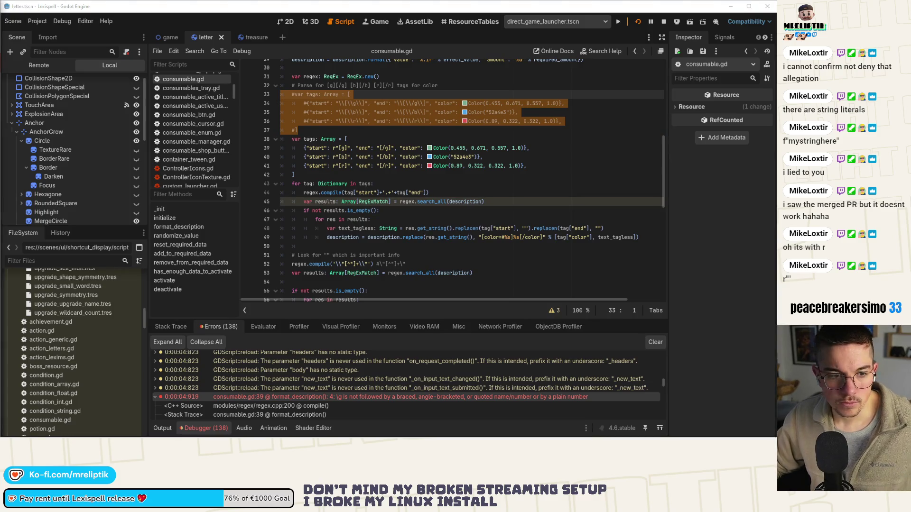
{"action": "left_click", "coordinate": [336, 184]}
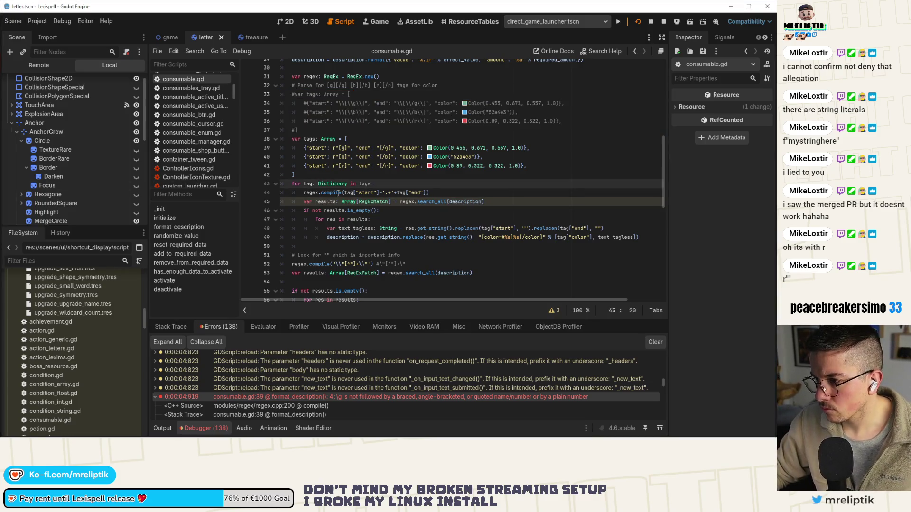
{"action": "left_click", "coordinate": [653, 24]}
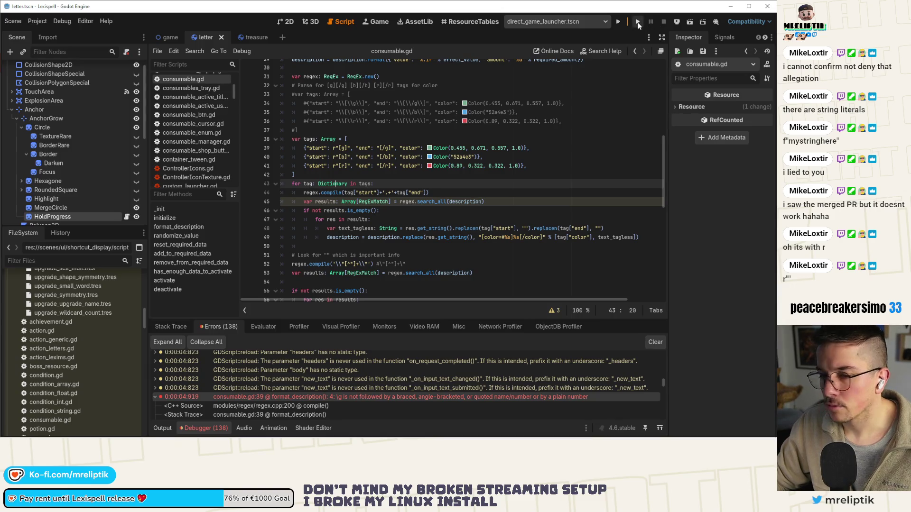
{"action": "left_click", "coordinate": [639, 23]}
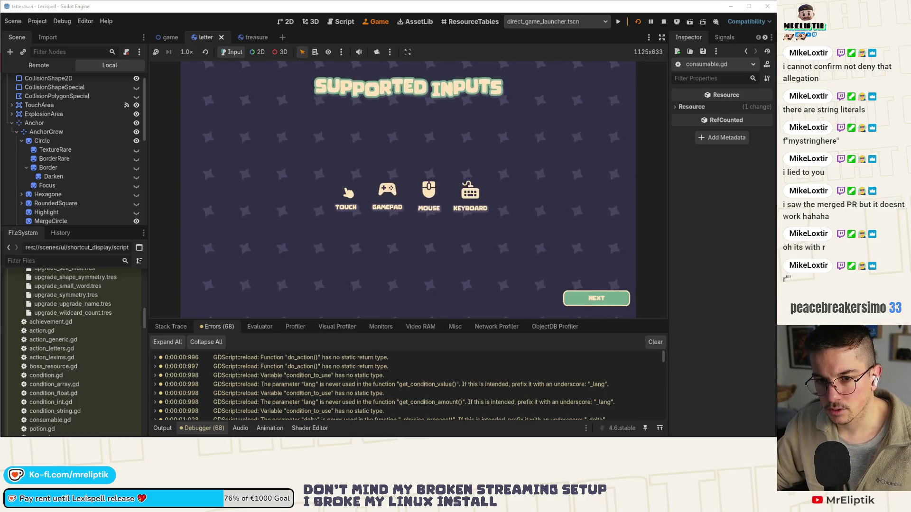
Get past the supported inputs and welcome screens and open the Lexicopedia
{"action": "left_click", "coordinate": [574, 292]}
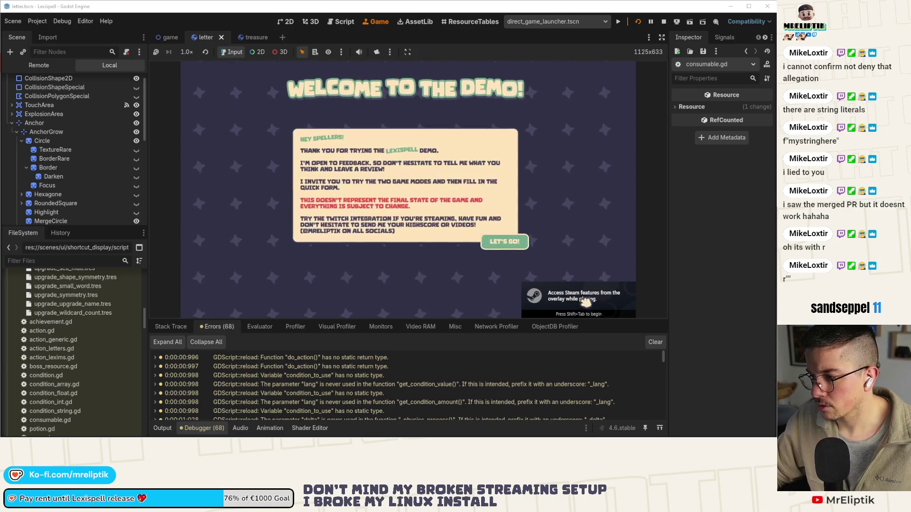
{"action": "left_click", "coordinate": [485, 239]}
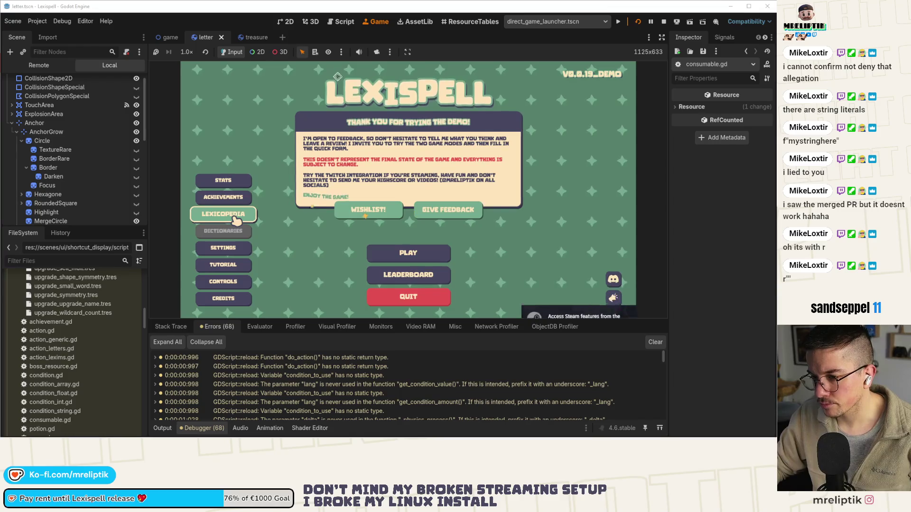
{"action": "left_click", "coordinate": [236, 217]}
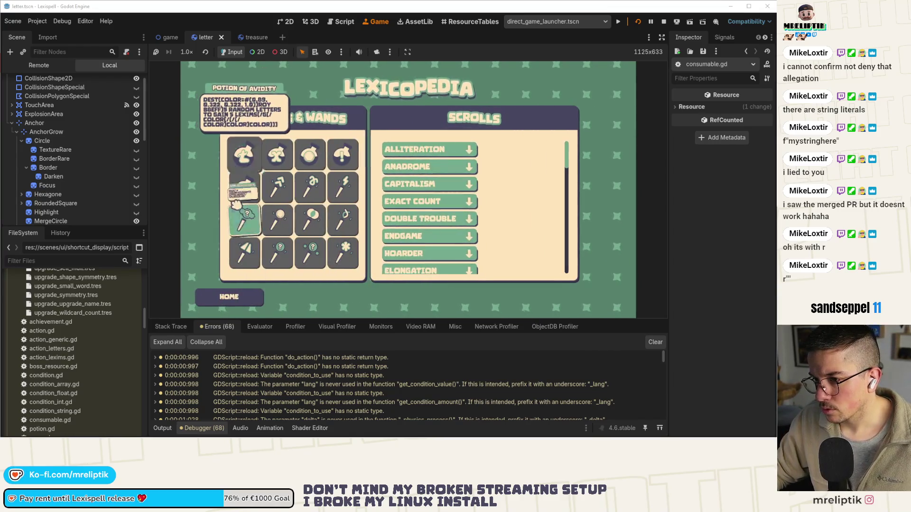
{"action": "mouse_move", "coordinate": [256, 159]}
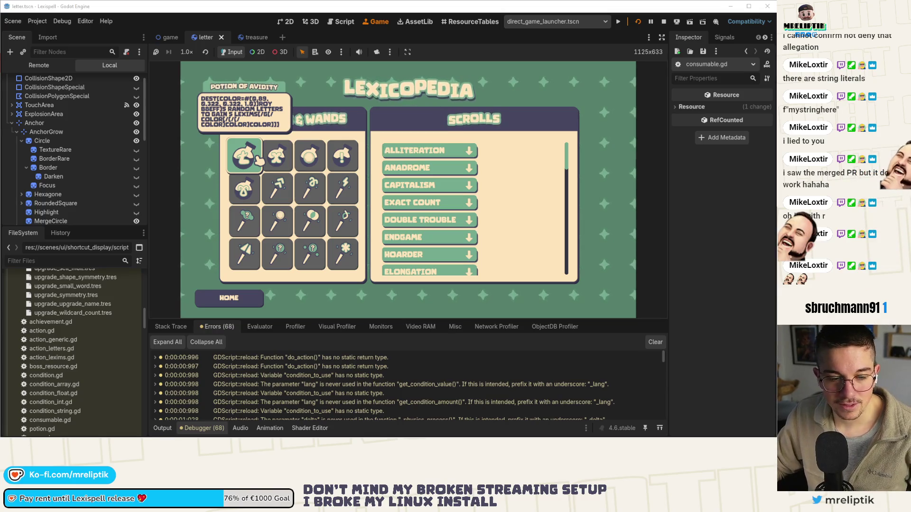
{"action": "mouse_move", "coordinate": [284, 162]}
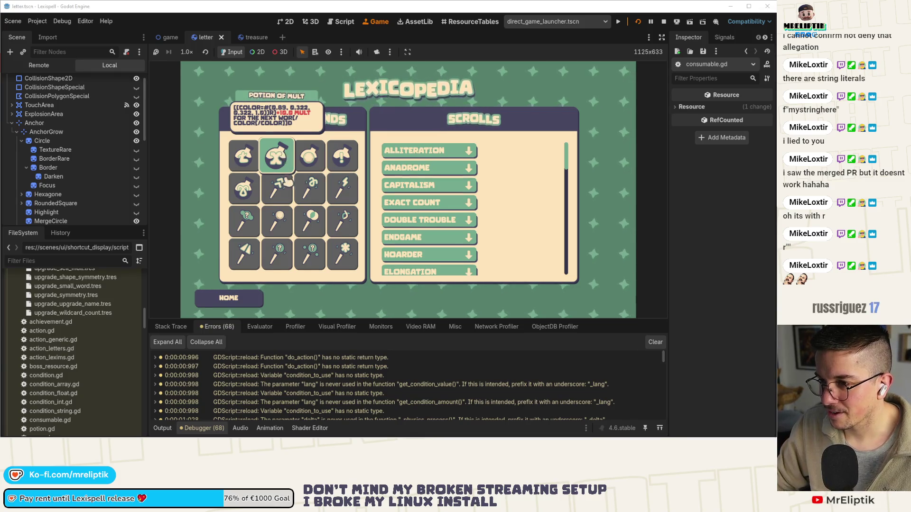
{"action": "mouse_move", "coordinate": [288, 192]}
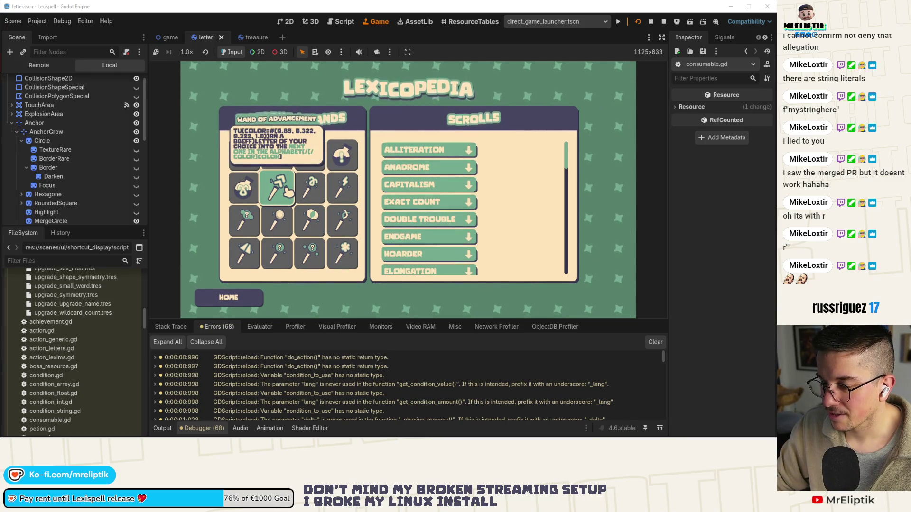
{"action": "mouse_move", "coordinate": [327, 192]}
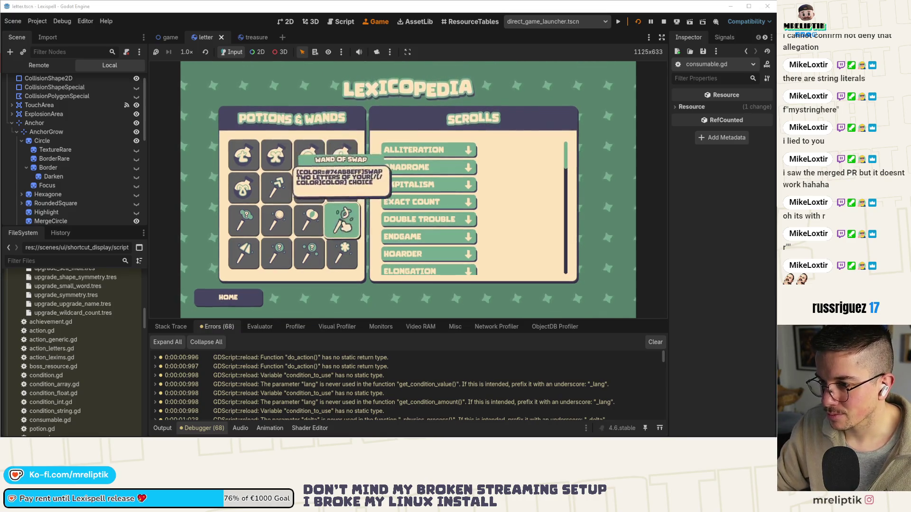
{"action": "mouse_move", "coordinate": [311, 222]}
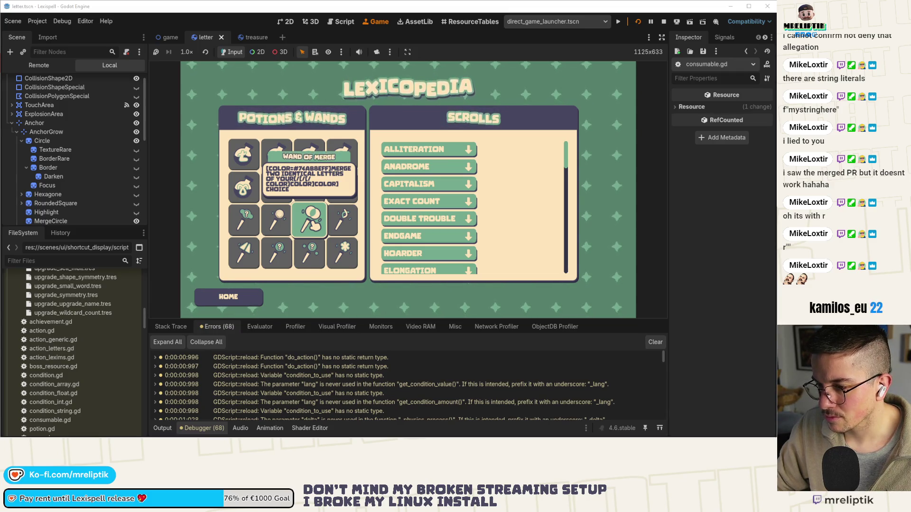
{"action": "scroll", "coordinate": [310, 381], "scroll_direction": "down", "scroll_amount": 10}
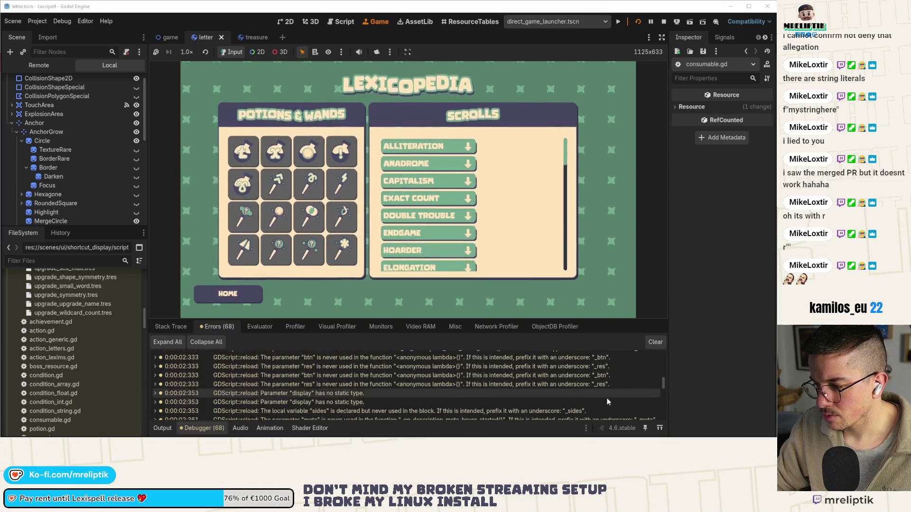
{"action": "left_click_drag", "start_coordinate": [664, 388], "coordinate": [664, 425]}
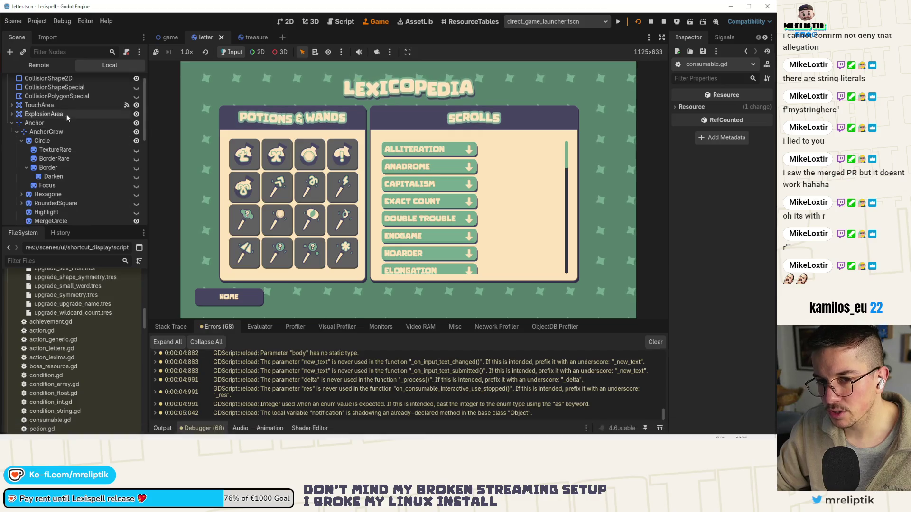
{"action": "scroll", "coordinate": [114, 101], "scroll_direction": "up", "scroll_amount": 2}
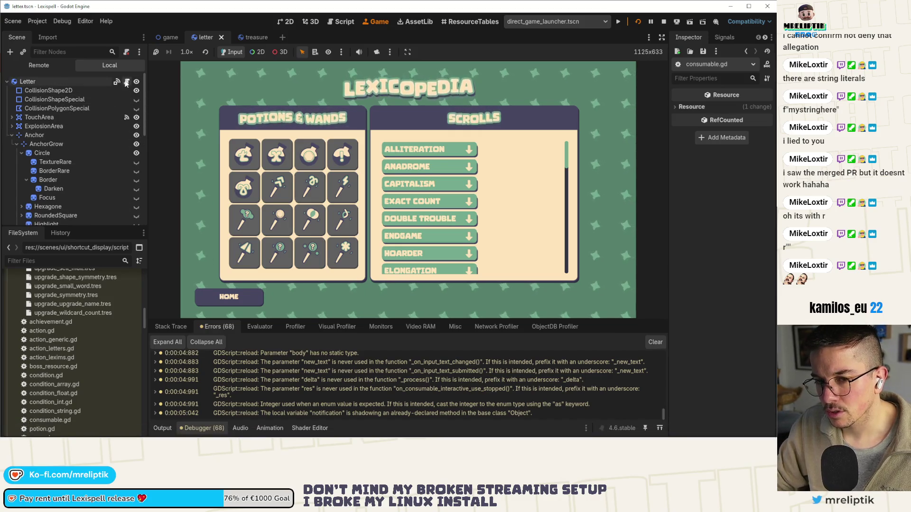
Hide the debugger output and open consumable.gd through the quick script finder
{"action": "left_click", "coordinate": [126, 83]}
{"action": "scroll", "coordinate": [451, 180], "scroll_direction": "down", "scroll_amount": 10}
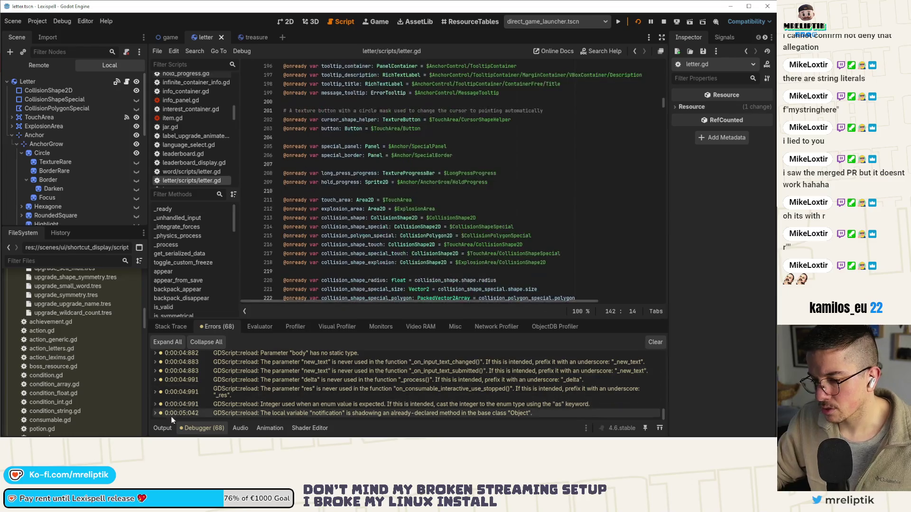
{"action": "left_click", "coordinate": [186, 428]}
{"action": "left_click", "coordinate": [384, 201]}
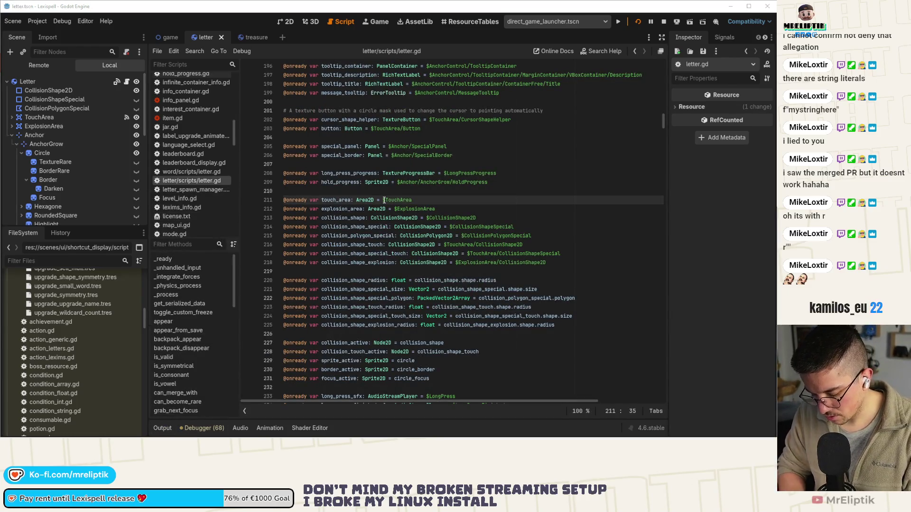
{"action": "key", "text": "ctrl+alt+o"}
{"action": "type", "text": "consumable"}
{"action": "key", "text": "Return"}
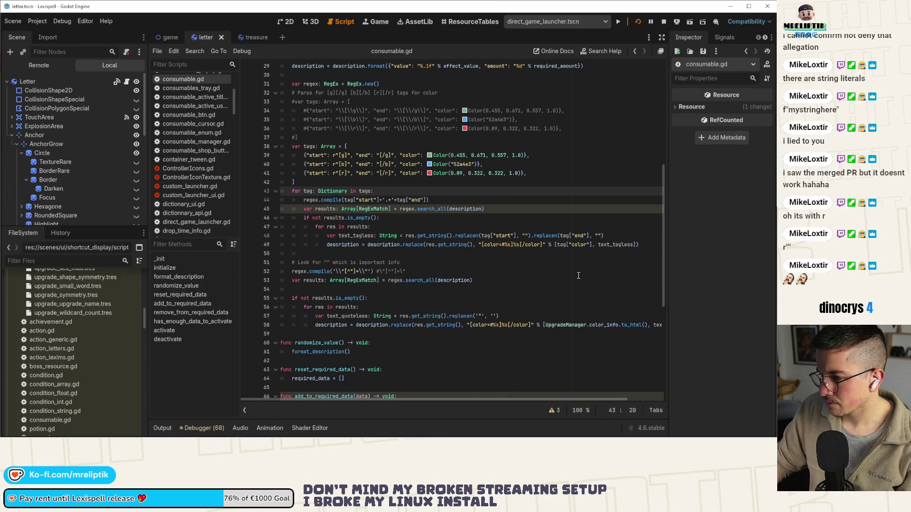
Move the end-tag replacen from line 48 onto its own text_tagless assignment line and save
{"action": "left_click", "coordinate": [534, 235]}
{"action": "key", "text": "shift+End"}
{"action": "key", "text": "ctrl+x"}
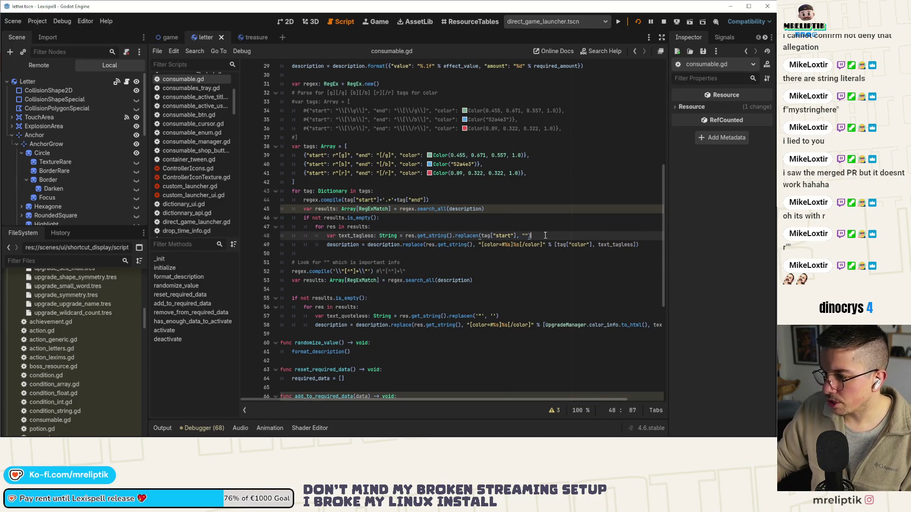
{"action": "key", "text": "Return"}
{"action": "type", "text": "text_tagless"}
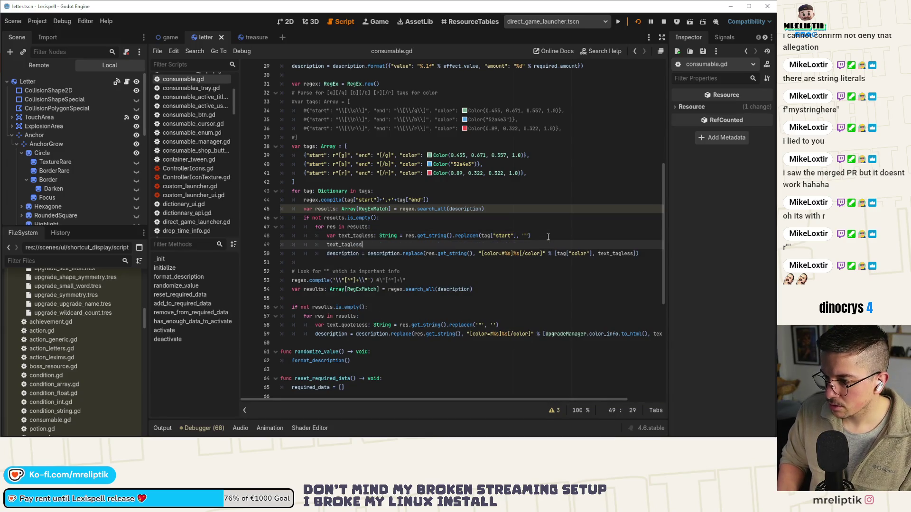
{"action": "type", "text": " ="}
{"action": "key", "text": "ctrl+v"}
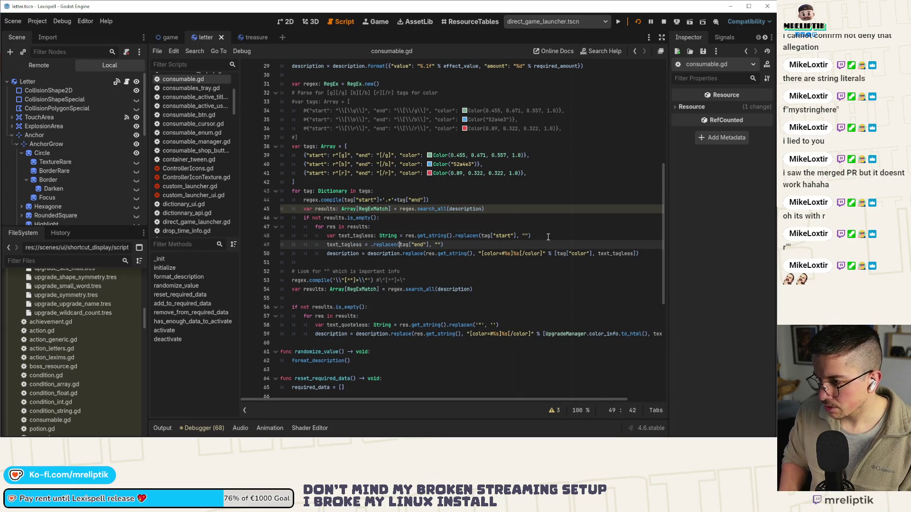
{"action": "type", "text": "text_tagless"}
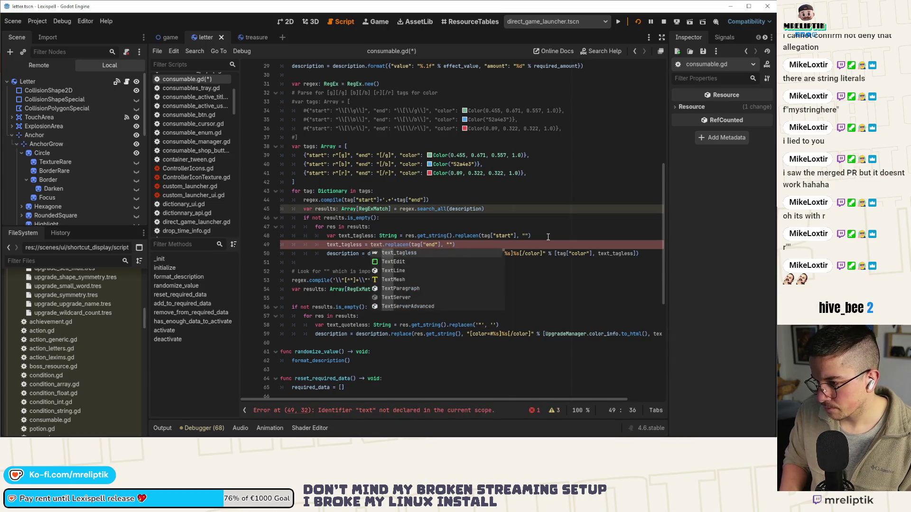
{"action": "key", "text": "ctrl+s"}
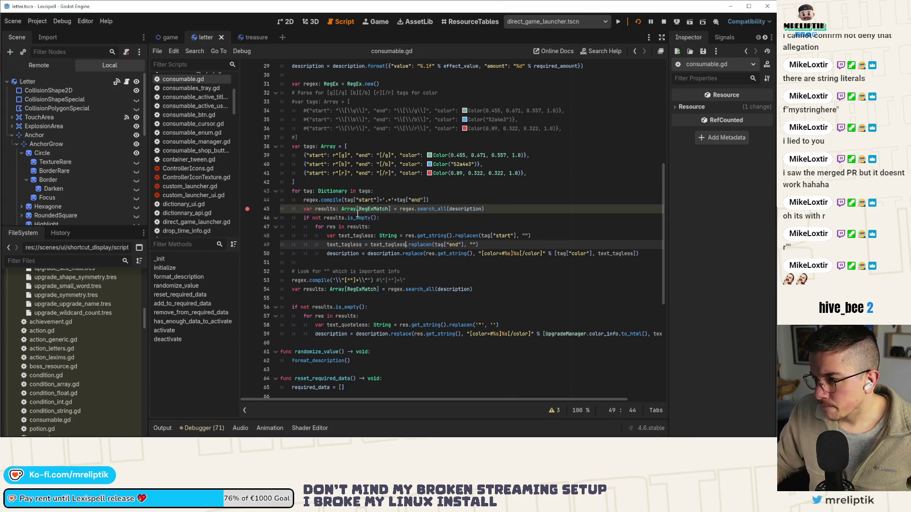
Rerun the game to the line 45 breakpoint, inspect regex, and step past the search line
{"action": "left_click", "coordinate": [638, 21]}
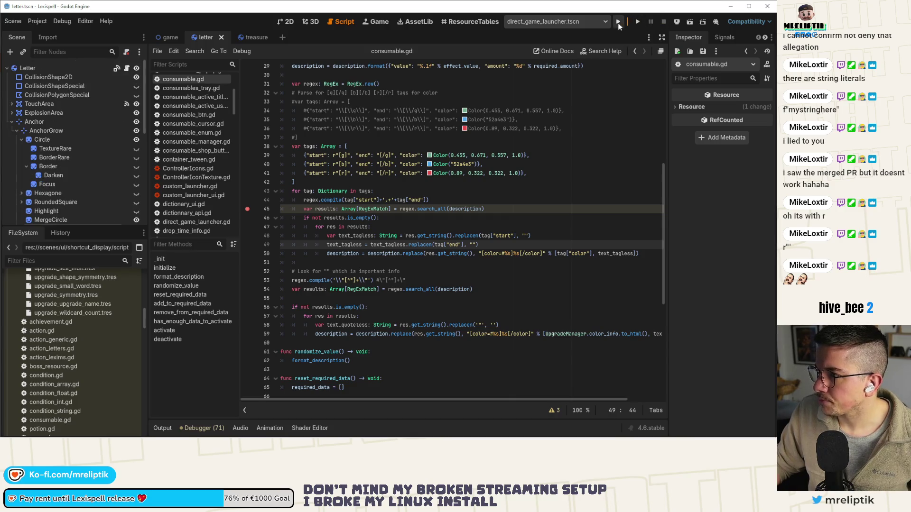
{"action": "left_click", "coordinate": [637, 22]}
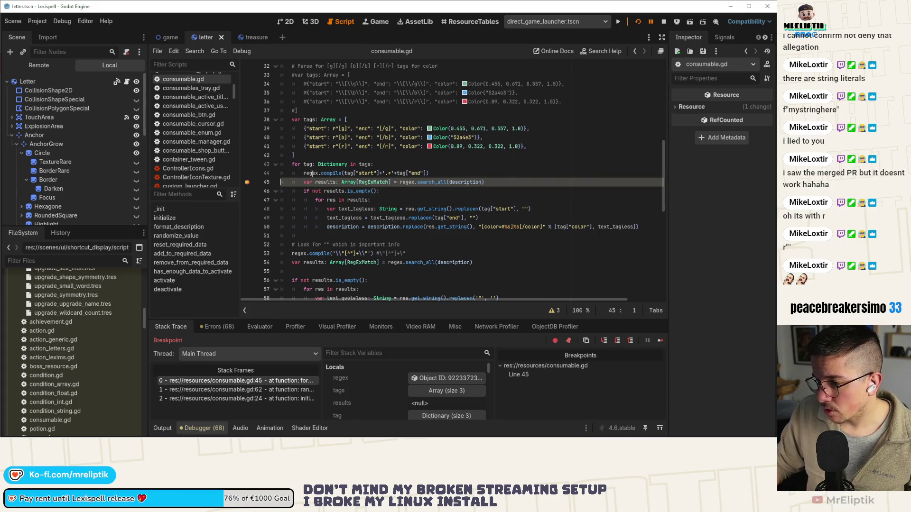
{"action": "left_click", "coordinate": [441, 375]}
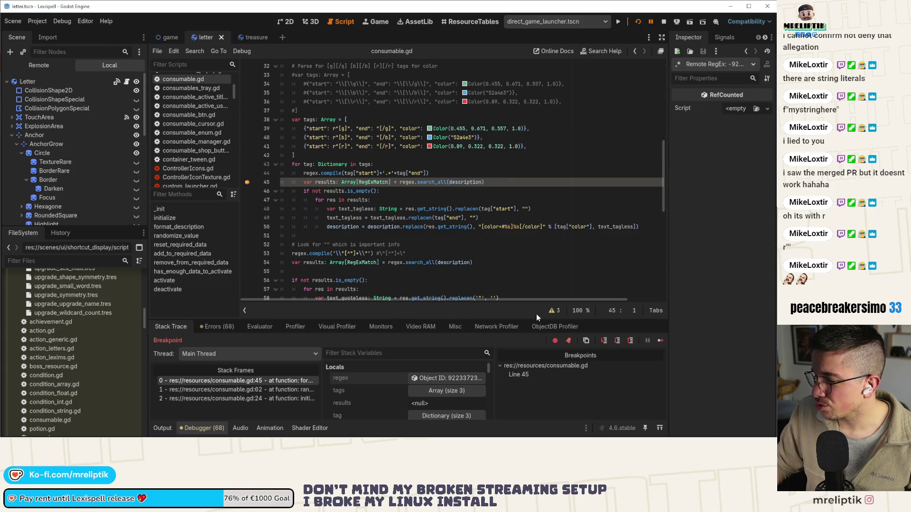
{"action": "left_click", "coordinate": [602, 343]}
{"action": "left_click", "coordinate": [602, 343]}
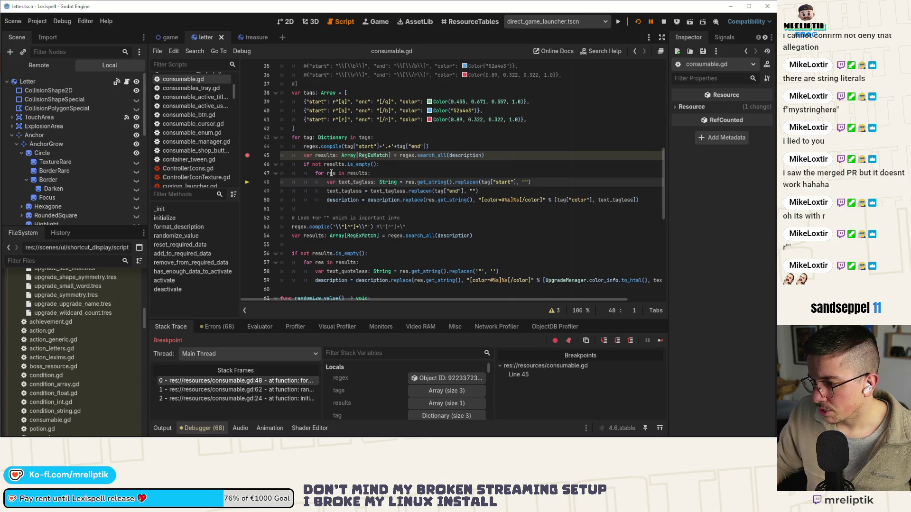
Expand the results array and inspect the first regex match in a widened Inspector
{"action": "left_click", "coordinate": [429, 403]}
{"action": "scroll", "coordinate": [426, 391], "scroll_direction": "down", "scroll_amount": 1}
{"action": "left_click", "coordinate": [425, 409]}
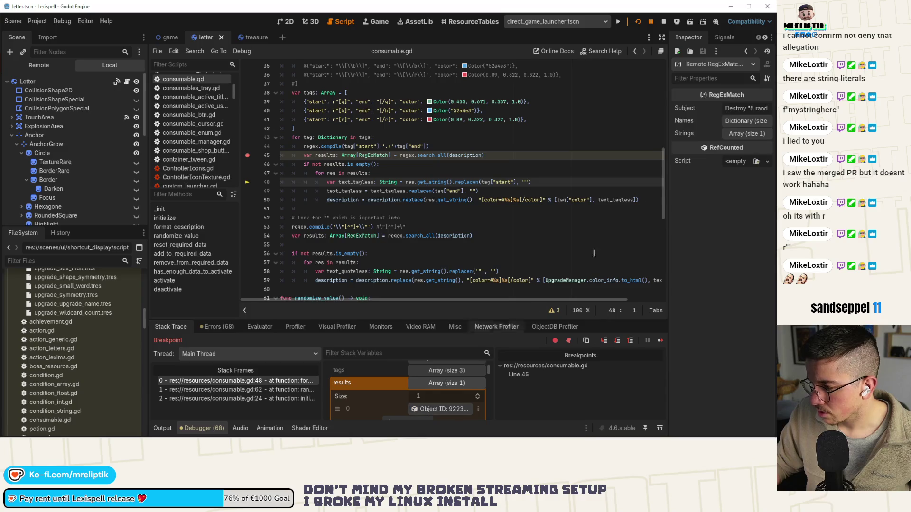
{"action": "left_click_drag", "start_coordinate": [669, 121], "coordinate": [437, 121]}
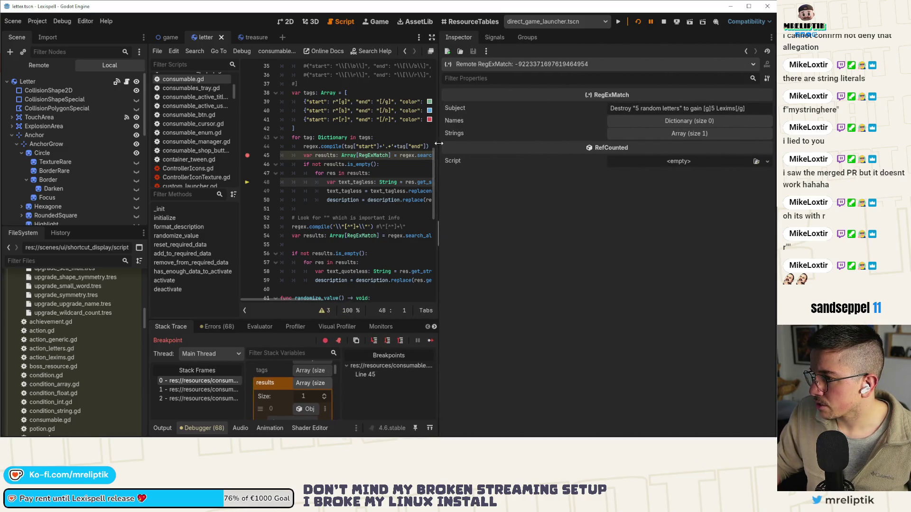
Expand the match's Strings array to read the captured text, then select the line 44 pattern
{"action": "left_click", "coordinate": [693, 134]}
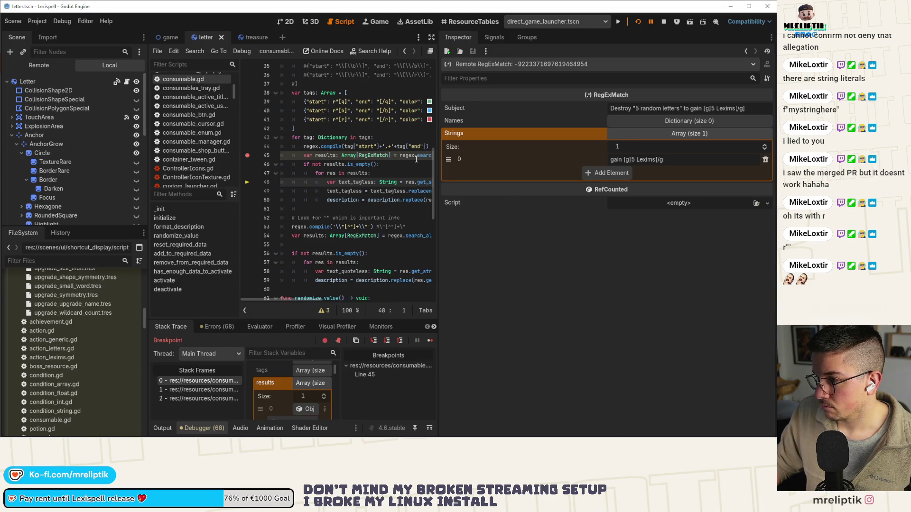
{"action": "left_click_drag", "start_coordinate": [436, 158], "coordinate": [577, 155]}
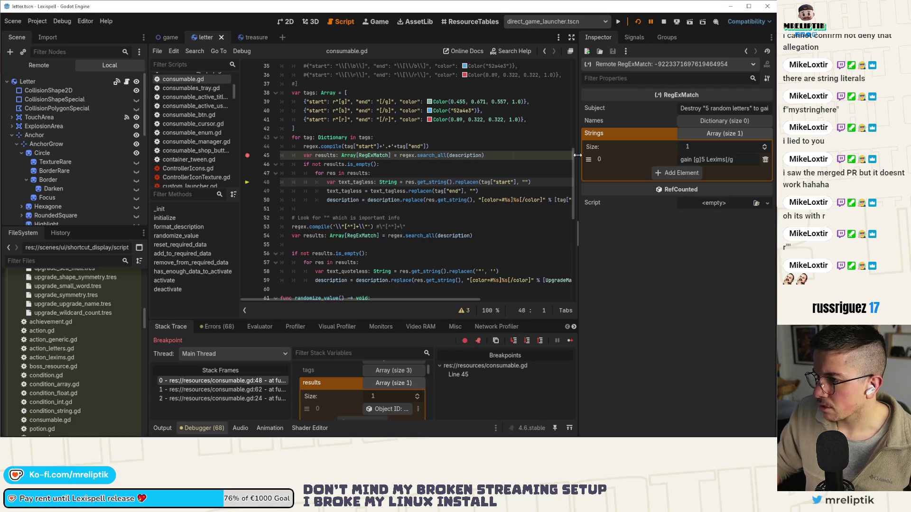
{"action": "left_click_drag", "start_coordinate": [577, 155], "coordinate": [474, 153]}
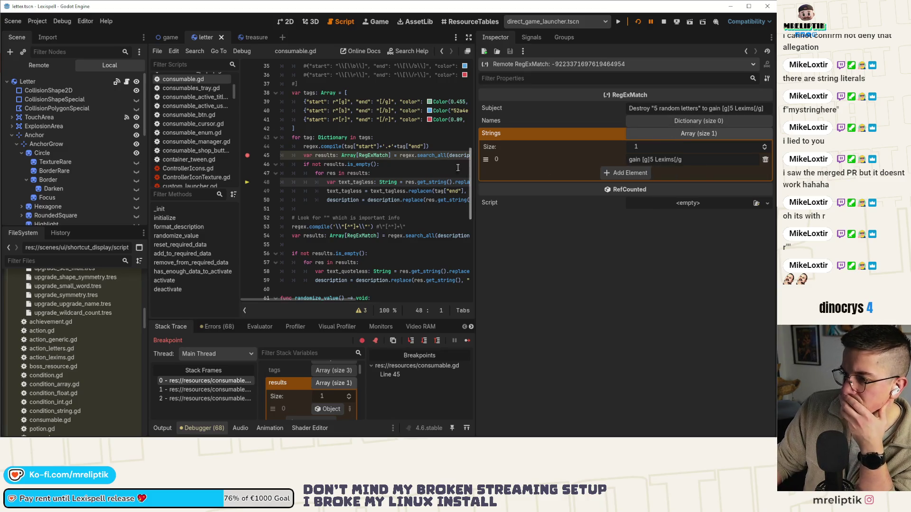
{"action": "left_click_drag", "start_coordinate": [478, 177], "coordinate": [595, 175]}
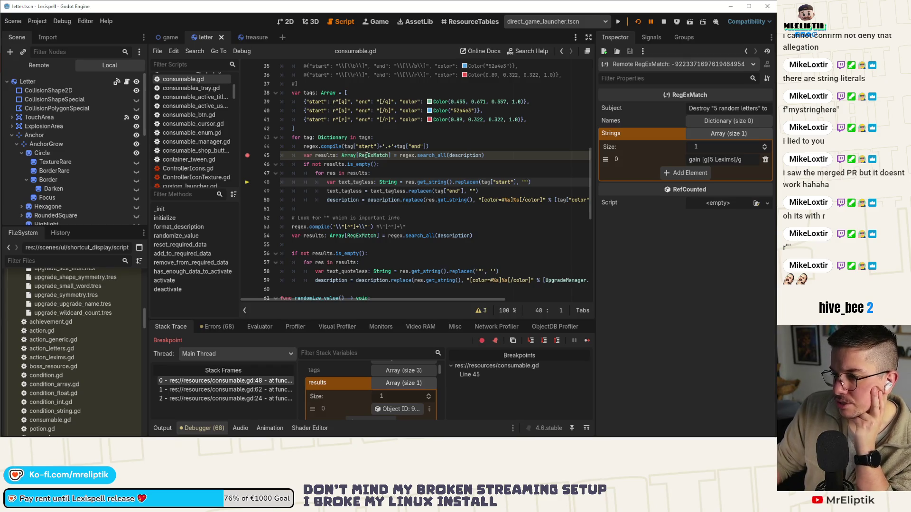
{"action": "left_click_drag", "start_coordinate": [344, 147], "coordinate": [426, 147]}
Move the pattern out of regex.compile into a new raw-string regexn variable on the line above
{"action": "key", "text": "ctrl+x"}
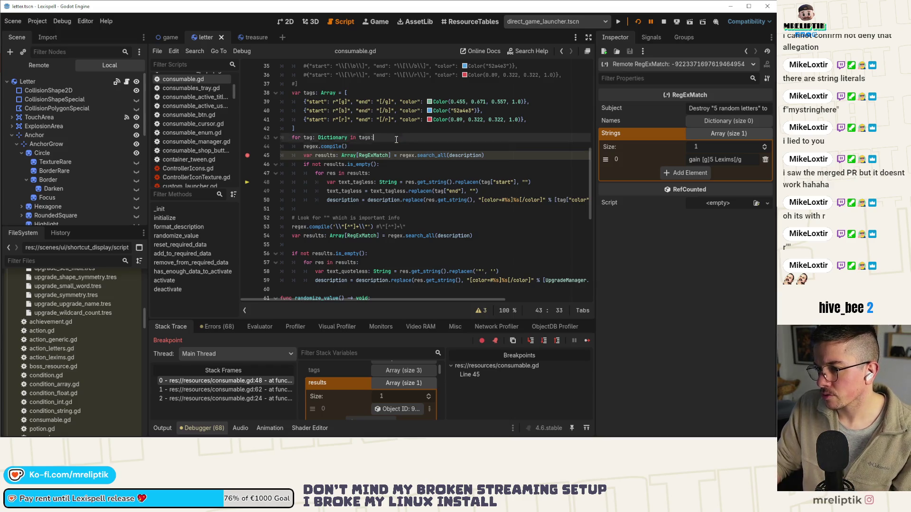
{"action": "key", "text": "ctrl+shift+Return"}
{"action": "type", "text": "var "}
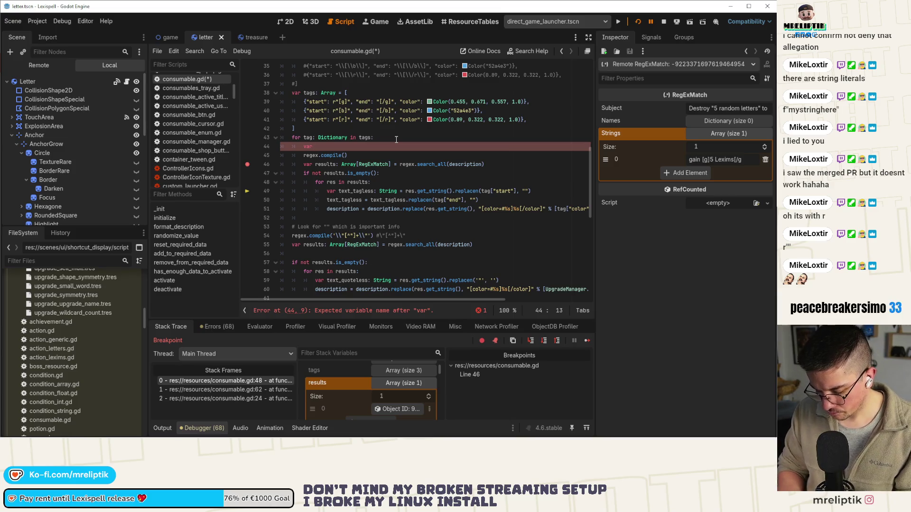
{"action": "type", "text": "regex"}
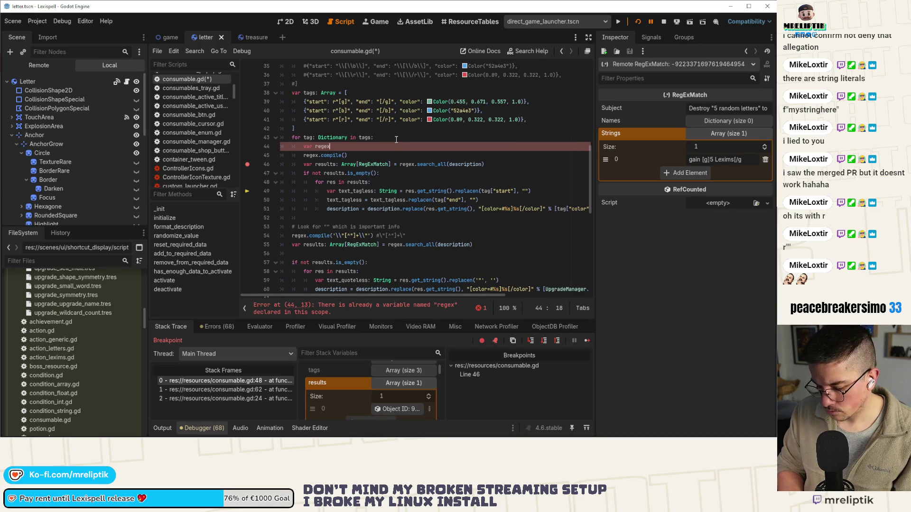
{"action": "key", "text": "BackSpace"}
{"action": "key", "text": "BackSpace"}
{"action": "key", "text": "BackSpace"}
{"action": "key", "text": "BackSpace"}
{"action": "key", "text": "BackSpace"}
{"action": "type", "text": "pattern: String"}
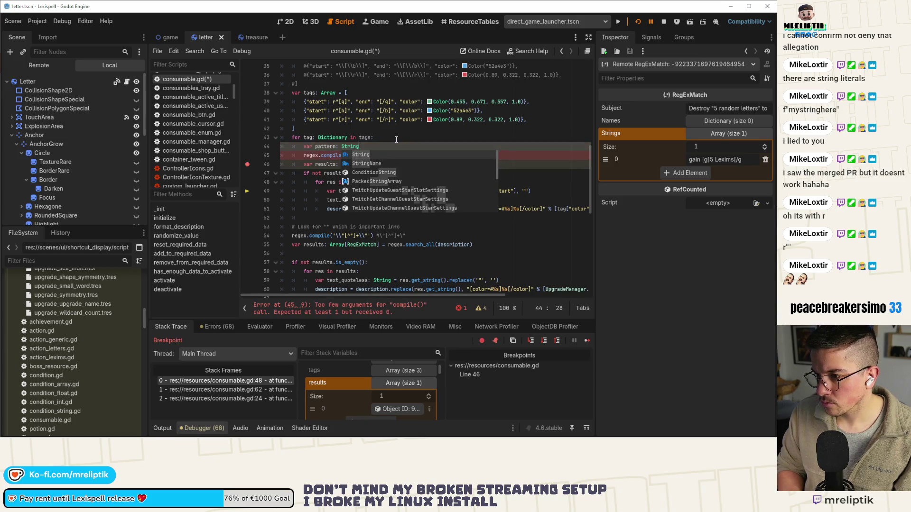
{"action": "type", "text": " = r\""}
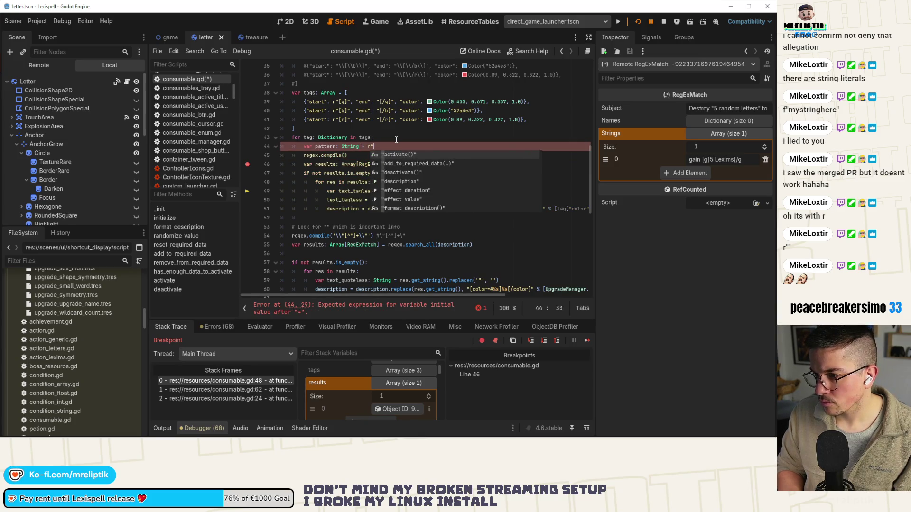
{"action": "type", "text": "\"tag[\"start\"]+'.+'+tag[\"end\"]"}
{"action": "key", "text": "BackSpace"}
{"action": "key", "text": "BackSpace"}
{"action": "key", "text": "BackSpace"}
{"action": "left_click", "coordinate": [374, 147]}
{"action": "key", "text": "ctrl+v"}
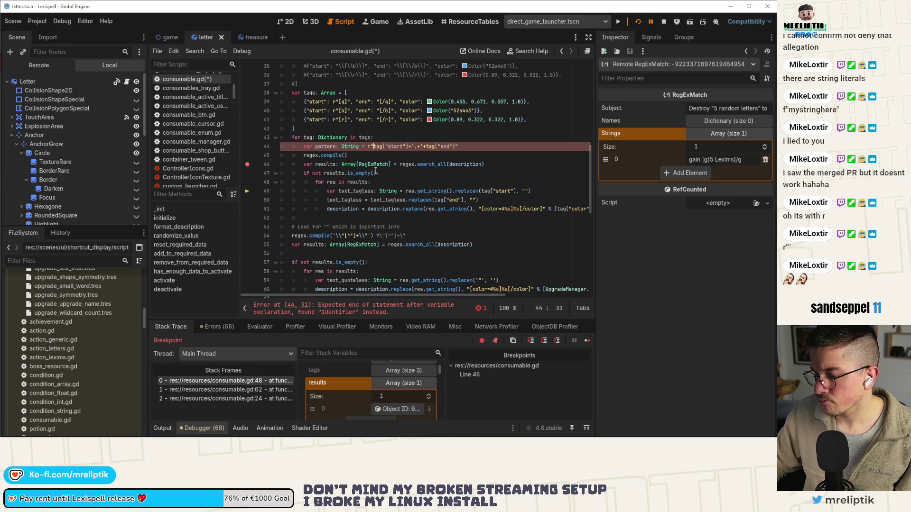
Format the pattern with %s for tag["start"] and tag["end"], save, and restart the game
{"action": "left_click_drag", "start_coordinate": [374, 146], "coordinate": [409, 149]}
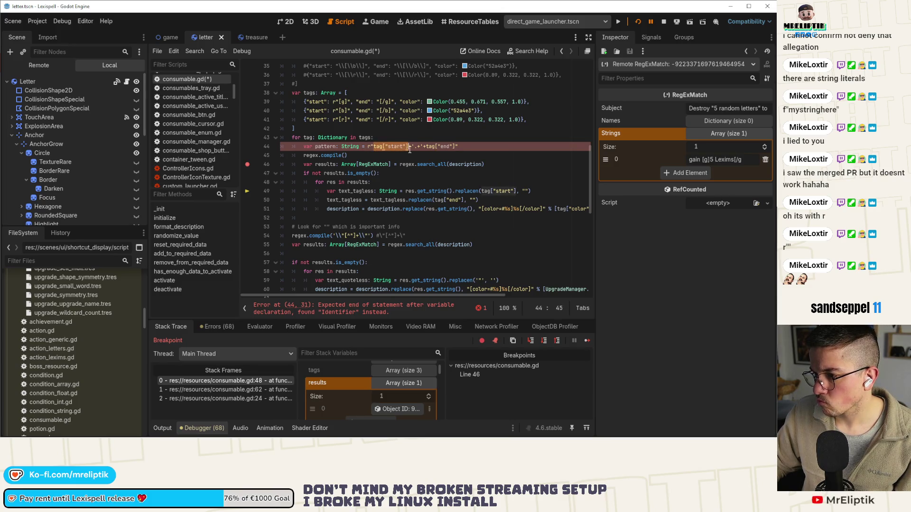
{"action": "key", "text": "BackSpace"}
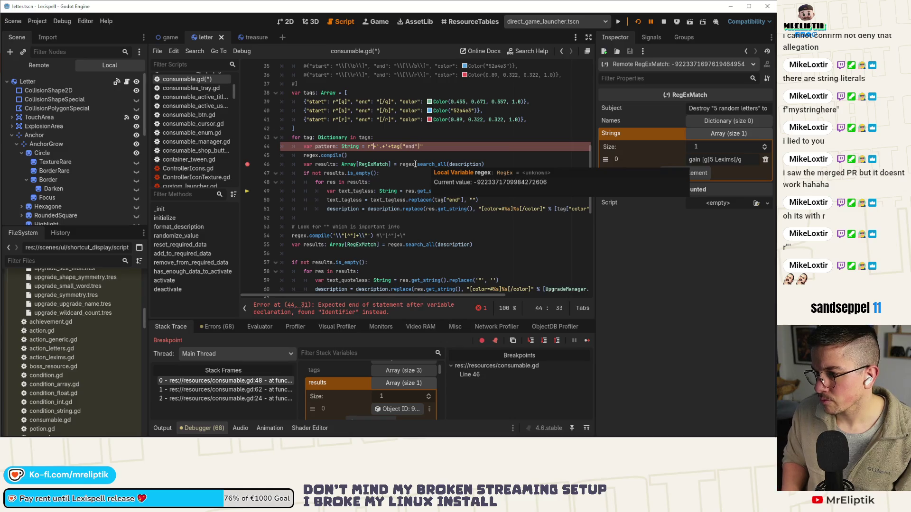
{"action": "type", "text": "%s+'.+'+tag[\"end\"]\" "}
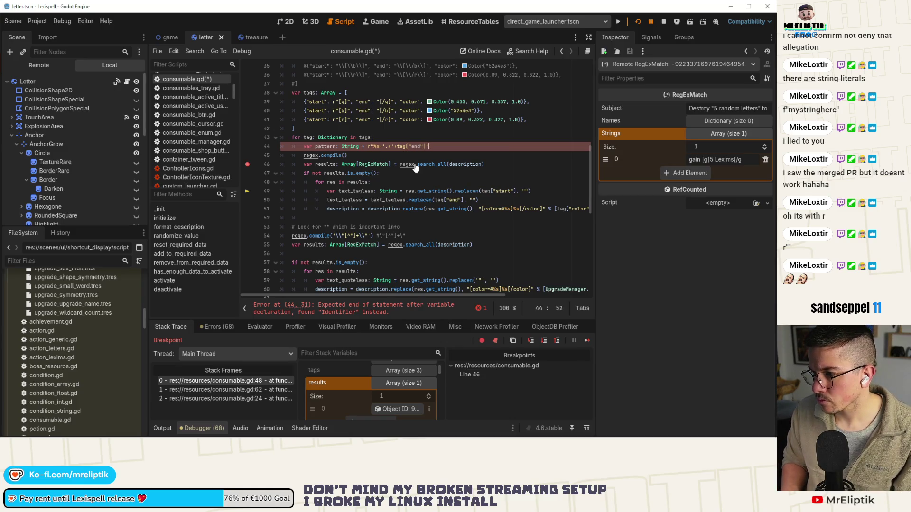
{"action": "type", "text": "% ["}
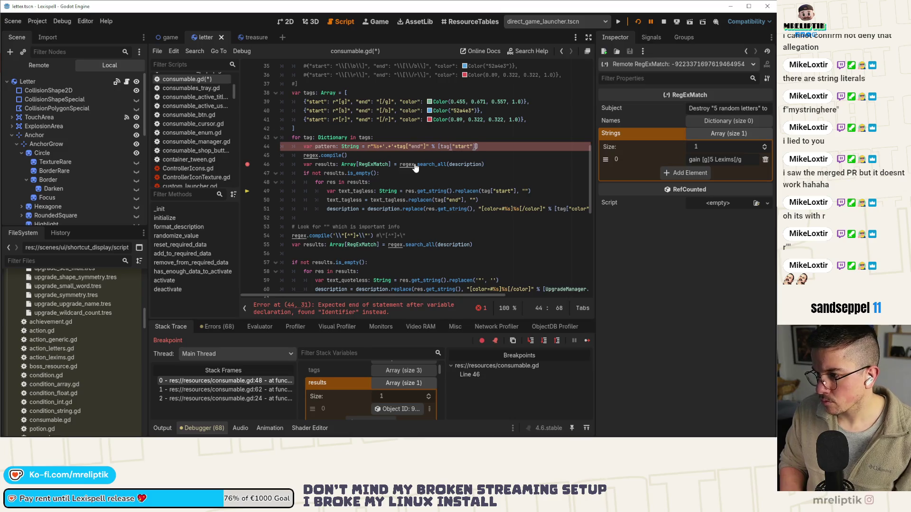
{"action": "type", "text": "tag[\"start\"],"}
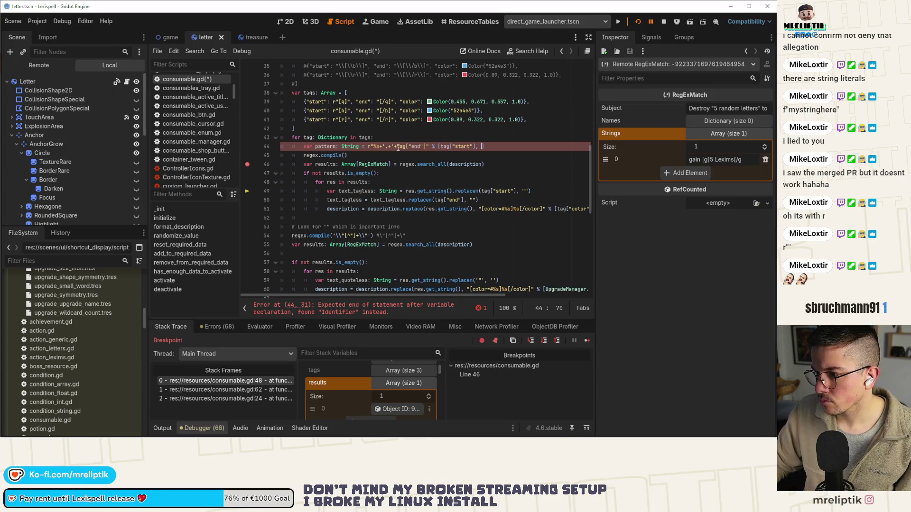
{"action": "left_click_drag", "start_coordinate": [394, 147], "coordinate": [424, 149]}
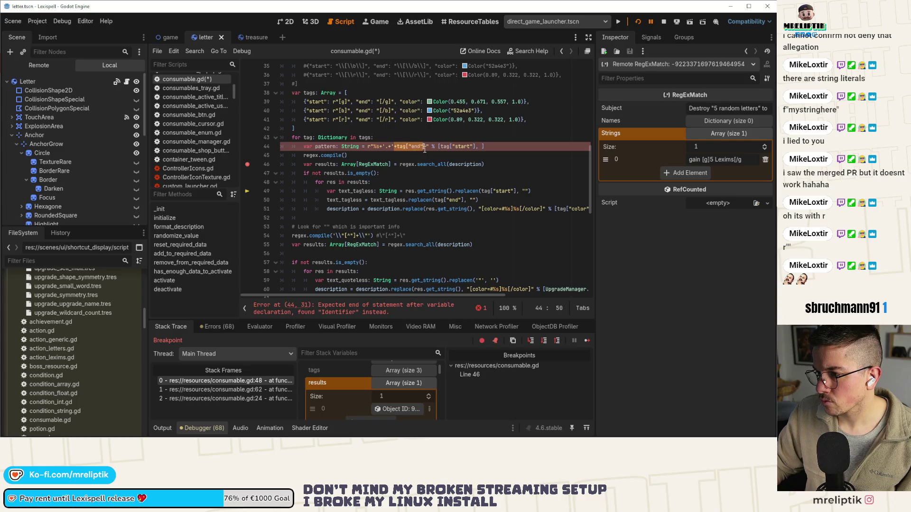
{"action": "type", "text": "%s"}
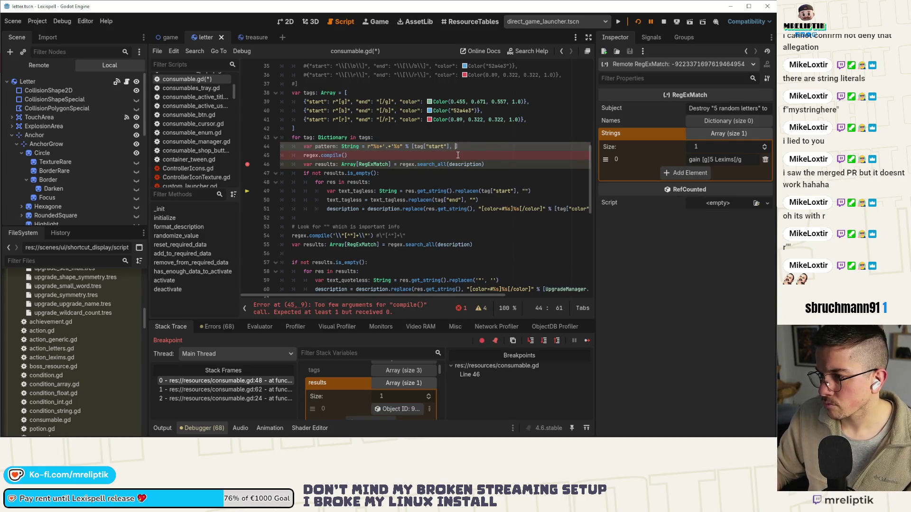
{"action": "key", "text": "ctrl+z"}
{"action": "key", "text": "BackSpace"}
{"action": "key", "text": "ctrl+s"}
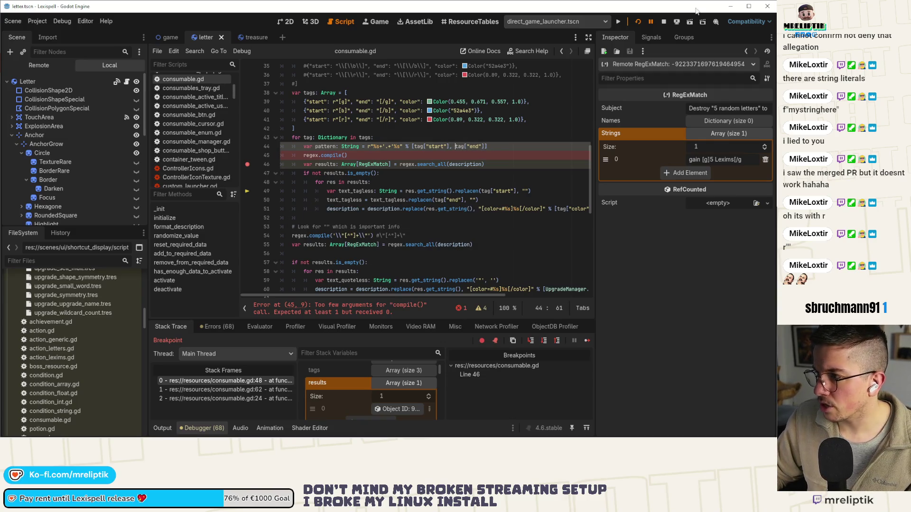
{"action": "left_click", "coordinate": [638, 22]}
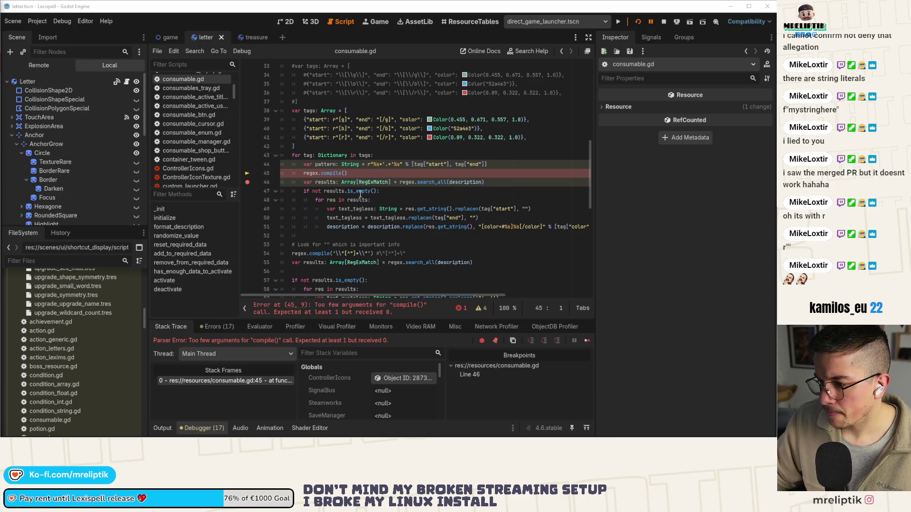
Pass pattern into regex.compile and rerun the game to check pattern's value at the breakpoint
{"action": "left_click", "coordinate": [345, 174]}
{"action": "type", "text": "pattern"}
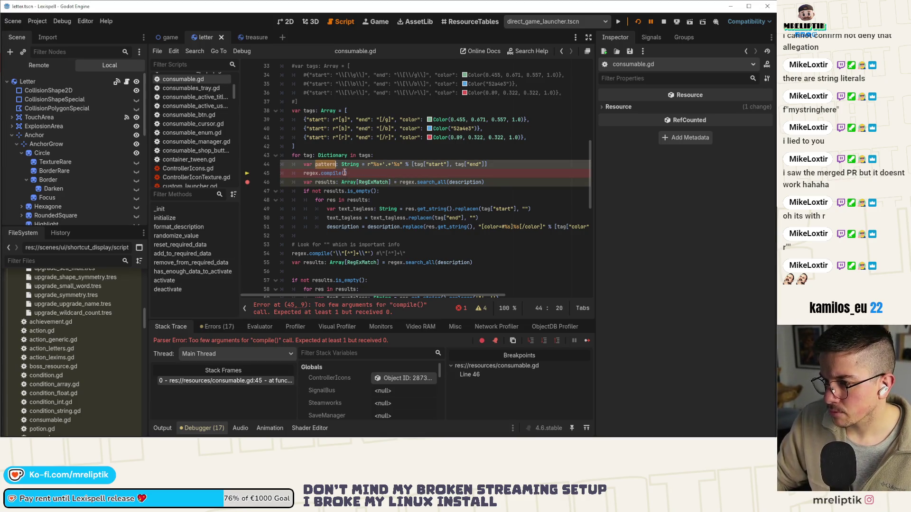
{"action": "left_click", "coordinate": [663, 22]}
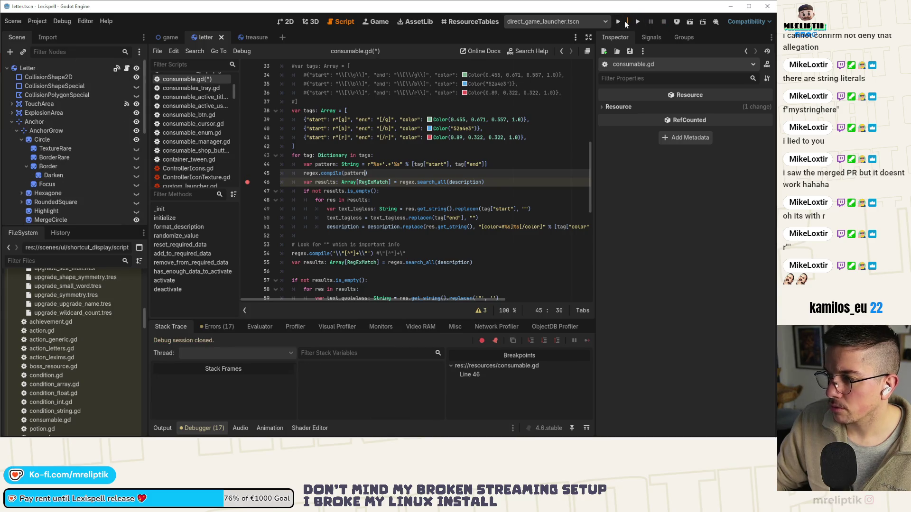
{"action": "left_click", "coordinate": [637, 22]}
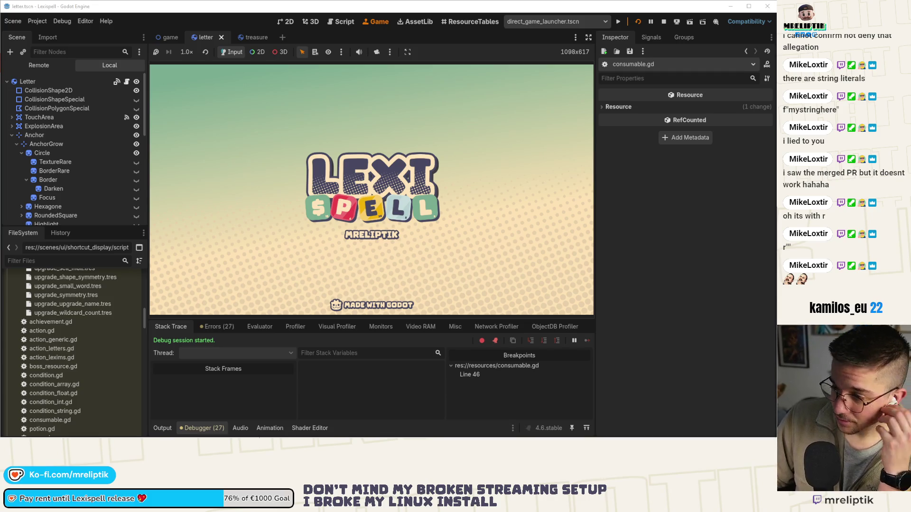
{"action": "mouse_move", "coordinate": [254, 430]}
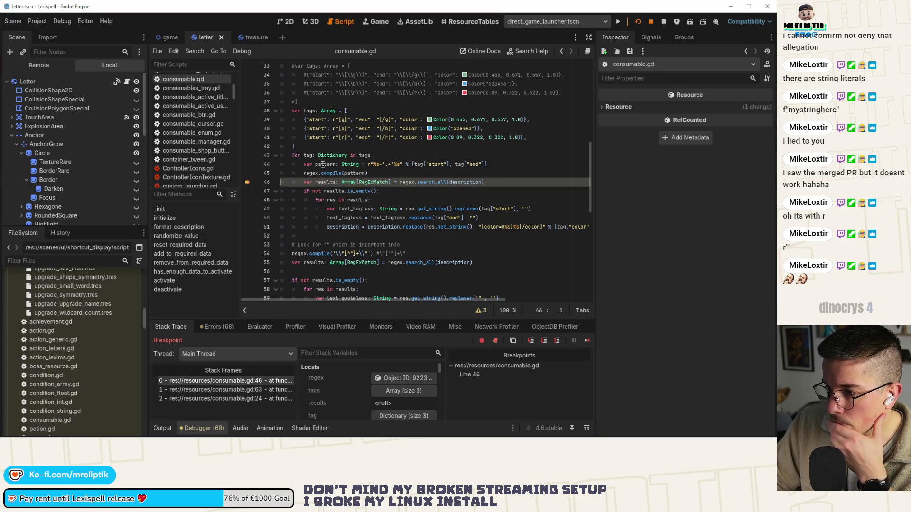
{"action": "mouse_move", "coordinate": [323, 164]}
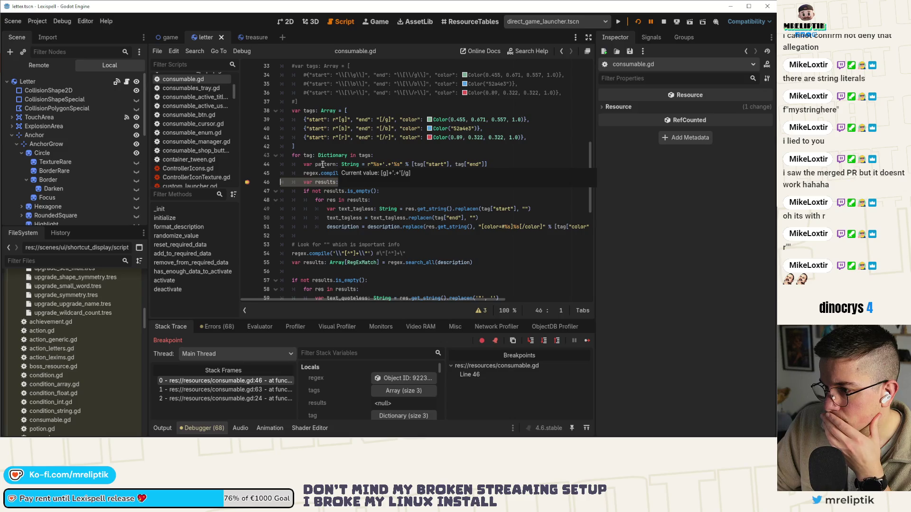
{"action": "left_click", "coordinate": [379, 164]}
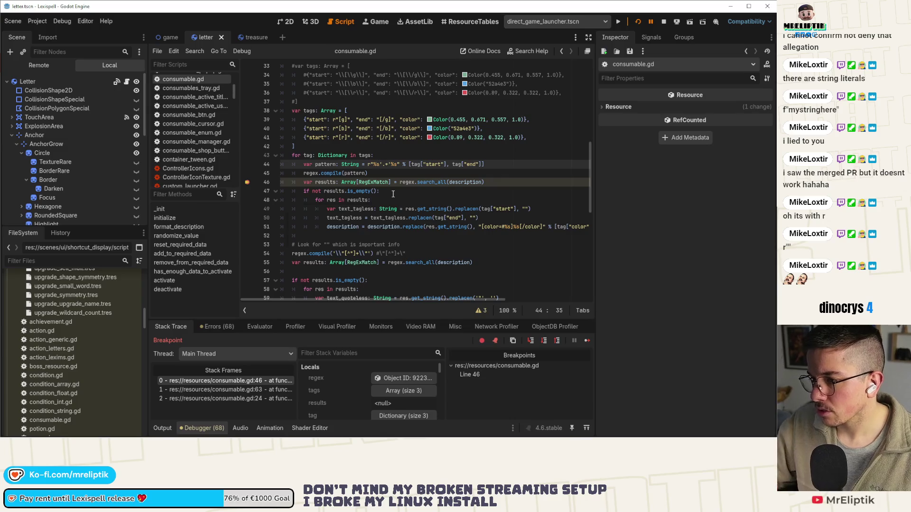
{"action": "left_click", "coordinate": [665, 22]}
{"action": "left_click", "coordinate": [639, 21]}
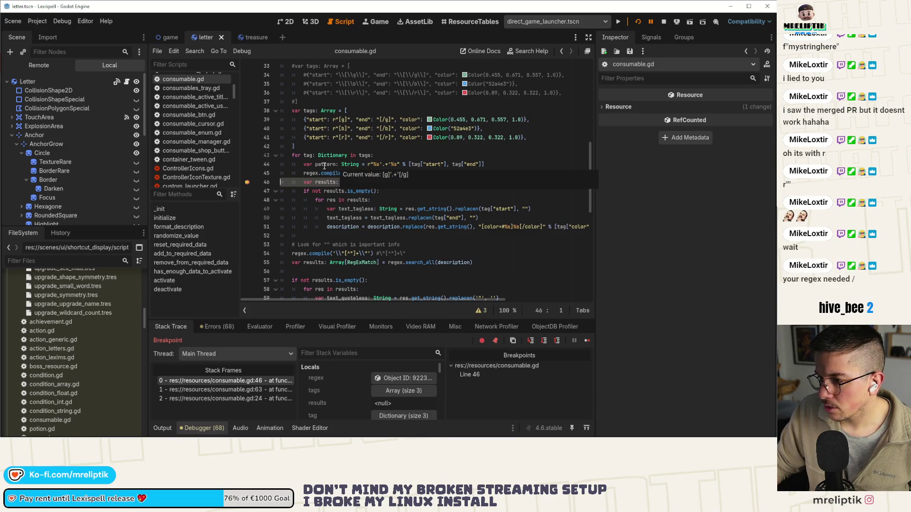
Remove the single quotes around .+ in the line 44 pattern
{"action": "left_click", "coordinate": [382, 164]}
{"action": "mouse_move", "coordinate": [388, 208]}
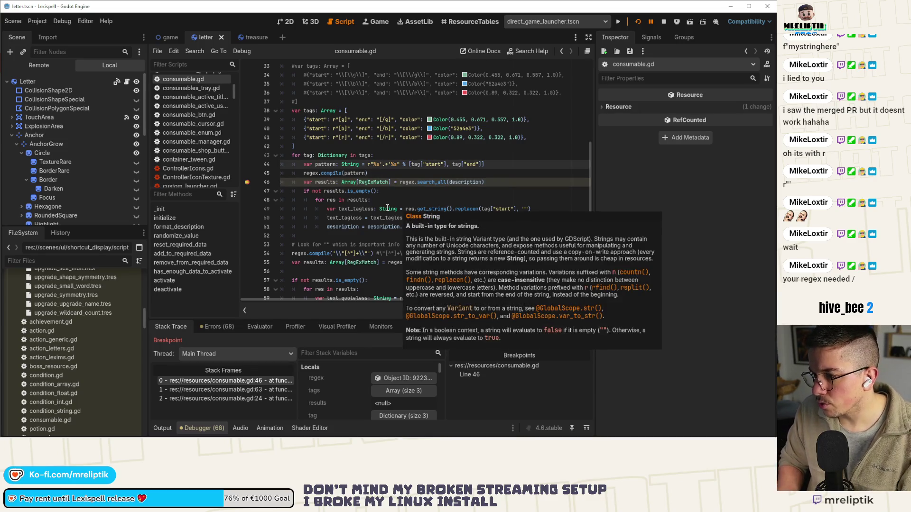
{"action": "key", "text": "BackSpace"}
{"action": "key", "text": "Right"}
{"action": "key", "text": "Right"}
{"action": "key", "text": "Delete"}
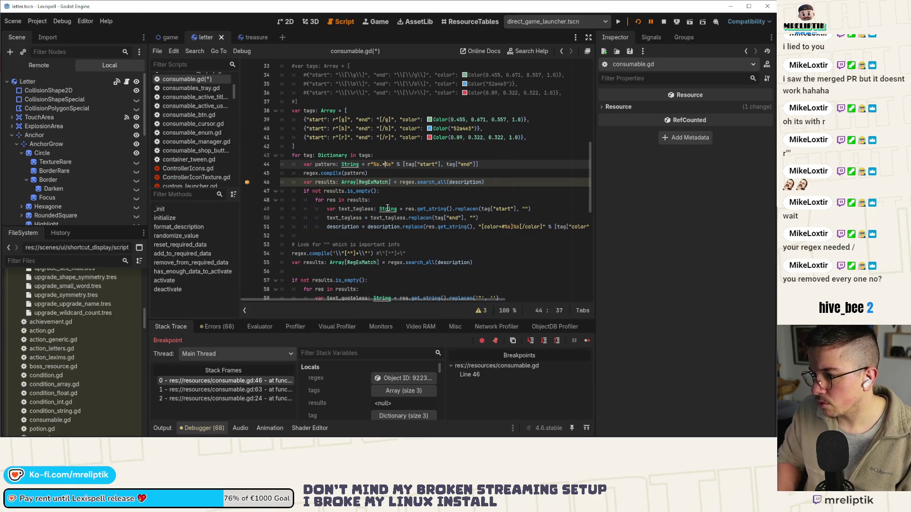
Relaunch the game with the quote-free pattern and inspect results, still null, at line 46
{"action": "left_click", "coordinate": [620, 24]}
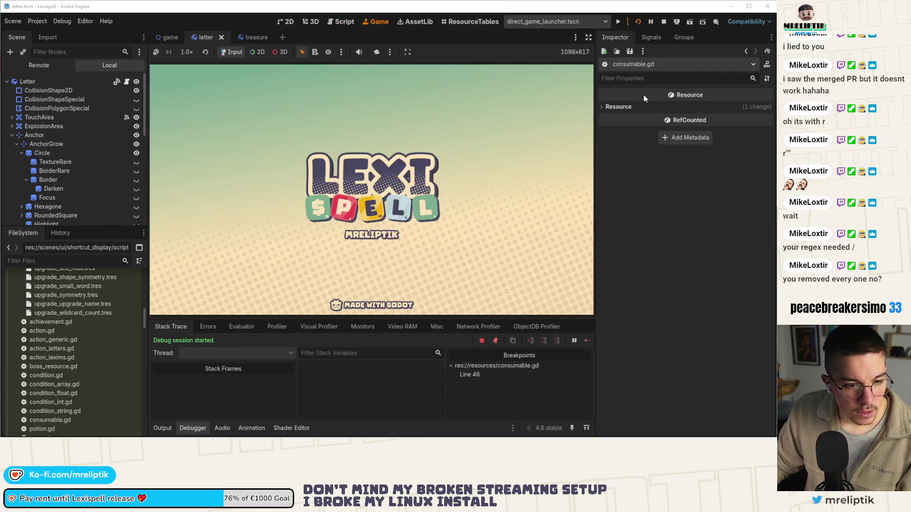
{"action": "mouse_move", "coordinate": [643, 95]}
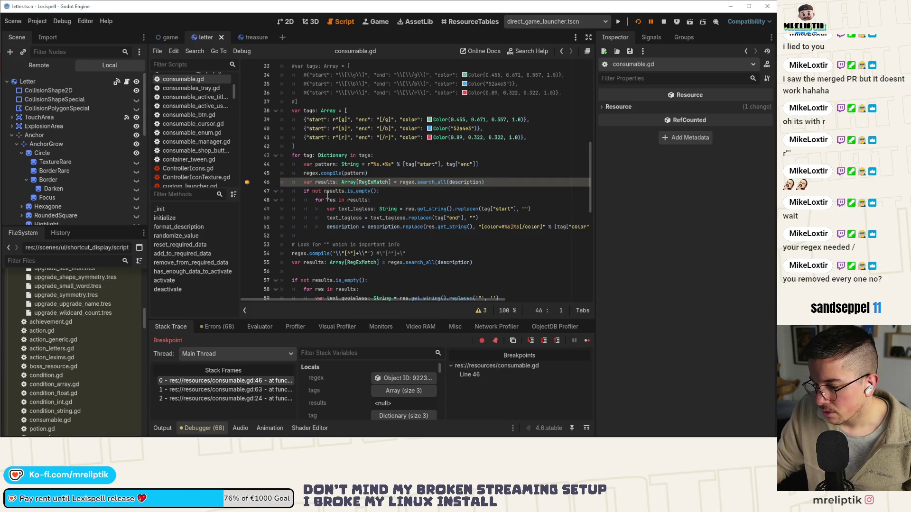
{"action": "mouse_move", "coordinate": [327, 196]}
{"action": "left_click", "coordinate": [342, 120]}
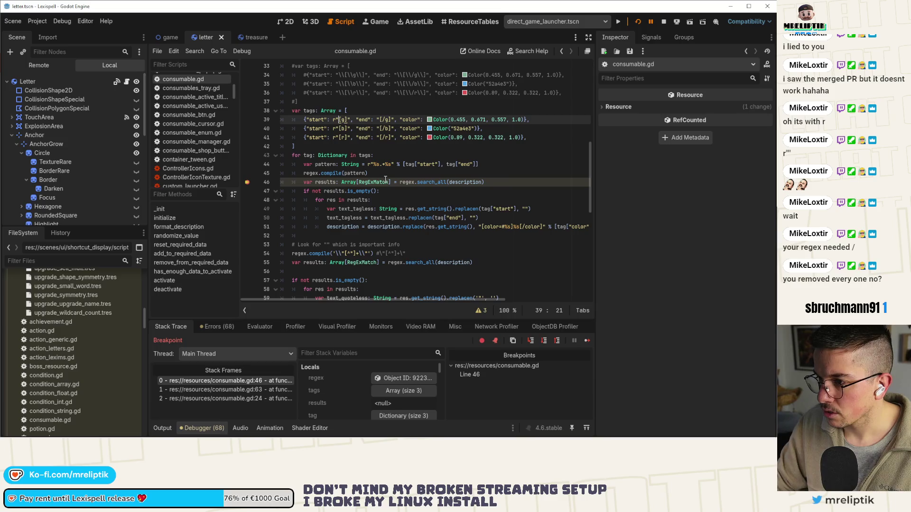
Add backslashes before the brackets of the g, b and r start tags on lines 39–41
{"action": "type", "text": "\\"}
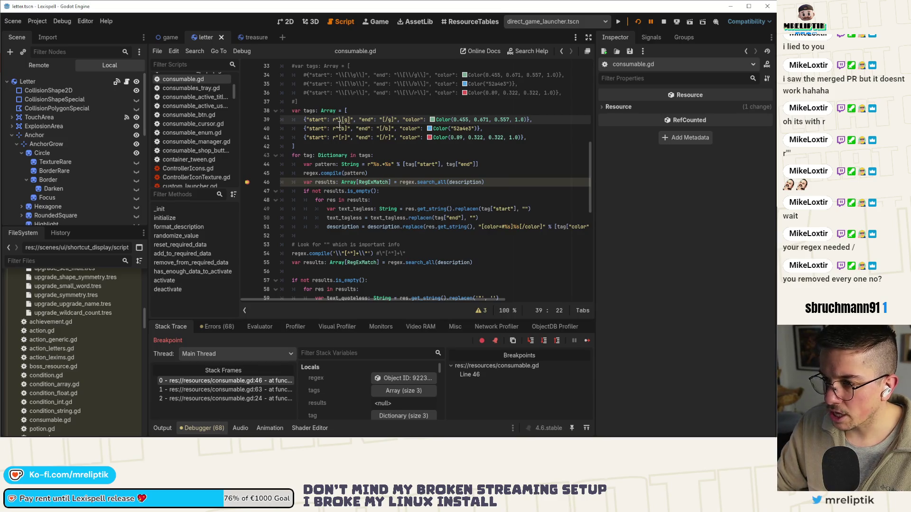
{"action": "key", "text": "Down"}
{"action": "key", "text": "Down"}
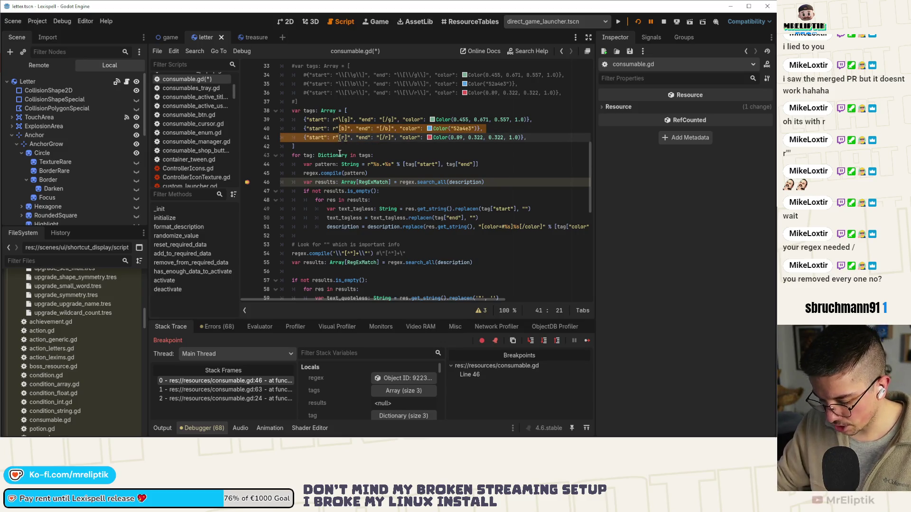
{"action": "type", "text": "\\"}
{"action": "key", "text": "Up"}
{"action": "key", "text": "Left"}
{"action": "type", "text": "\\"}
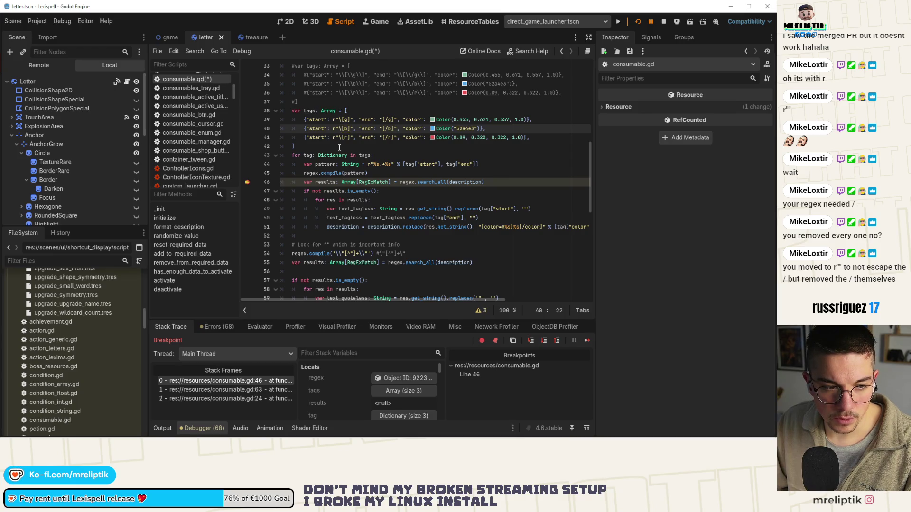
{"action": "left_click", "coordinate": [350, 119]}
{"action": "type", "text": "\\"}
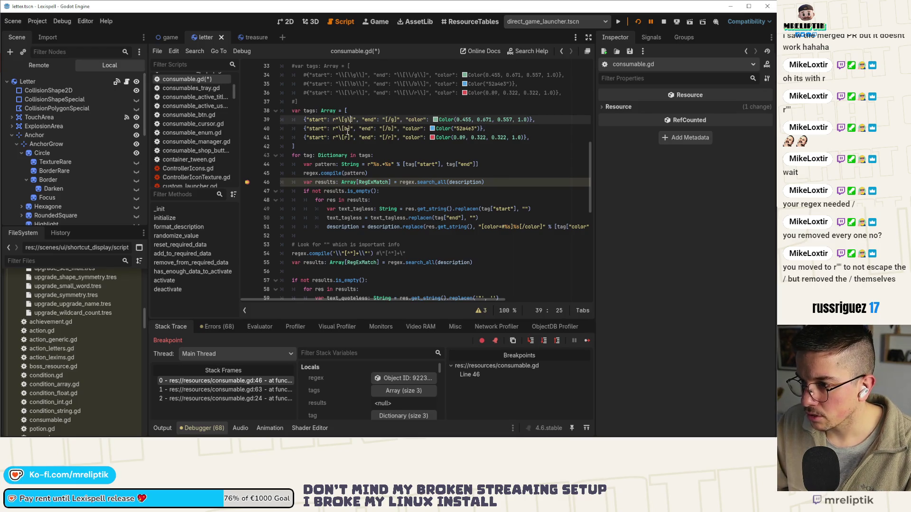
{"action": "left_click", "coordinate": [349, 128]}
{"action": "type", "text": "\\"}
{"action": "left_click", "coordinate": [349, 137]}
{"action": "type", "text": "\\"}
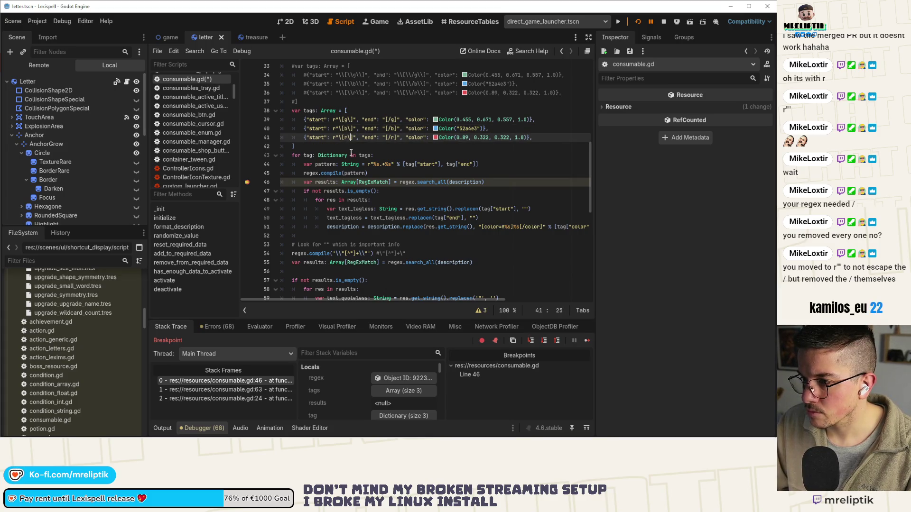
Escape the brackets in the three end tags using multiple carets
{"action": "left_click_drag", "start_coordinate": [384, 119], "coordinate": [386, 137]}
{"action": "key", "text": "Left"}
{"action": "key", "text": "alt+shift+Down"}
{"action": "key", "text": "alt+shift+Down"}
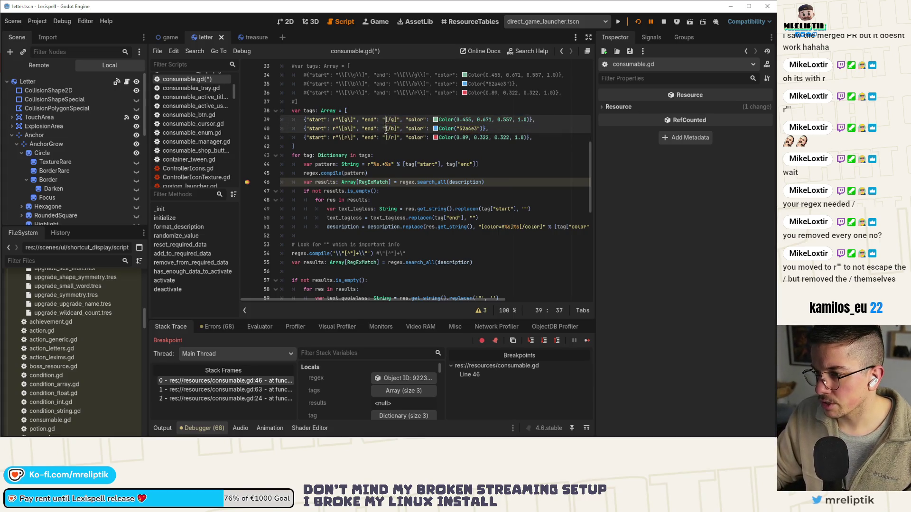
{"action": "key", "text": "shift+alt+Down"}
{"action": "key", "text": "shift+alt+Down"}
{"action": "type", "text": "\\"}
{"action": "left_click", "coordinate": [397, 120]}
{"action": "key", "text": "shift+alt+Down"}
{"action": "key", "text": "shift+alt+Down"}
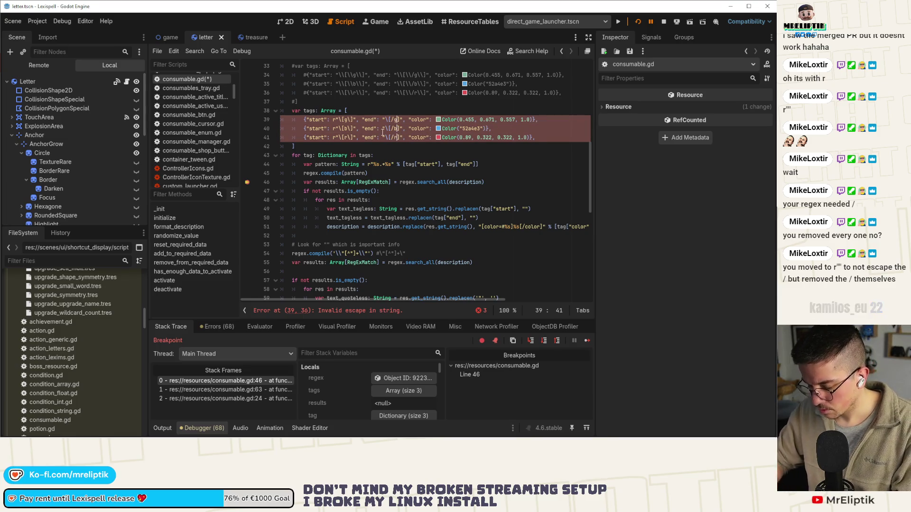
{"action": "type", "text": "\\"}
Prefix the end-tag strings with r to make them raw strings, and save consumable.gd
{"action": "left_click", "coordinate": [383, 120]}
{"action": "type", "text": "r"}
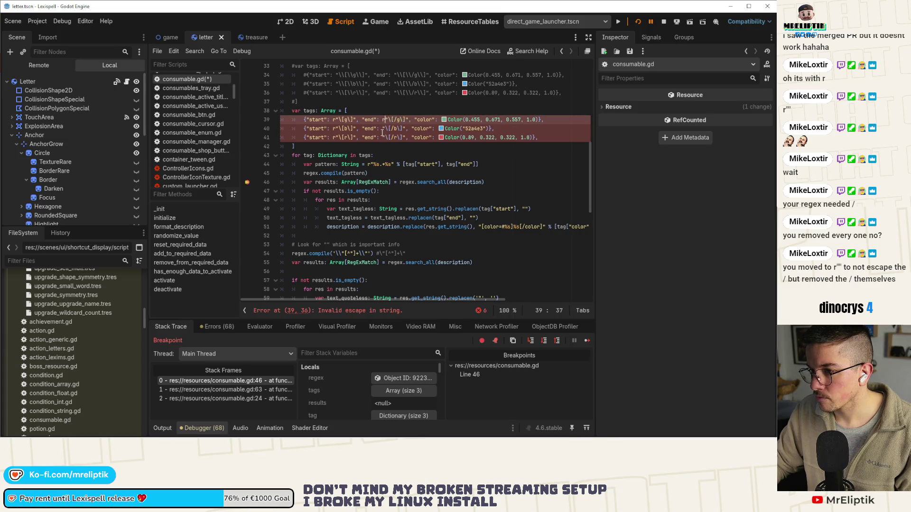
{"action": "left_click", "coordinate": [383, 128]}
{"action": "type", "text": "r"}
{"action": "left_click", "coordinate": [375, 153]}
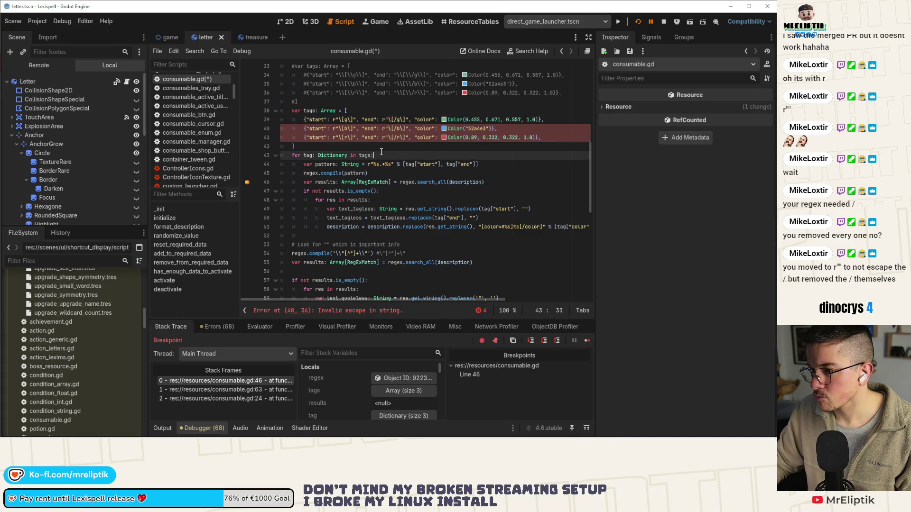
{"action": "key", "text": "ctrl+s"}
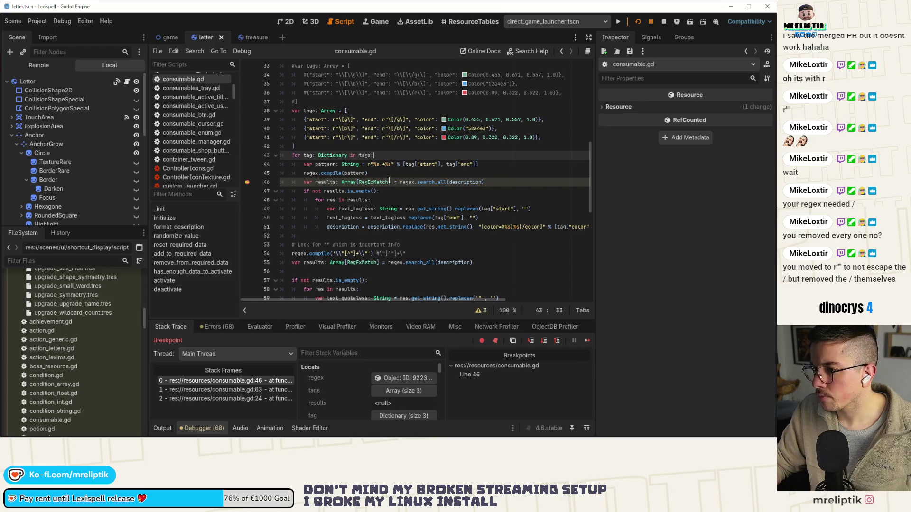
{"action": "mouse_move", "coordinate": [390, 181]}
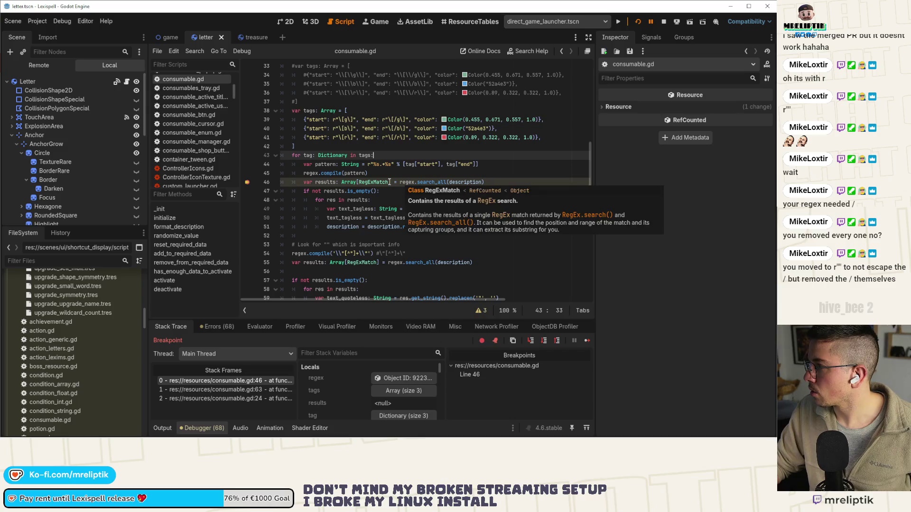
{"action": "left_click", "coordinate": [396, 119]}
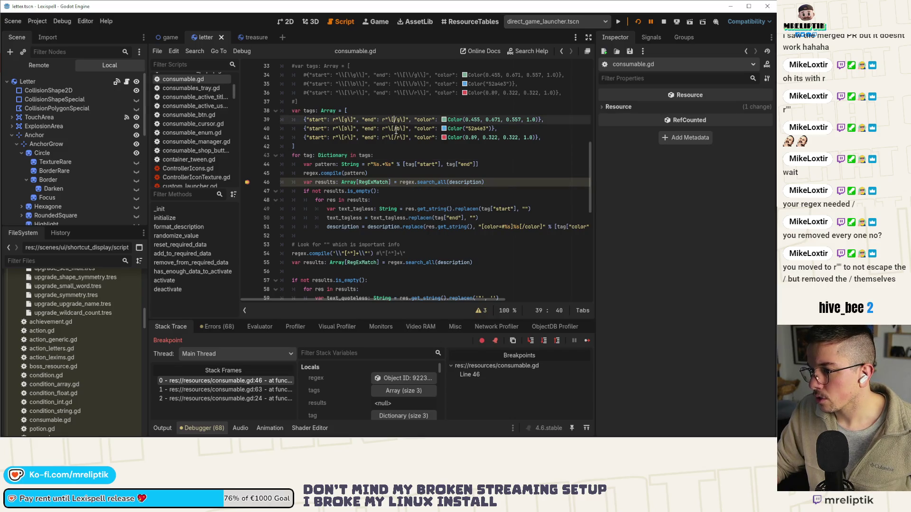
Restart the game and step past the breakpoint line in consumable.gd
{"action": "left_click", "coordinate": [663, 22]}
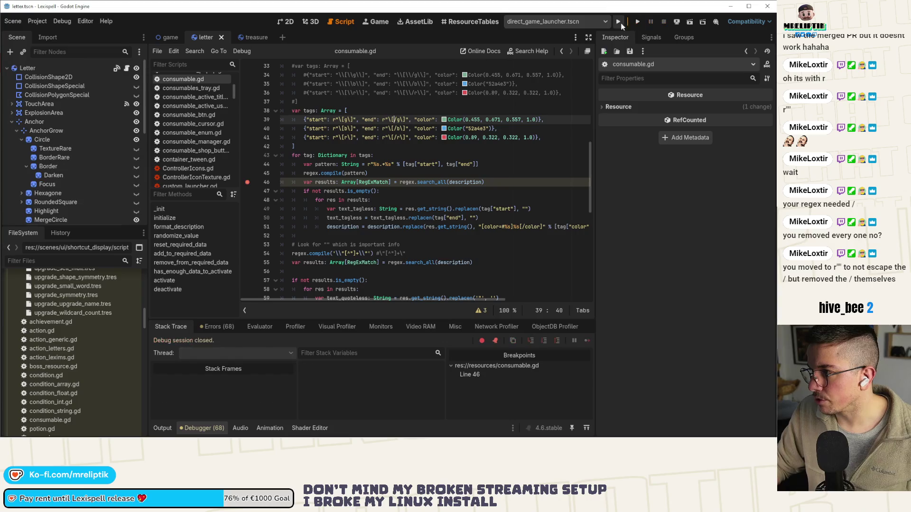
{"action": "left_click", "coordinate": [638, 21]}
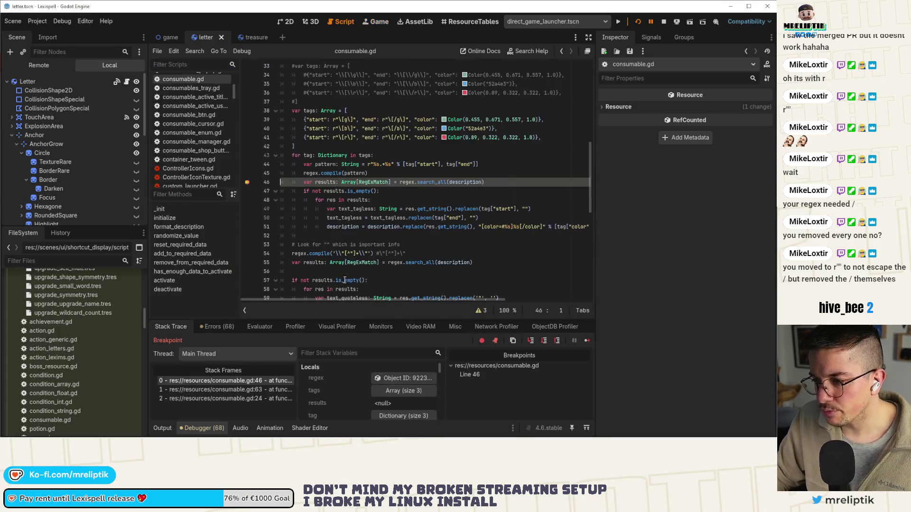
{"action": "mouse_move", "coordinate": [326, 164]}
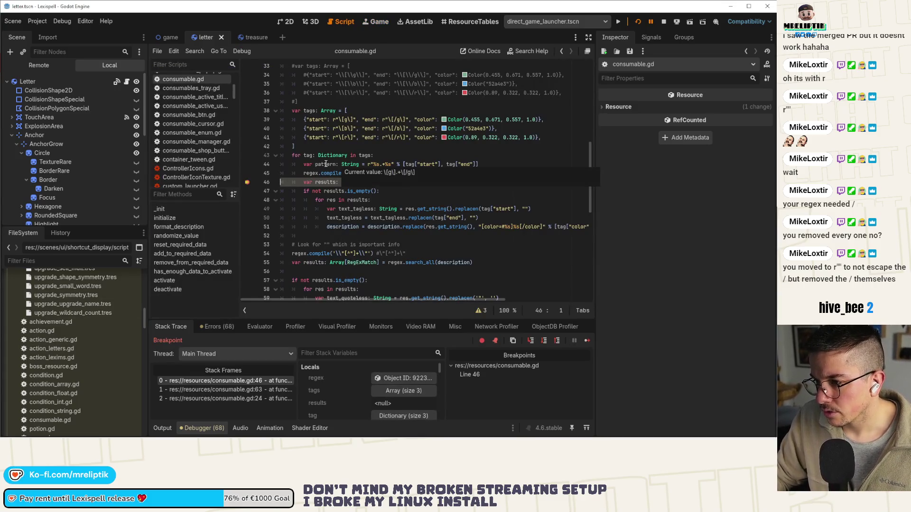
{"action": "left_click", "coordinate": [531, 342]}
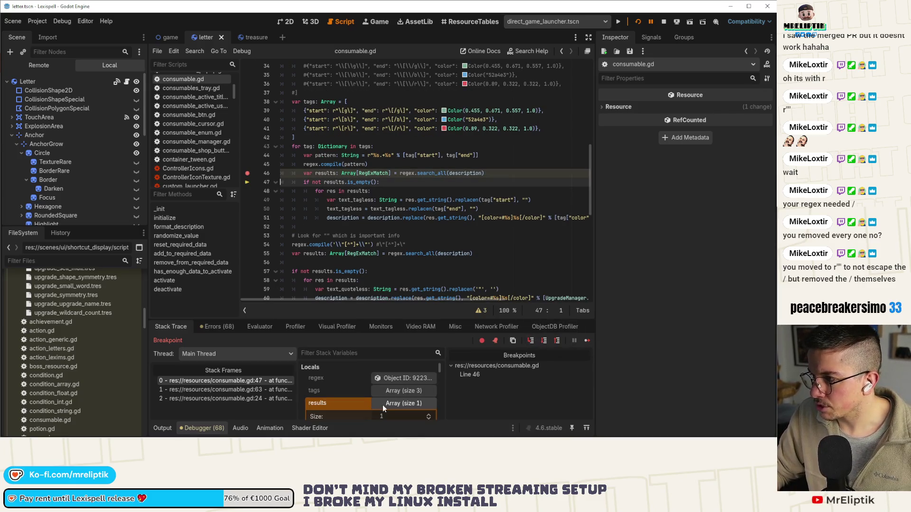
Inspect the results RegExMatch in Locals, revealing the string [g]5 Lexims[/g]
{"action": "left_click", "coordinate": [395, 404]}
{"action": "left_click", "coordinate": [394, 404]}
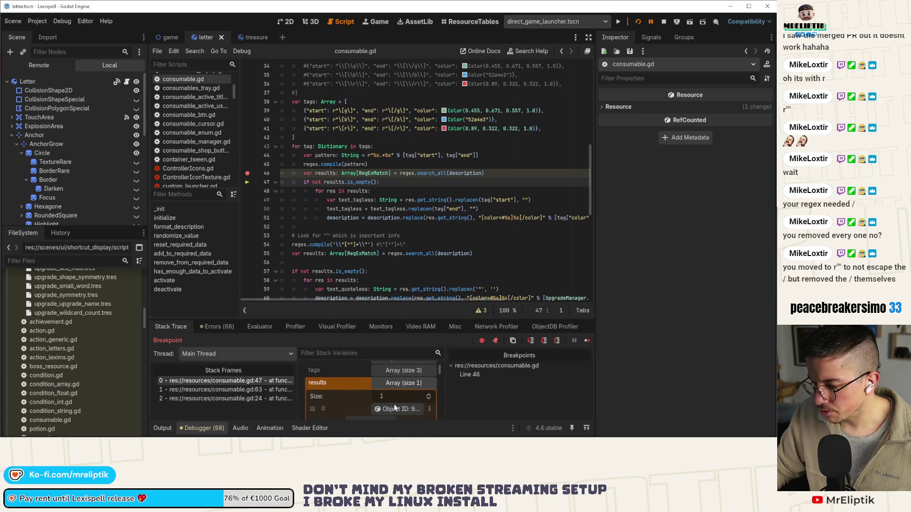
{"action": "left_click", "coordinate": [395, 408]}
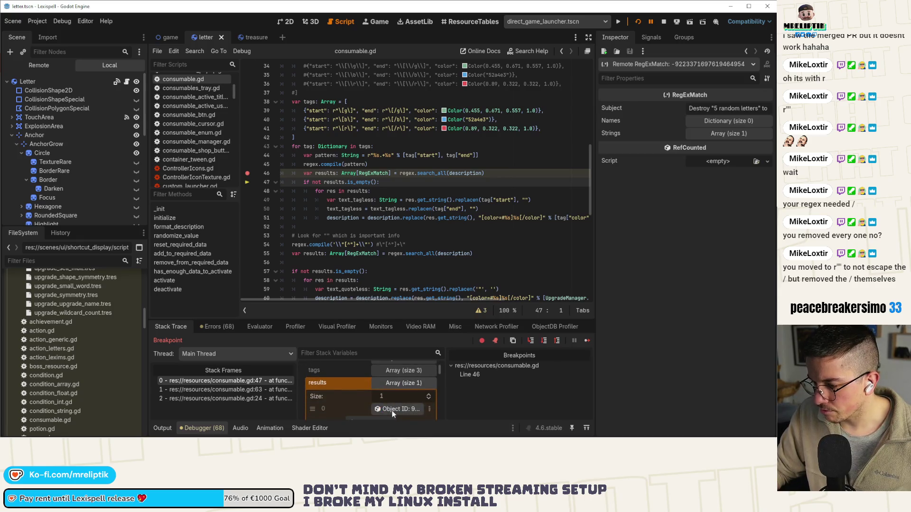
{"action": "left_click", "coordinate": [716, 134]}
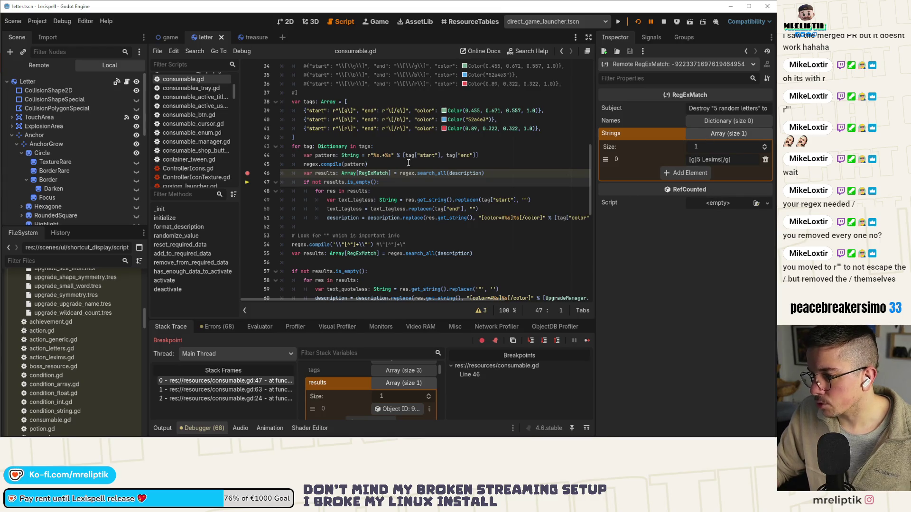
Step over four times to reach line 51 inside the replacement loop
{"action": "left_click", "coordinate": [530, 343]}
{"action": "left_click", "coordinate": [531, 342]}
{"action": "left_click", "coordinate": [531, 343]}
{"action": "left_click", "coordinate": [530, 342]}
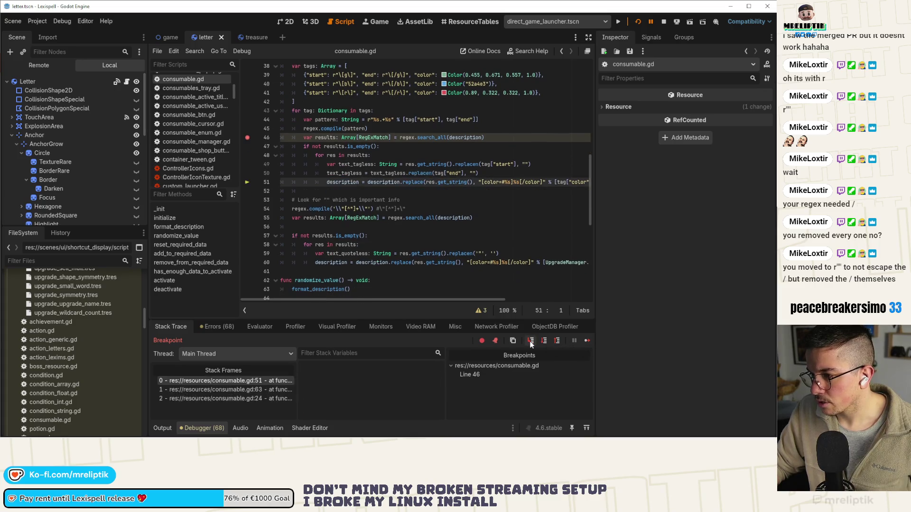
{"action": "mouse_move", "coordinate": [349, 173]}
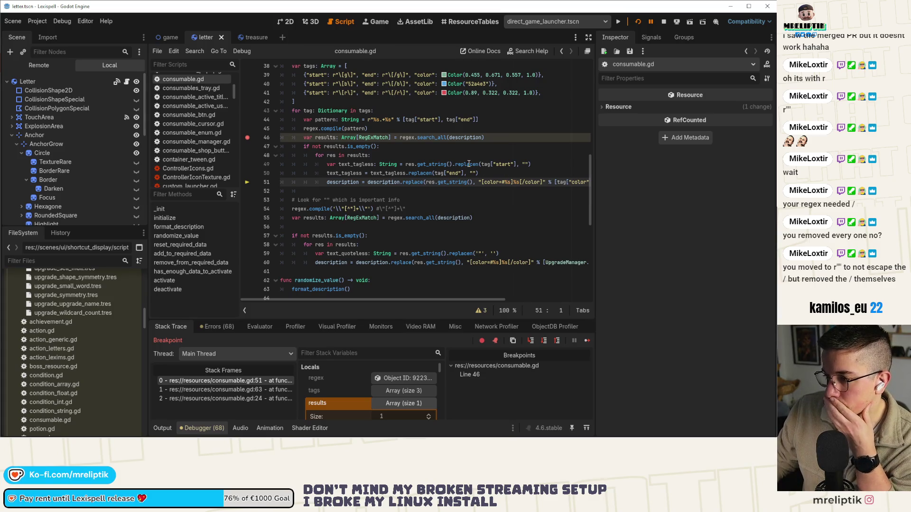
{"action": "mouse_move", "coordinate": [469, 164]}
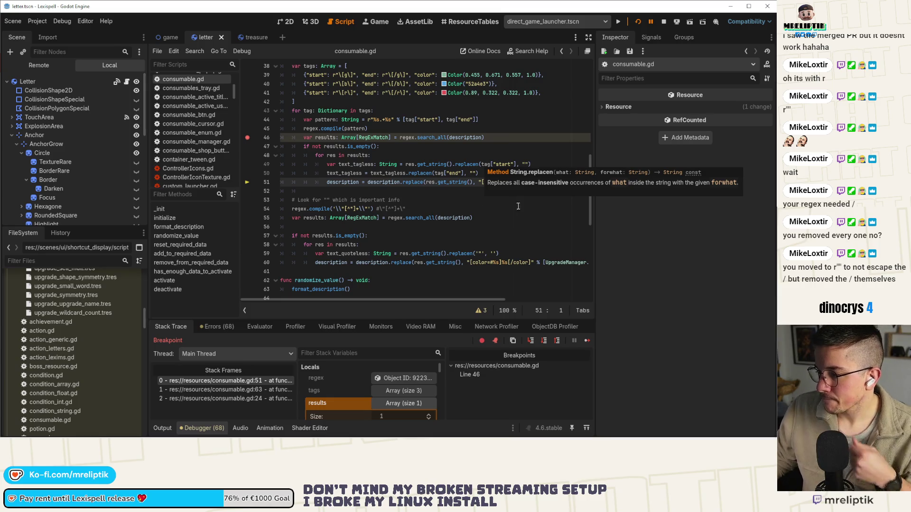
{"action": "mouse_move", "coordinate": [485, 177]}
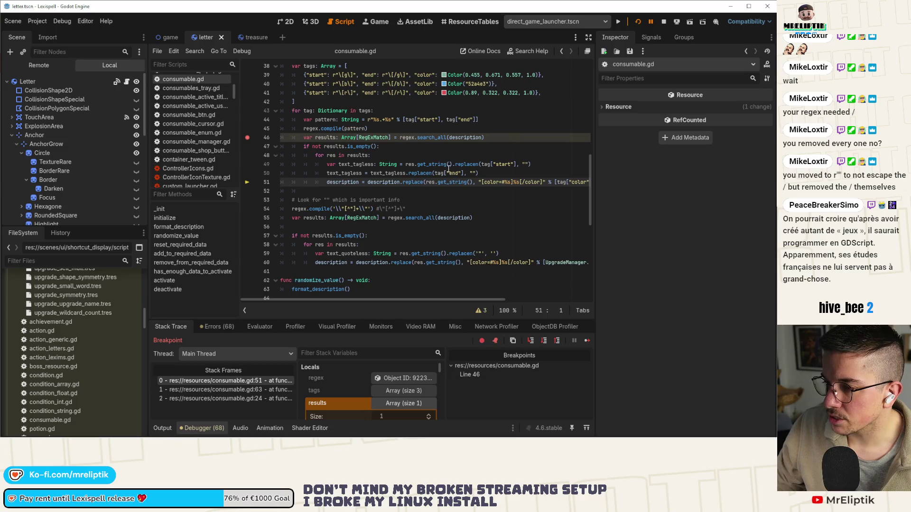
{"action": "scroll", "coordinate": [449, 169], "scroll_direction": "up", "scroll_amount": 2}
{"action": "mouse_move", "coordinate": [450, 175]}
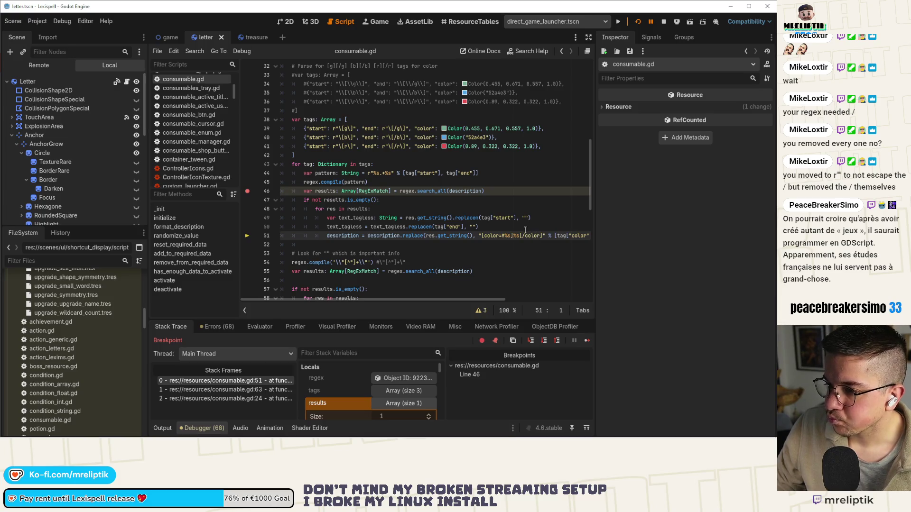
Add the comment 'Escape special characters for regex' below line 44
{"action": "left_click", "coordinate": [396, 173]}
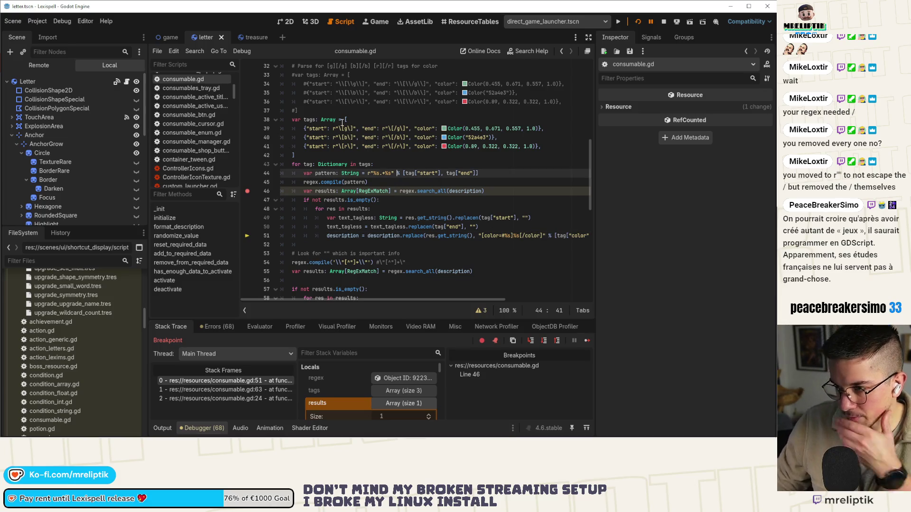
{"action": "left_click", "coordinate": [486, 173]}
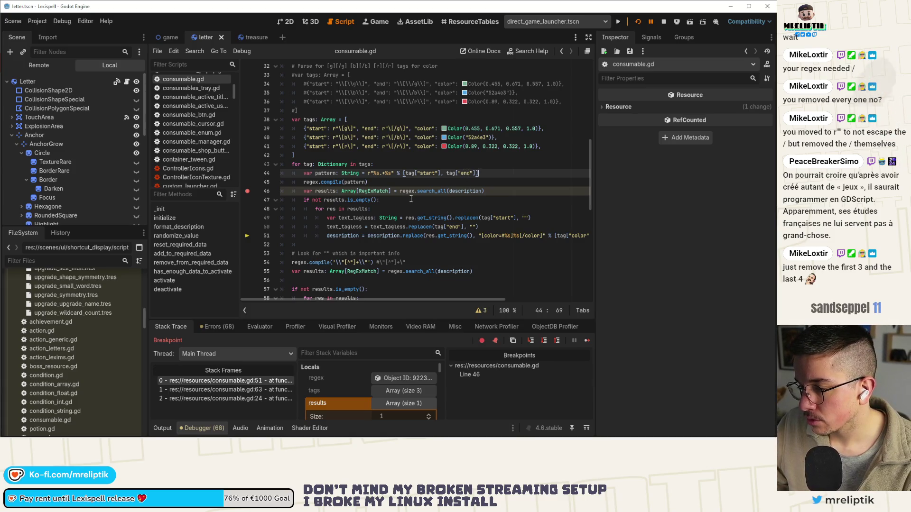
{"action": "mouse_move", "coordinate": [409, 194]}
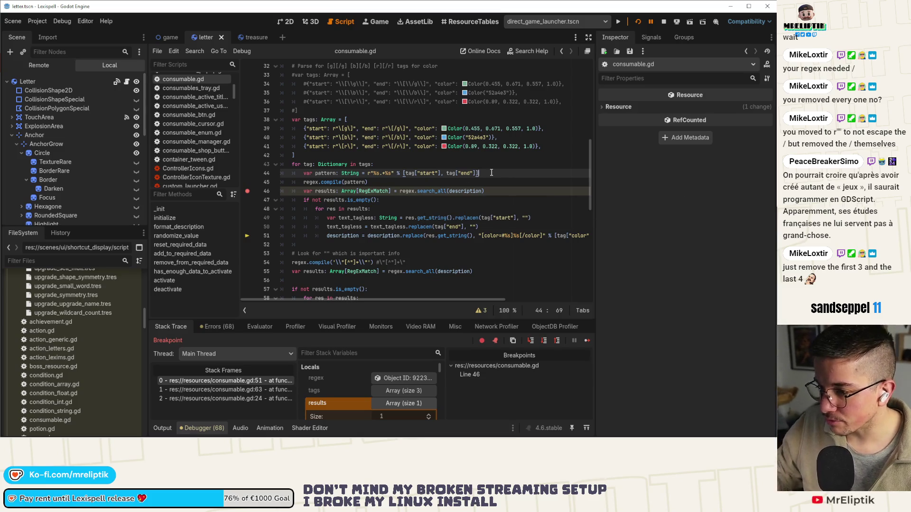
{"action": "key", "text": "Return"}
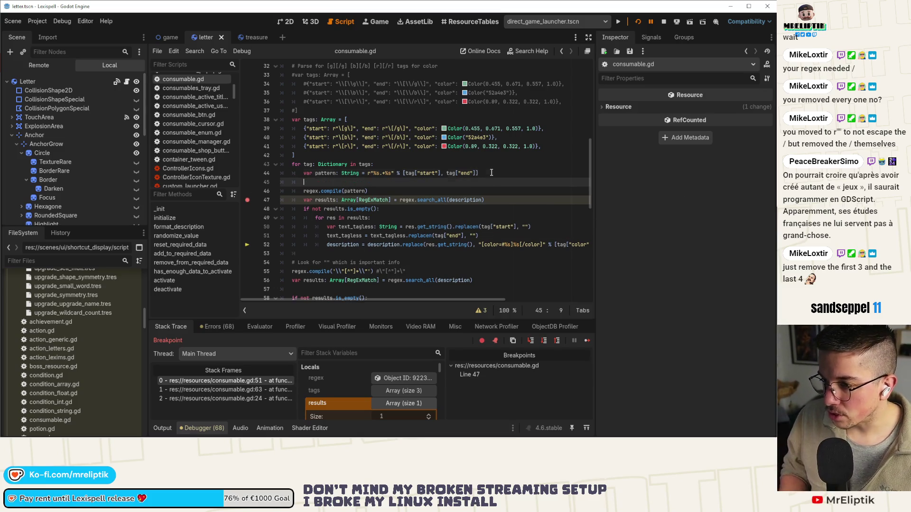
{"action": "type", "text": "# Escape ca"}
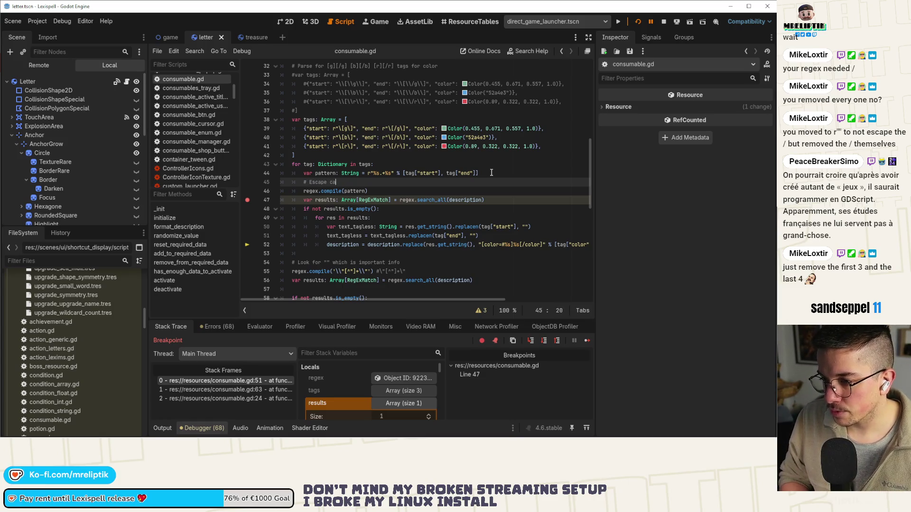
{"action": "key", "text": "BackSpace"}
{"action": "type", "text": "haracter"}
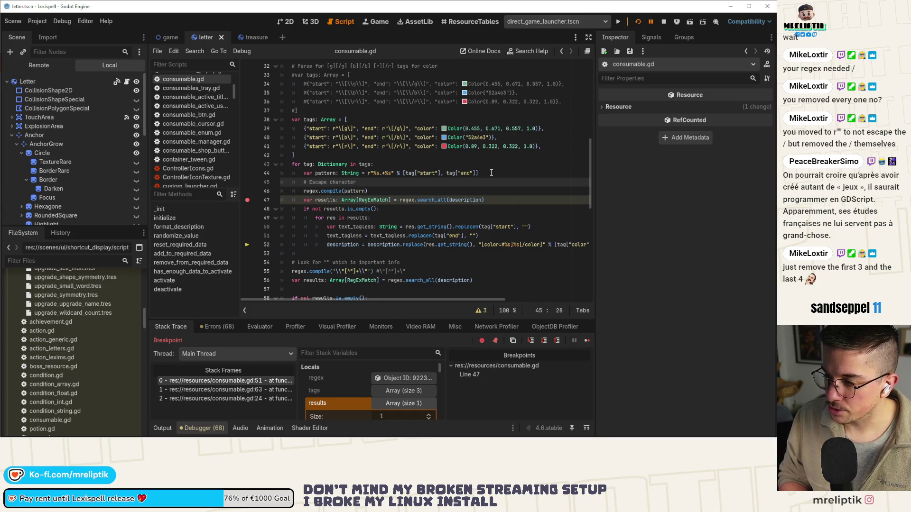
{"action": "key", "text": "BackSpace"}
{"action": "type", "text": "s"}
{"action": "key", "text": "ctrl+Left"}
{"action": "type", "text": "ial"}
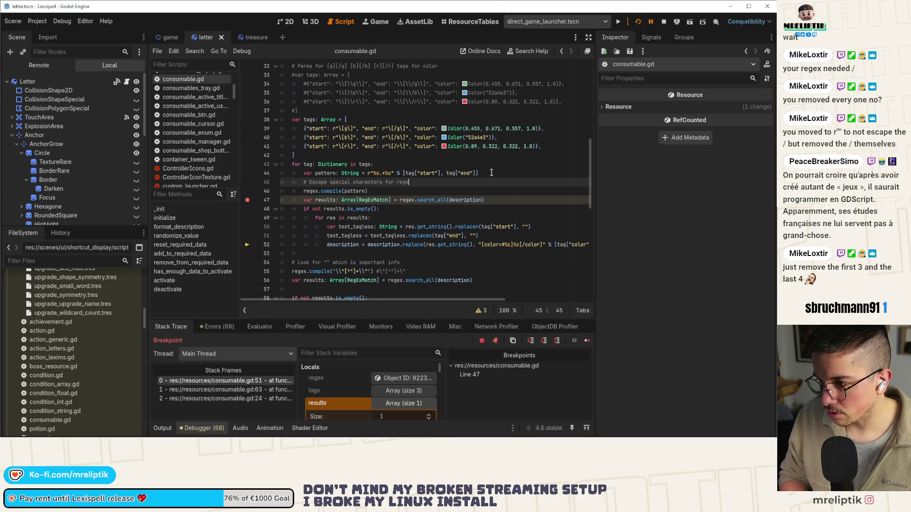
Remove the backslashes from the g, b and r start and end patterns on lines 39–41
{"action": "left_click", "coordinate": [342, 130]}
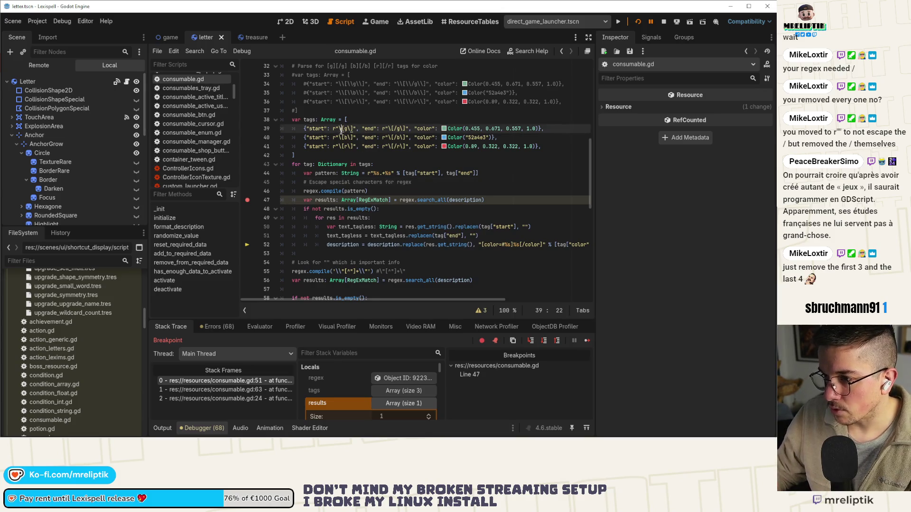
{"action": "key", "text": "BackSpace"}
{"action": "key", "text": "Down"}
{"action": "key", "text": "Delete"}
{"action": "key", "text": "Down"}
{"action": "key", "text": "Delete"}
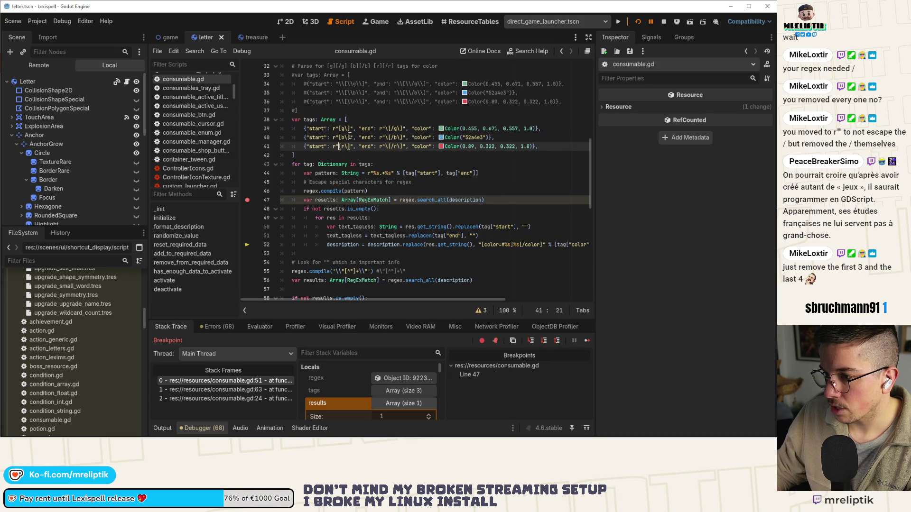
{"action": "left_click", "coordinate": [346, 128]}
{"action": "key", "text": "shift+alt+Down"}
{"action": "key", "text": "shift+alt+Down"}
{"action": "key", "text": "BackSpace"}
{"action": "key", "text": "Right"}
{"action": "key", "text": "Right"}
{"action": "key", "text": "Right"}
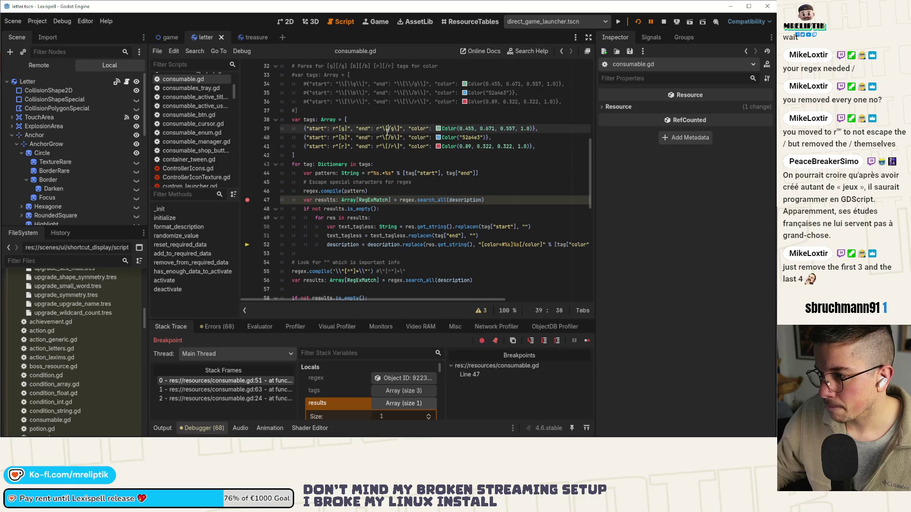
{"action": "key", "text": "BackSpace"}
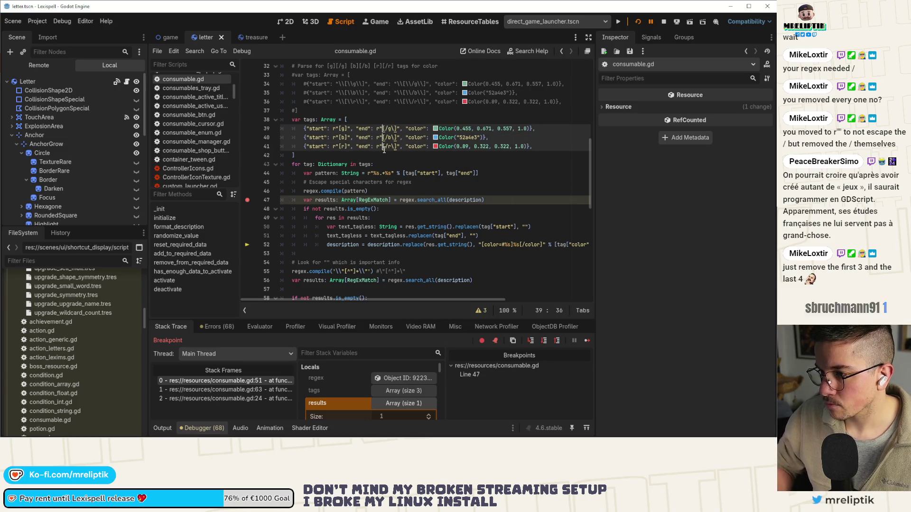
{"action": "key", "text": "BackSpace"}
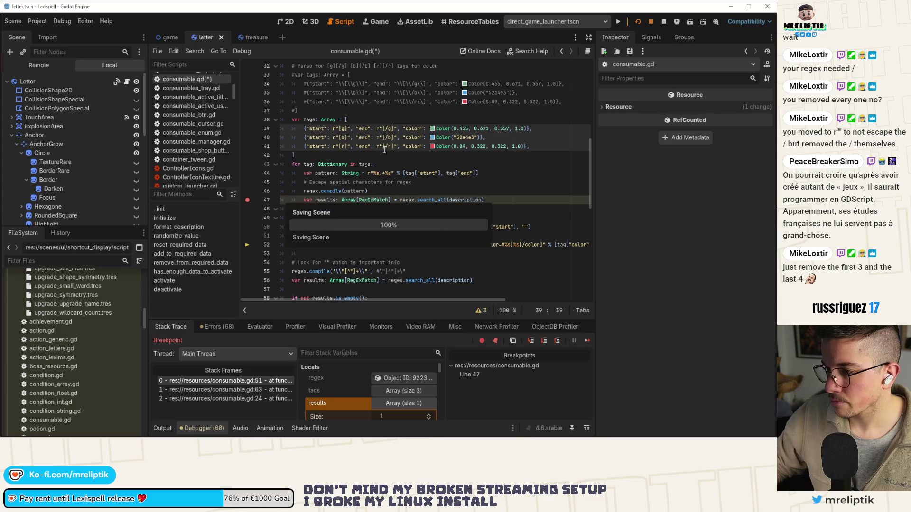
{"action": "left_click", "coordinate": [388, 158]}
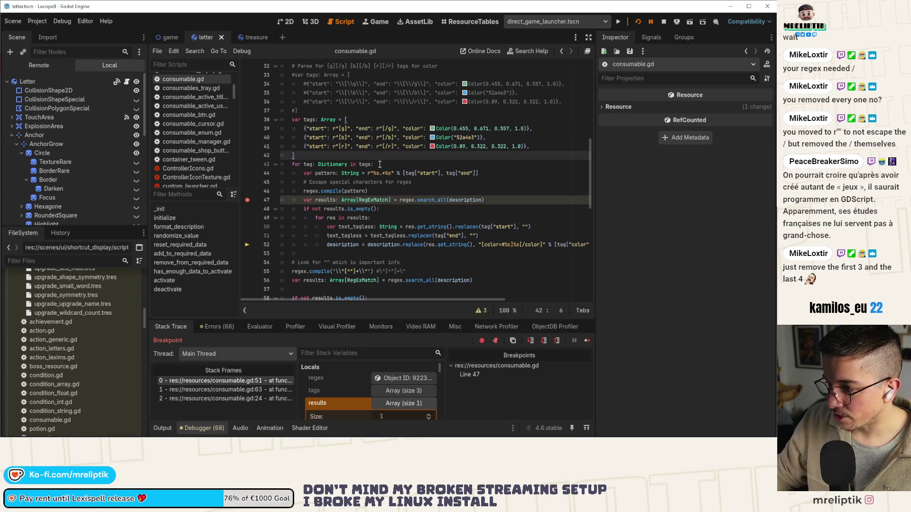
Add an empty line under the escape comment and stop the paused debug session
{"action": "left_click", "coordinate": [420, 182]}
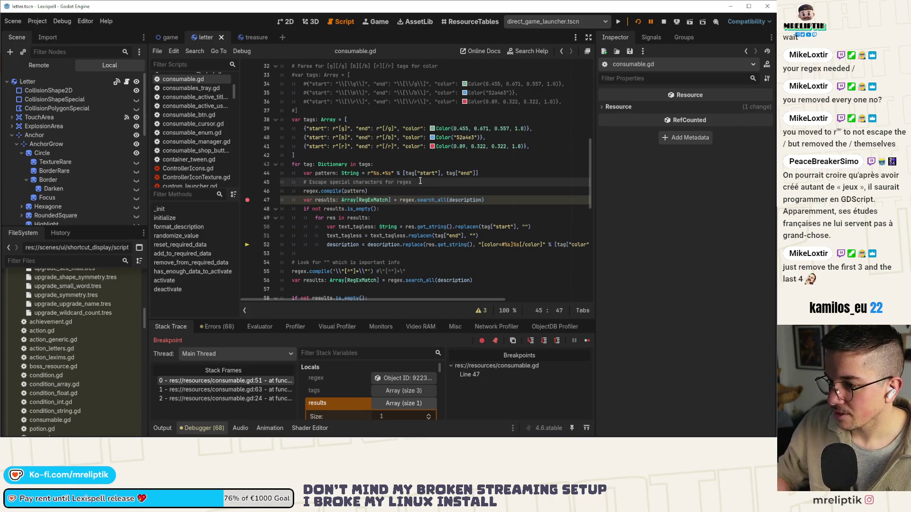
{"action": "key", "text": "Return"}
{"action": "key", "text": "F8"}
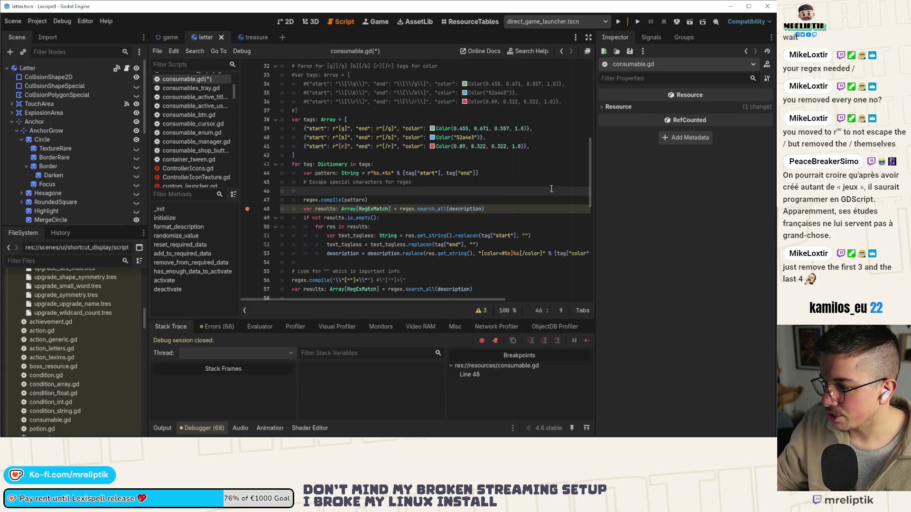
{"action": "left_click", "coordinate": [454, 235]}
{"action": "left_click_drag", "start_coordinate": [405, 236], "coordinate": [489, 236]}
{"action": "left_click", "coordinate": [343, 192]}
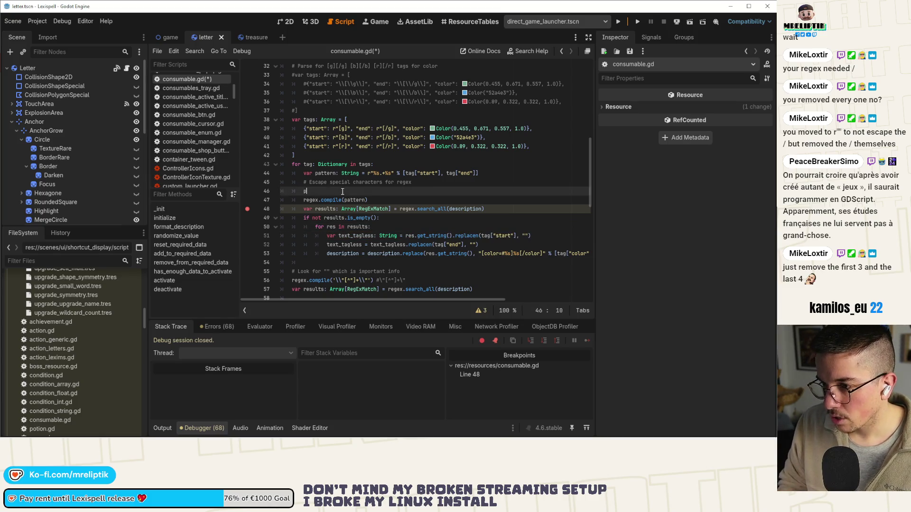
Write line 46 as pattern = pattern.replace("[", r"\[")
{"action": "type", "text": "attern ="}
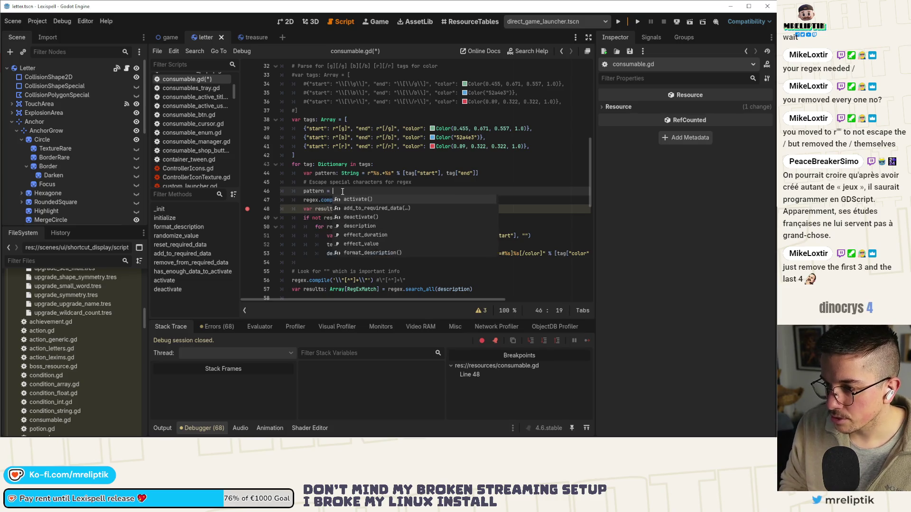
{"action": "key", "text": "Escape"}
{"action": "key", "text": "ctrl+v"}
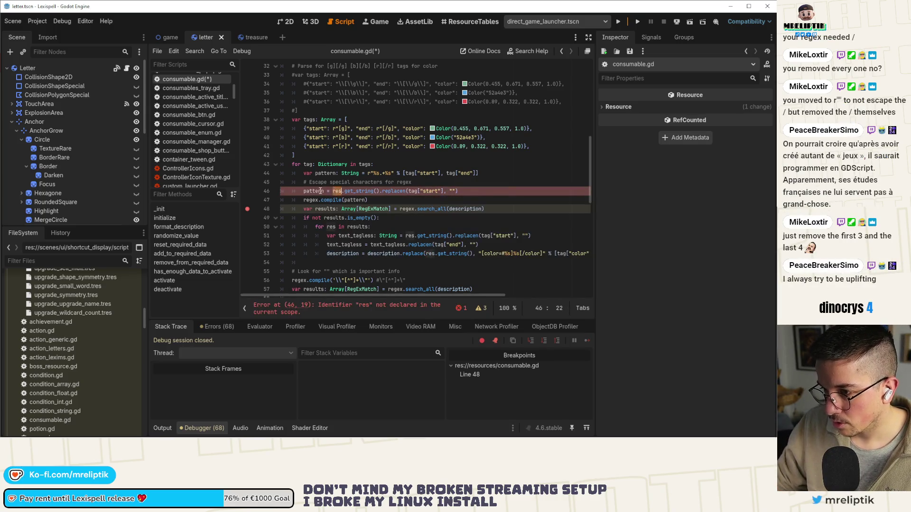
{"action": "double_click", "coordinate": [374, 192]}
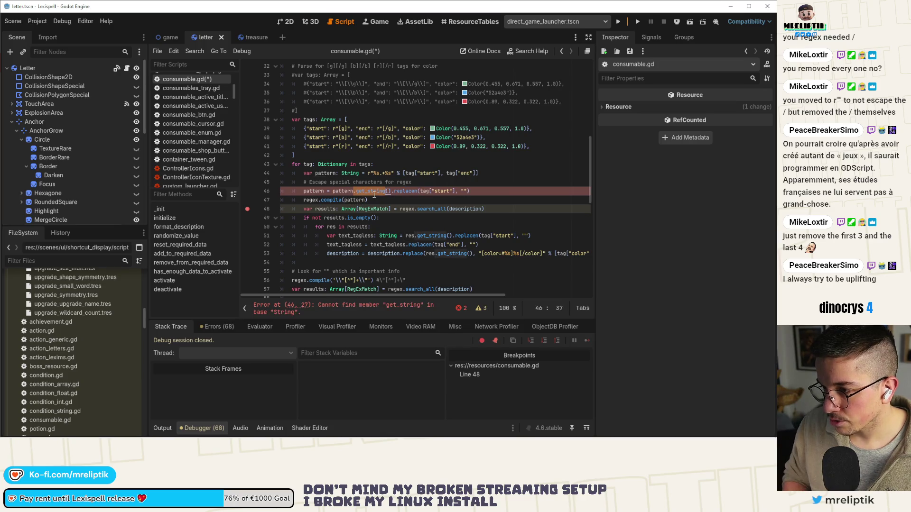
{"action": "key", "text": "BackSpace"}
{"action": "key", "text": "Delete"}
{"action": "key", "text": "Delete"}
{"action": "key", "text": "BackSpace"}
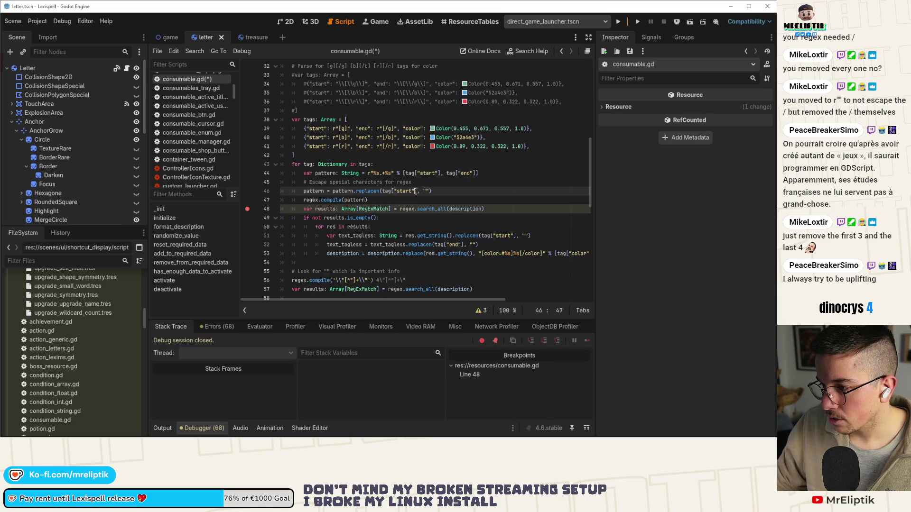
{"action": "left_click_drag", "start_coordinate": [415, 191], "coordinate": [383, 191]}
{"action": "key", "text": "BackSpace"}
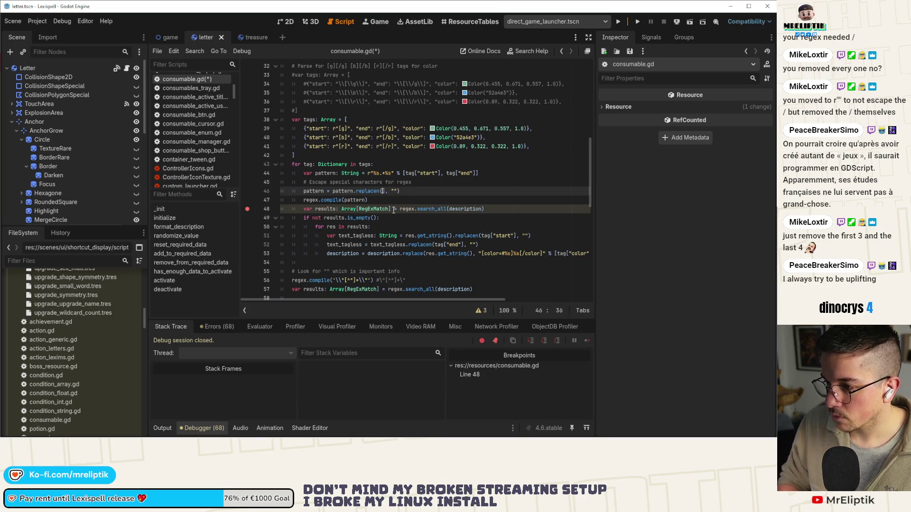
{"action": "type", "text": "\""}
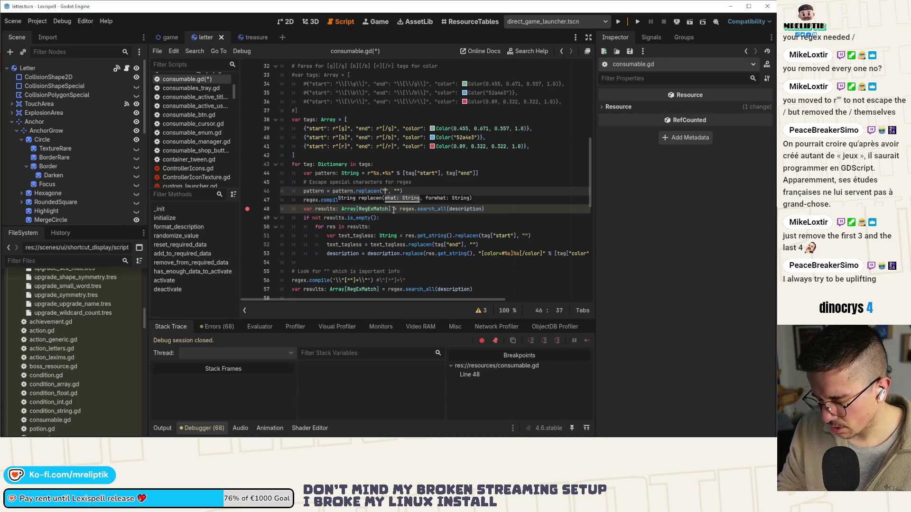
{"action": "type", "text": "["}
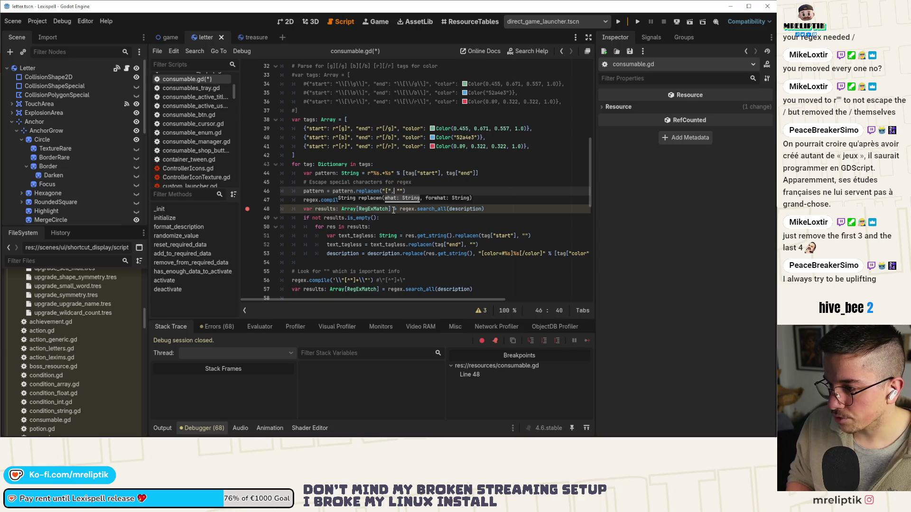
{"action": "type", "text": "\\"}
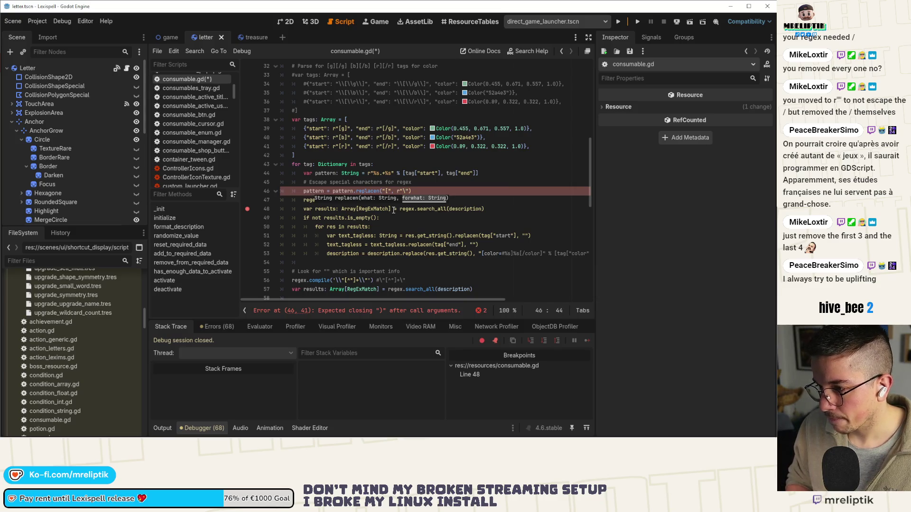
{"action": "type", "text": "["}
{"action": "key", "text": "BackSpace"}
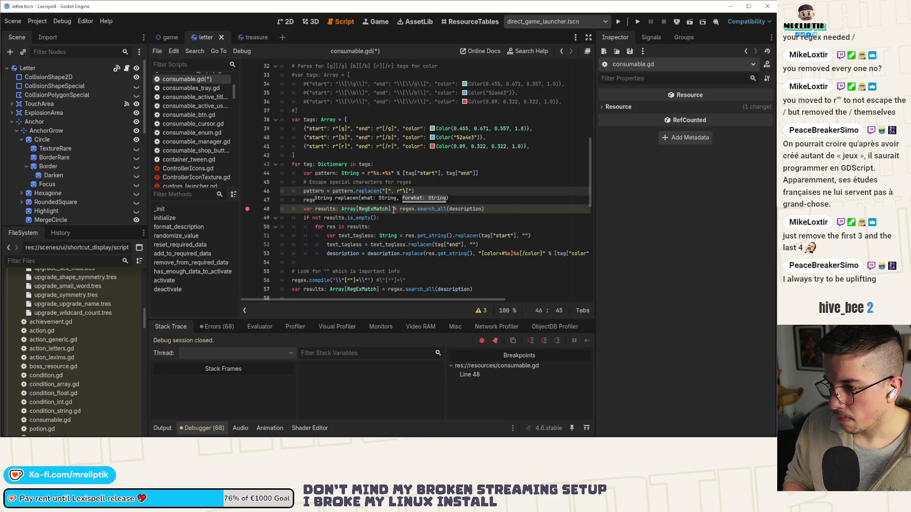
Duplicate that line, change the copy to replace "]" with r"\]", and save
{"action": "key", "text": "End"}
{"action": "key", "text": "ctrl+shift+d"}
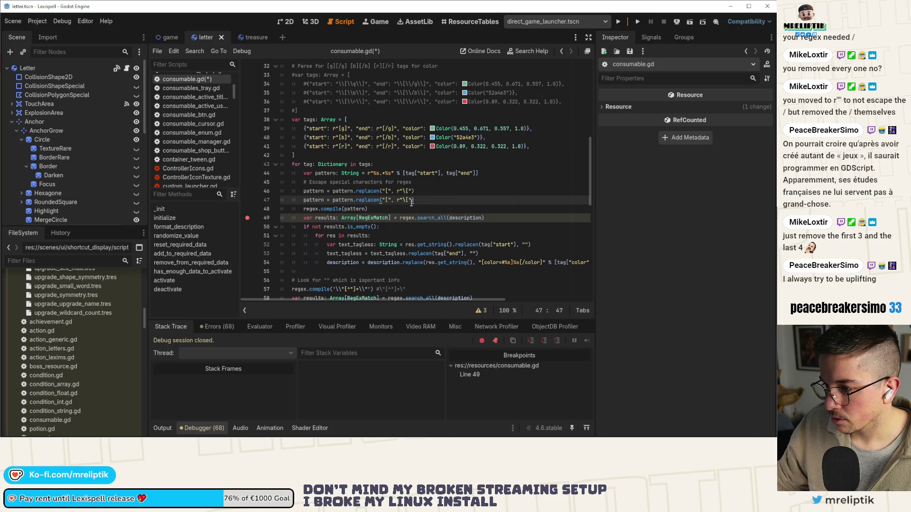
{"action": "key", "text": "Left"}
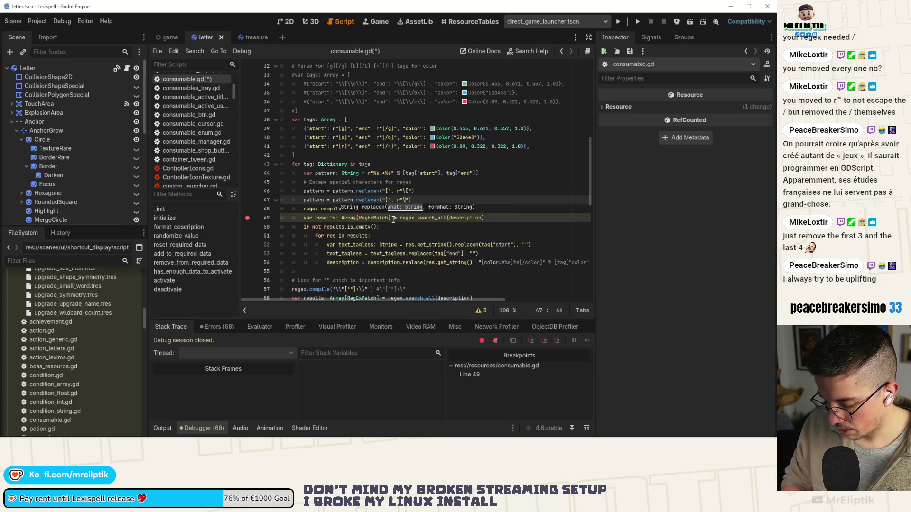
{"action": "key", "text": "BackSpace"}
{"action": "type", "text": "]"}
{"action": "left_click", "coordinate": [422, 199]}
{"action": "key", "text": "ctrl+s"}
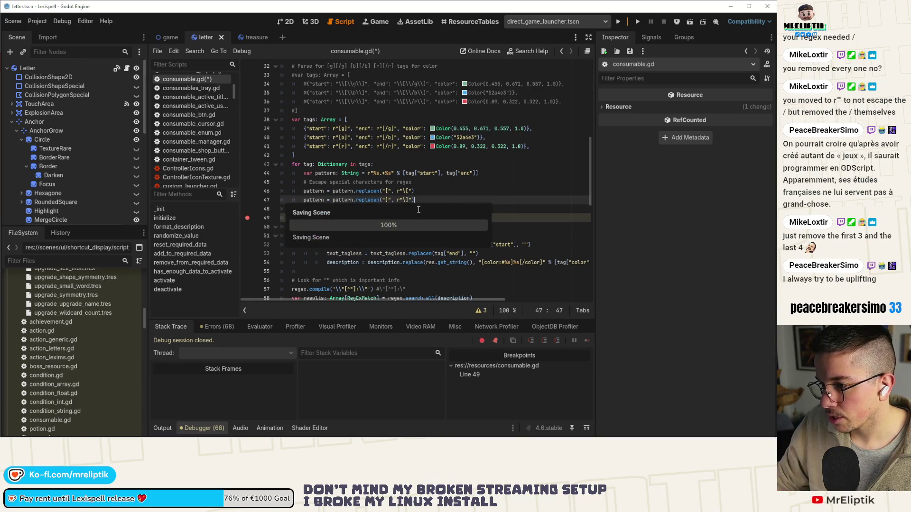
{"action": "double_click", "coordinate": [314, 199]}
{"action": "scroll", "coordinate": [345, 211], "scroll_direction": "down", "scroll_amount": 2}
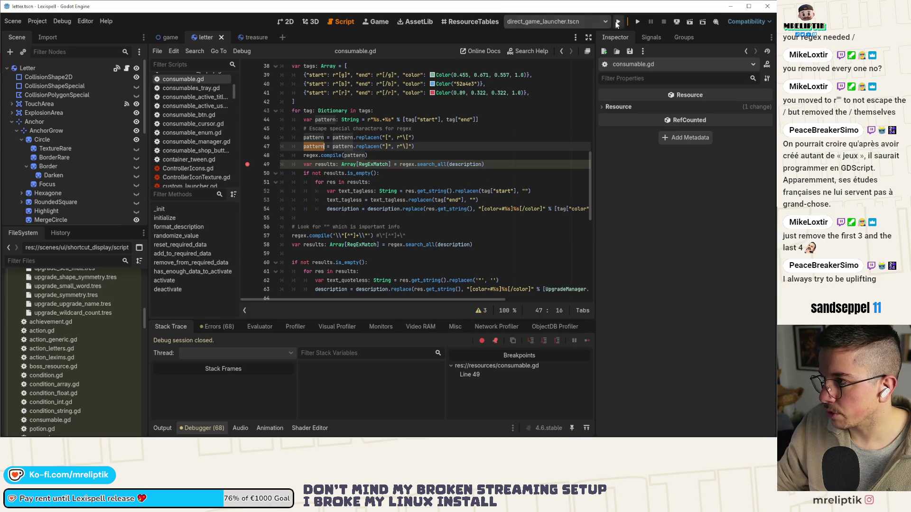
Launch, stop and relaunch the game, then continue to the breakpoint hit at consumable.gd line 44
{"action": "left_click", "coordinate": [617, 21]}
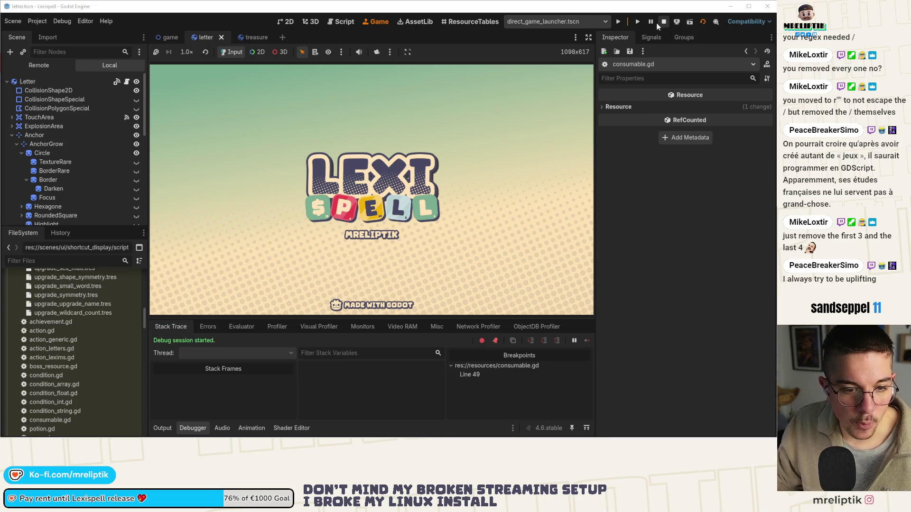
{"action": "left_click", "coordinate": [660, 24]}
{"action": "left_click", "coordinate": [637, 20]}
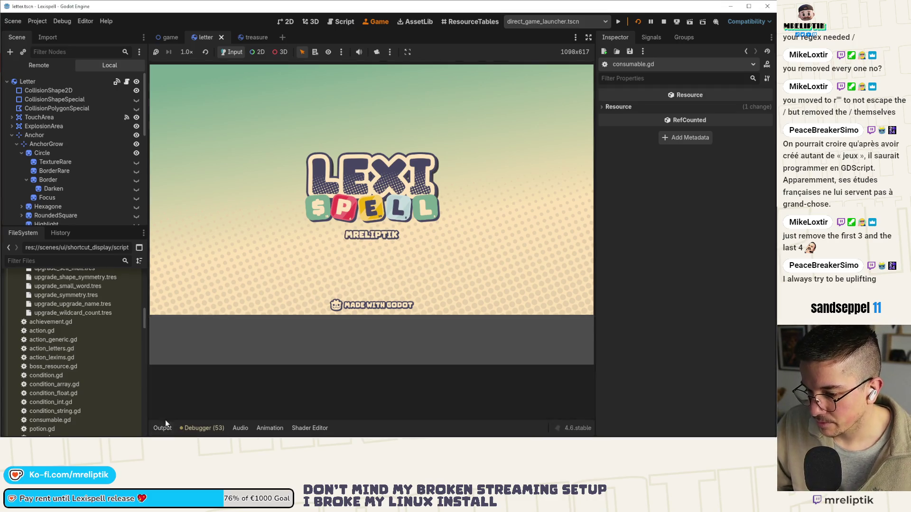
{"action": "key", "text": "F10"}
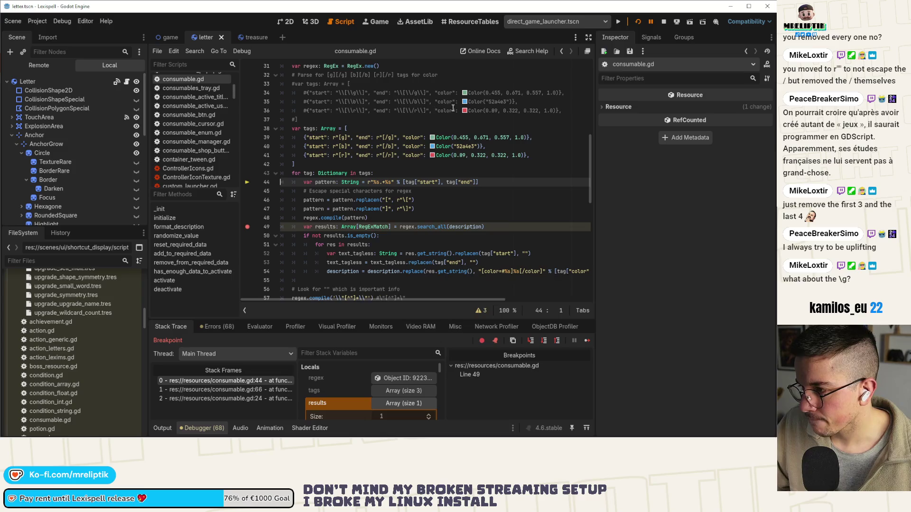
Rewrite the green tag colour on line 39 as a hex Color string
{"action": "left_click", "coordinate": [432, 138]}
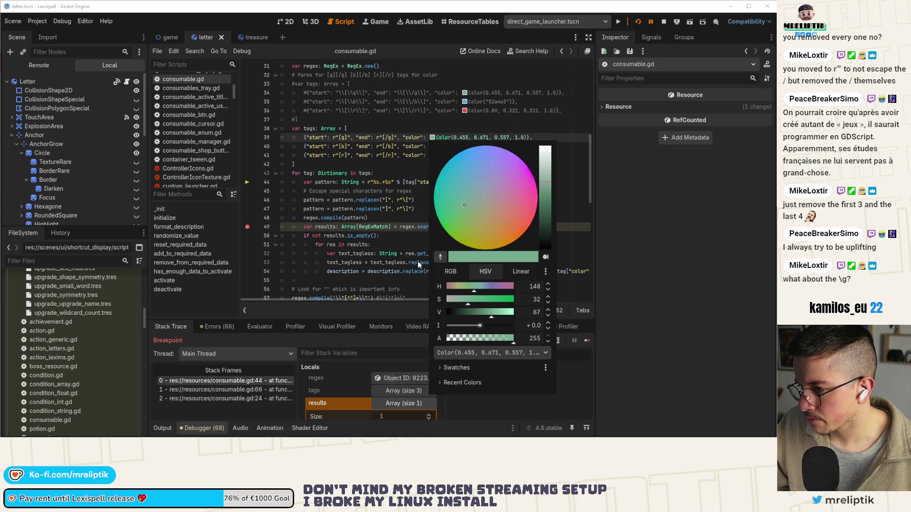
{"action": "left_click", "coordinate": [443, 366]}
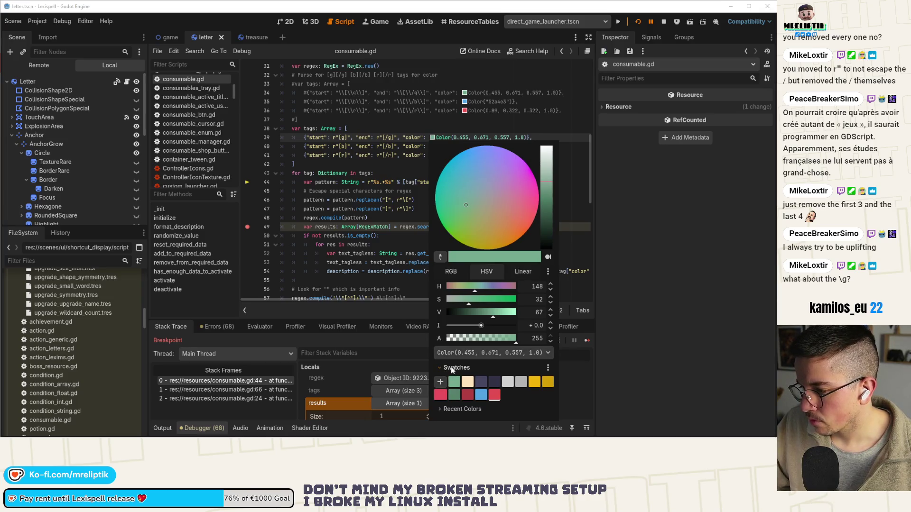
{"action": "left_click", "coordinate": [451, 367]}
{"action": "left_click", "coordinate": [456, 353]}
{"action": "left_click", "coordinate": [467, 379]}
{"action": "key", "text": "Escape"}
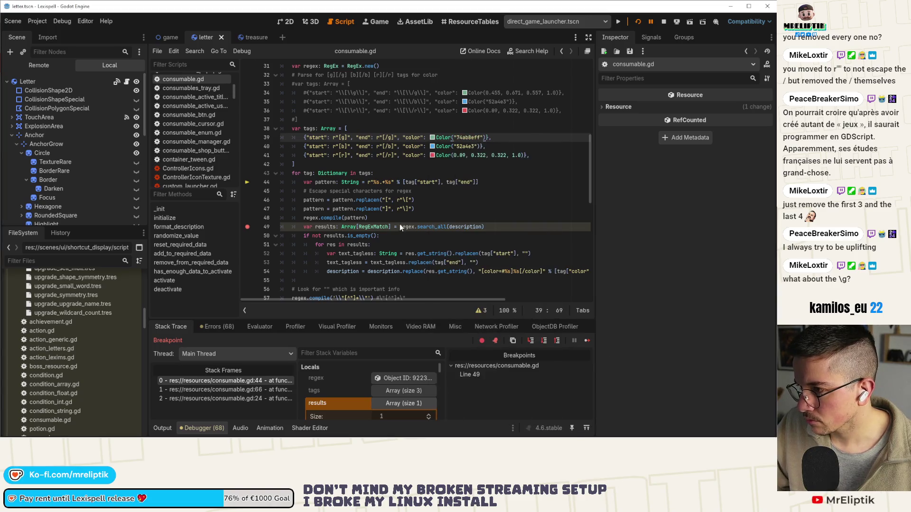
Rewrite the red tag colour as hex, remove the line 49 breakpoint, and resume the game
{"action": "left_click", "coordinate": [432, 155]}
{"action": "left_click", "coordinate": [454, 370]}
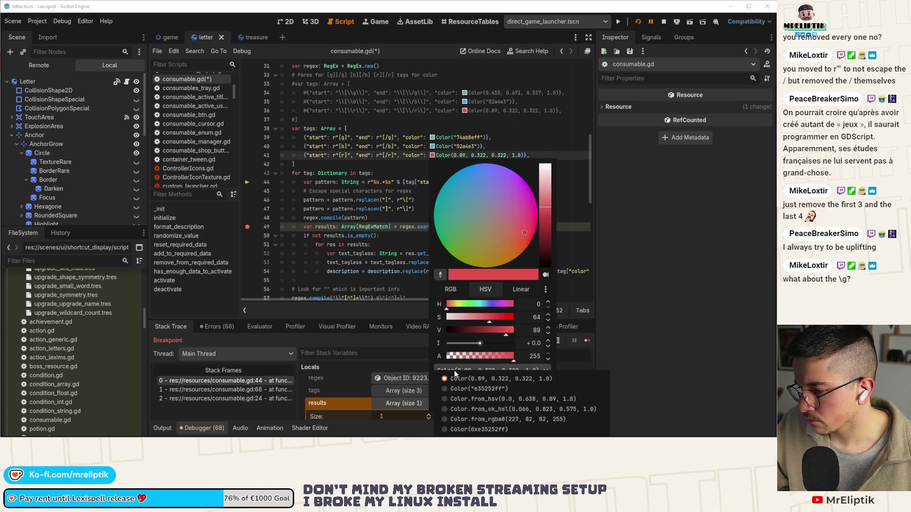
{"action": "left_click", "coordinate": [453, 385]}
{"action": "key", "text": "Escape"}
{"action": "left_click", "coordinate": [246, 228]}
{"action": "left_click", "coordinate": [587, 341]}
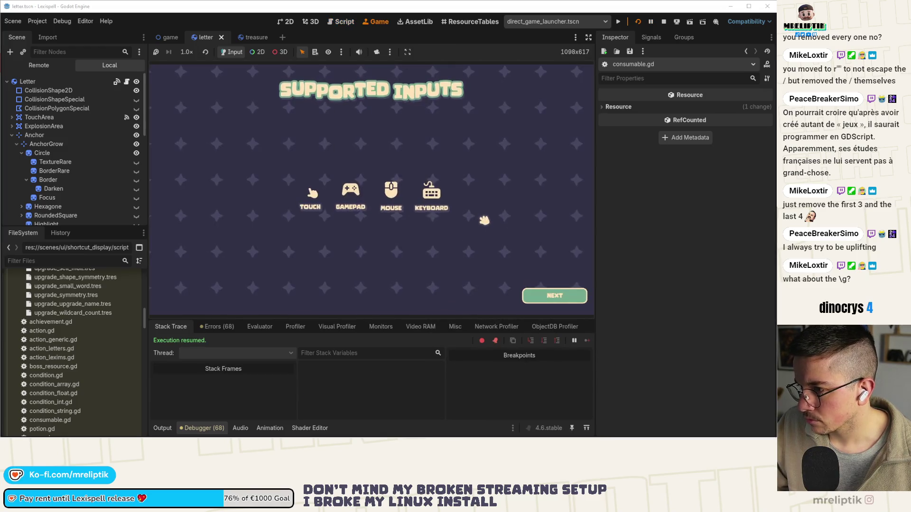
Advance the game to the Lexicopedia, then switch the editor to 2D and open the scene finder
{"action": "left_click", "coordinate": [548, 297]}
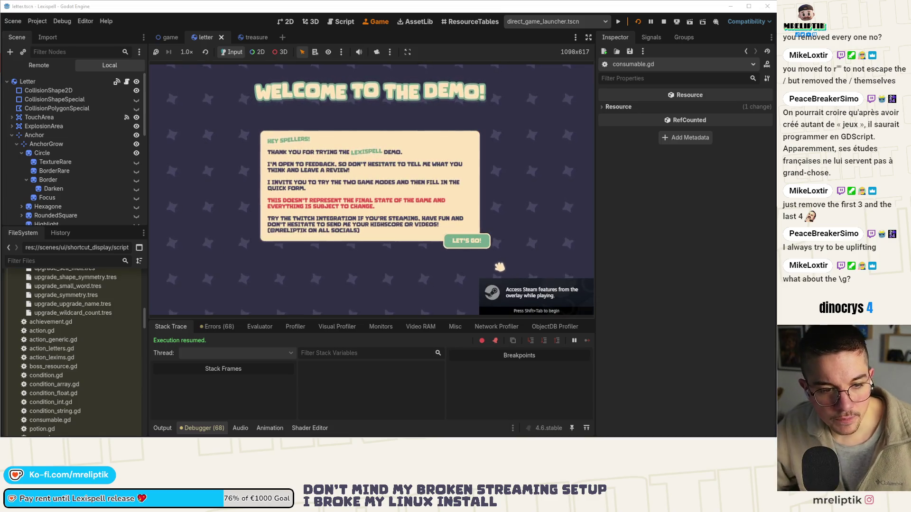
{"action": "left_click", "coordinate": [466, 241]}
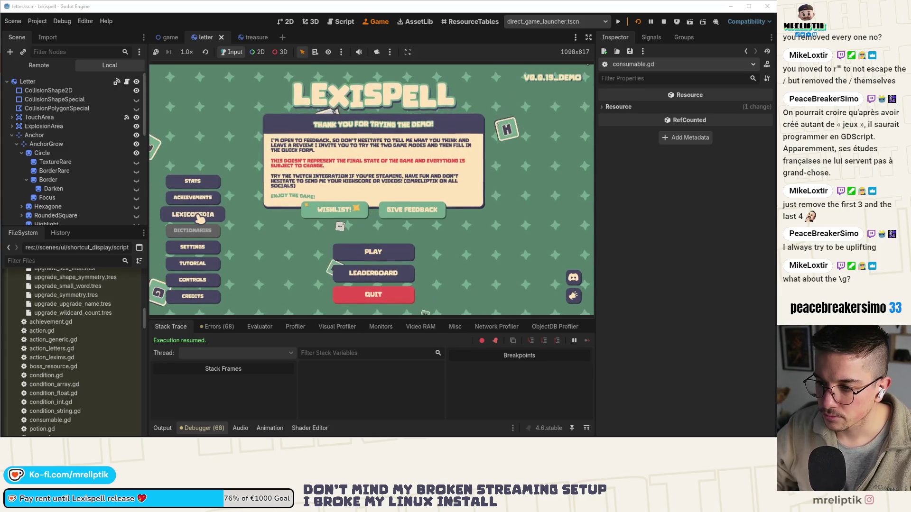
{"action": "left_click", "coordinate": [199, 217]}
{"action": "left_click", "coordinate": [202, 428]}
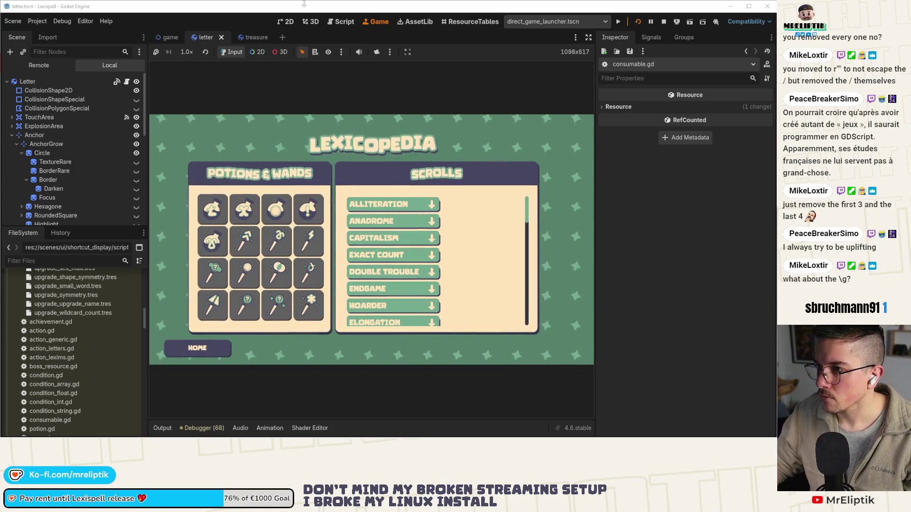
{"action": "left_click", "coordinate": [289, 26]}
{"action": "key", "text": "ctrl+shift+o"}
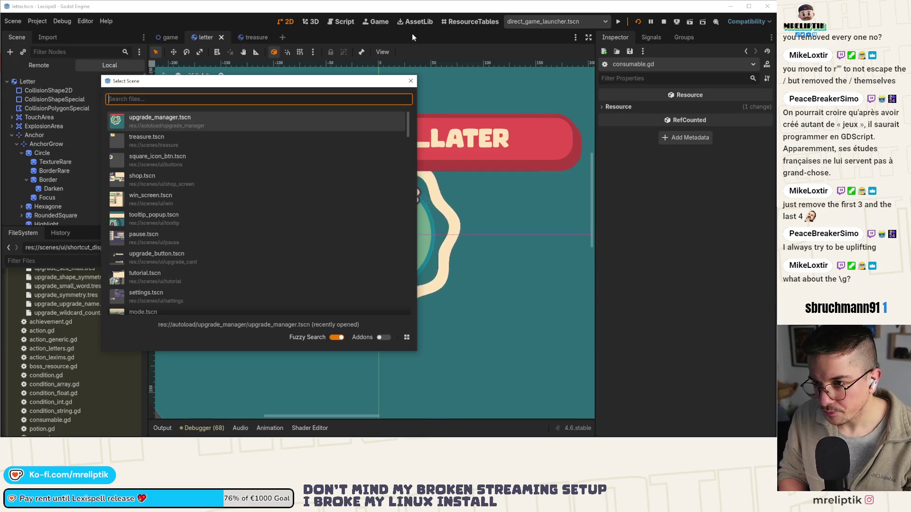
Open codex.tscn through the quick scene finder, after briefly opening codex_display.tscn
{"action": "type", "text": "https://s.team/a/4053960/"}
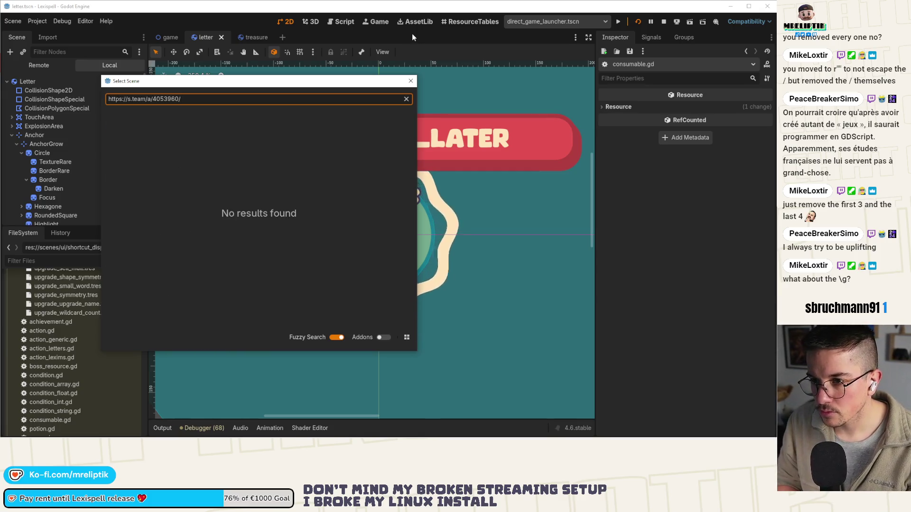
{"action": "key", "text": "ctrl+a"}
{"action": "type", "text": "Lexiso"}
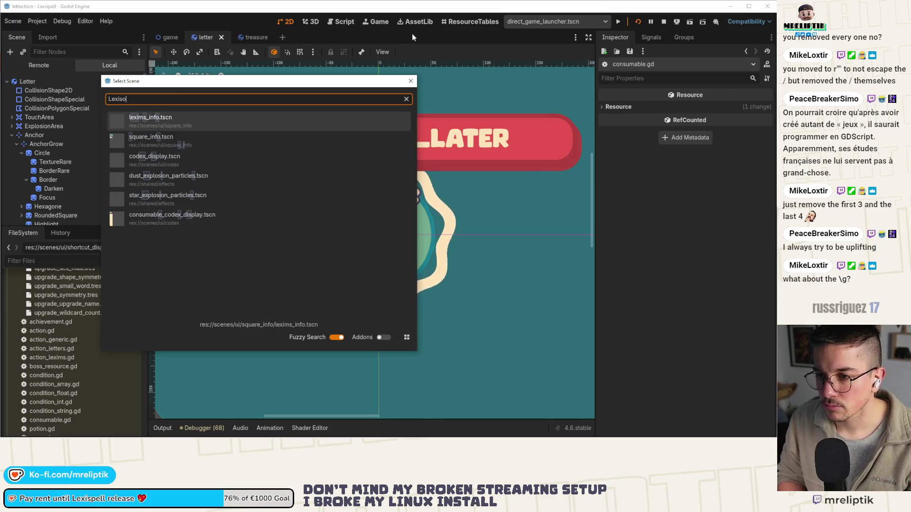
{"action": "key", "text": "Down"}
{"action": "key", "text": "Down"}
{"action": "key", "text": "Return"}
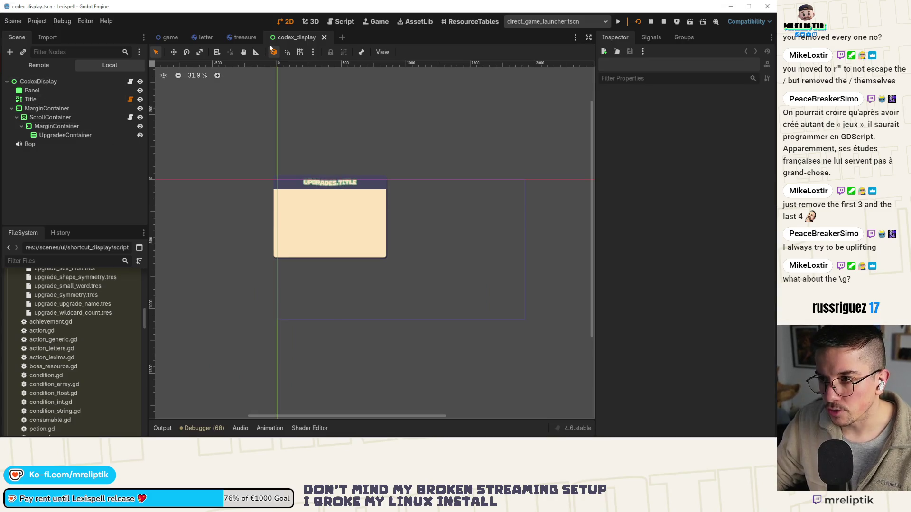
{"action": "key", "text": "ctrl+shift+o"}
{"action": "type", "text": "codex"}
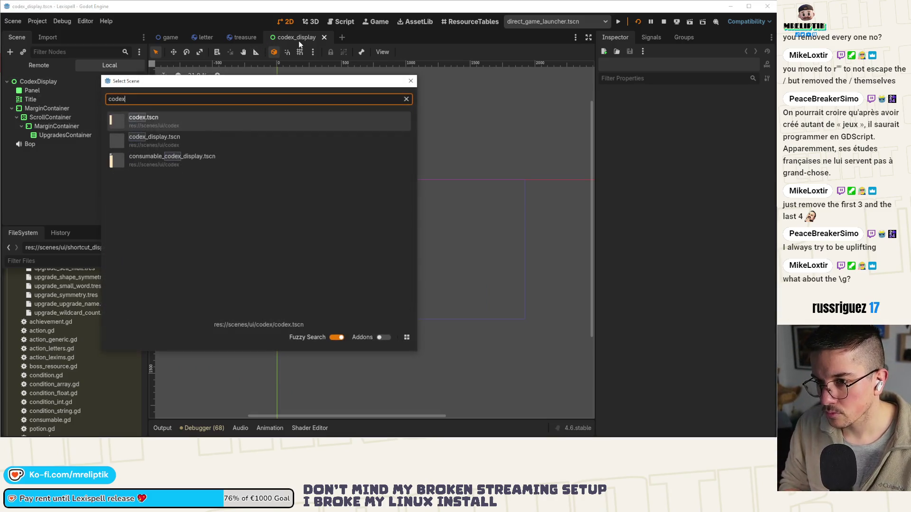
{"action": "key", "text": "Return"}
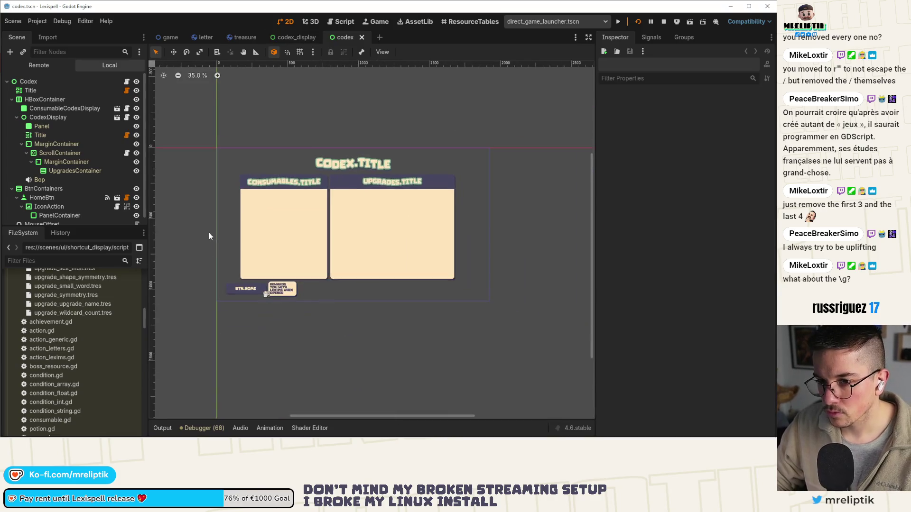
Resize BtnContainers down to the Home button, save, close both codex tabs, and view the game
{"action": "left_click", "coordinate": [240, 294]}
{"action": "left_click", "coordinate": [218, 300]}
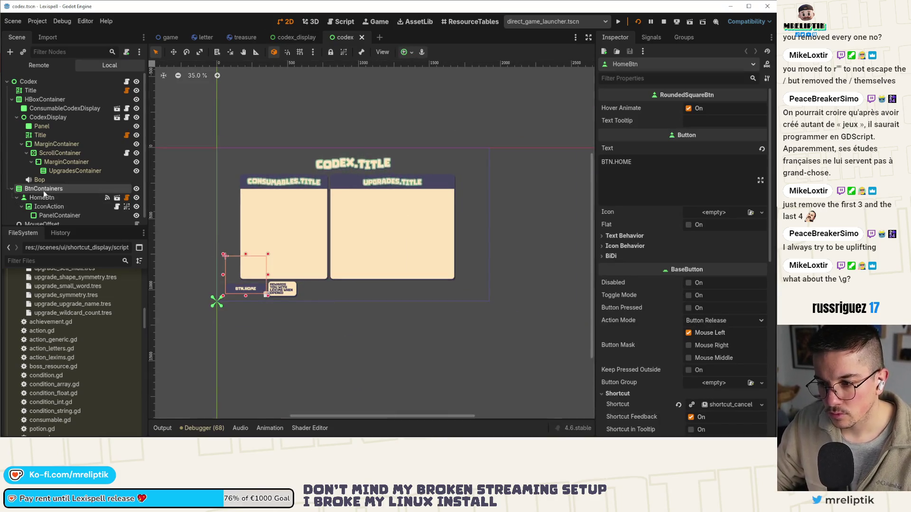
{"action": "scroll", "coordinate": [229, 236], "scroll_direction": "up", "scroll_amount": 5}
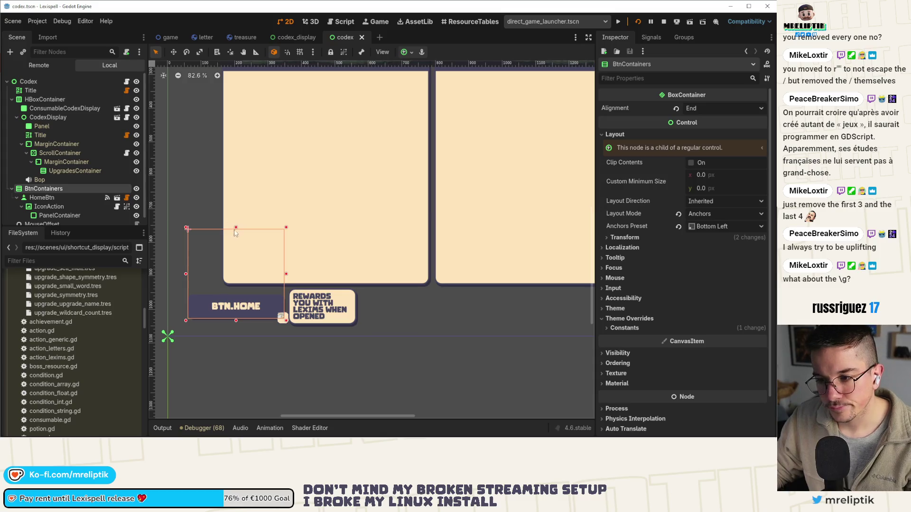
{"action": "left_click_drag", "start_coordinate": [236, 228], "coordinate": [236, 309]}
{"action": "key", "text": "ctrl+s"}
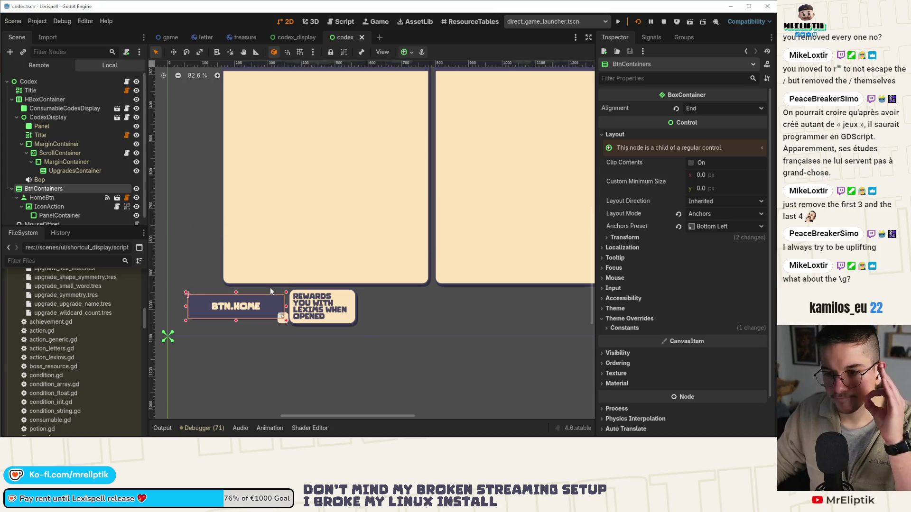
{"action": "middle_click", "coordinate": [336, 38]}
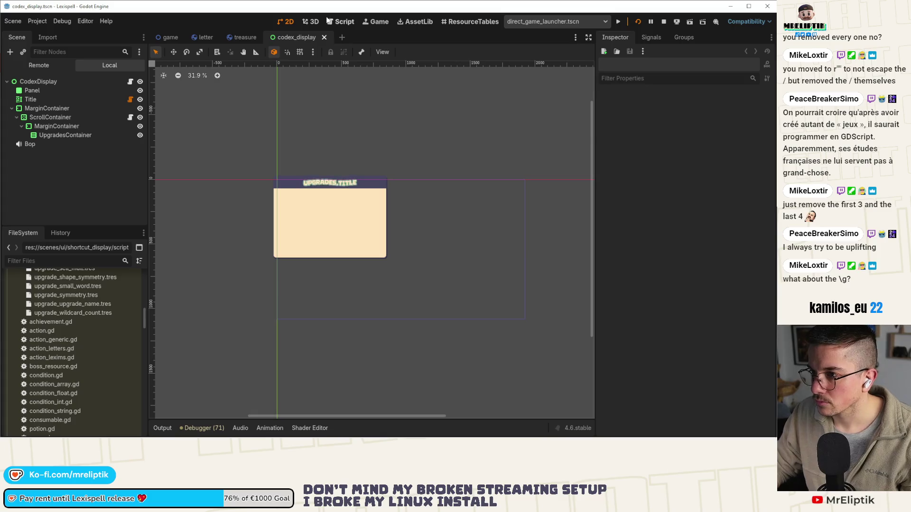
{"action": "middle_click", "coordinate": [297, 37]}
{"action": "left_click", "coordinate": [375, 22]}
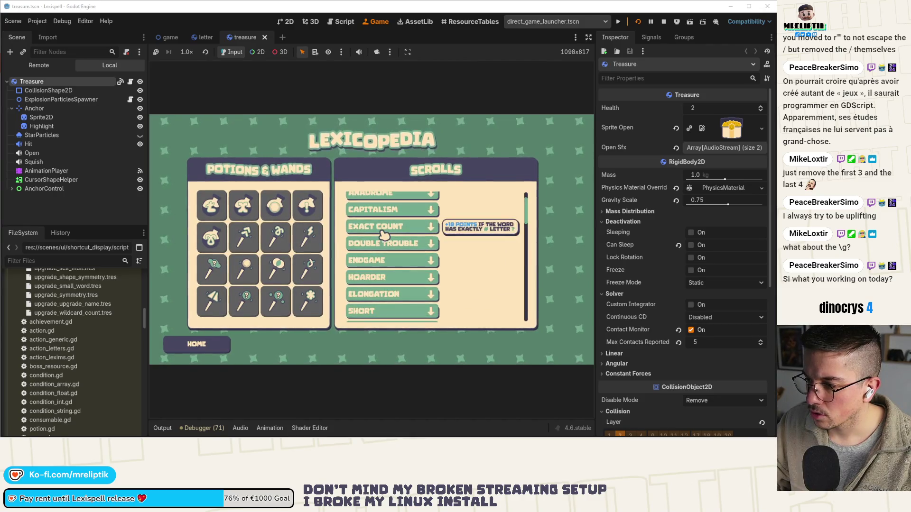
{"action": "scroll", "coordinate": [366, 238], "scroll_direction": "up", "scroll_amount": 2}
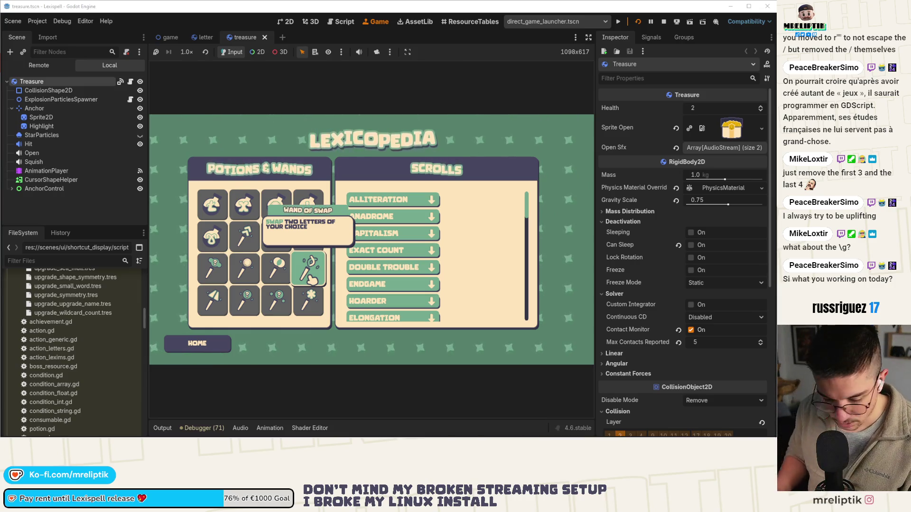
{"action": "mouse_move", "coordinate": [393, 236]}
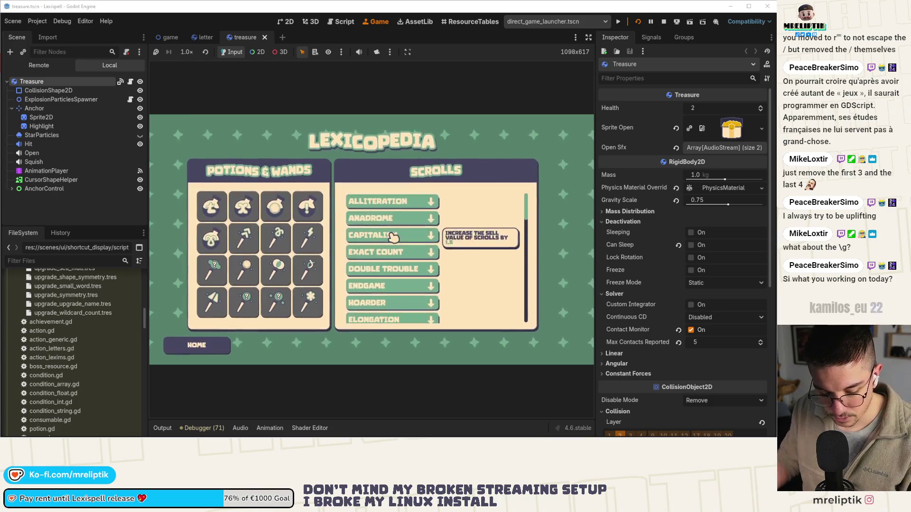
{"action": "mouse_move", "coordinate": [247, 268]}
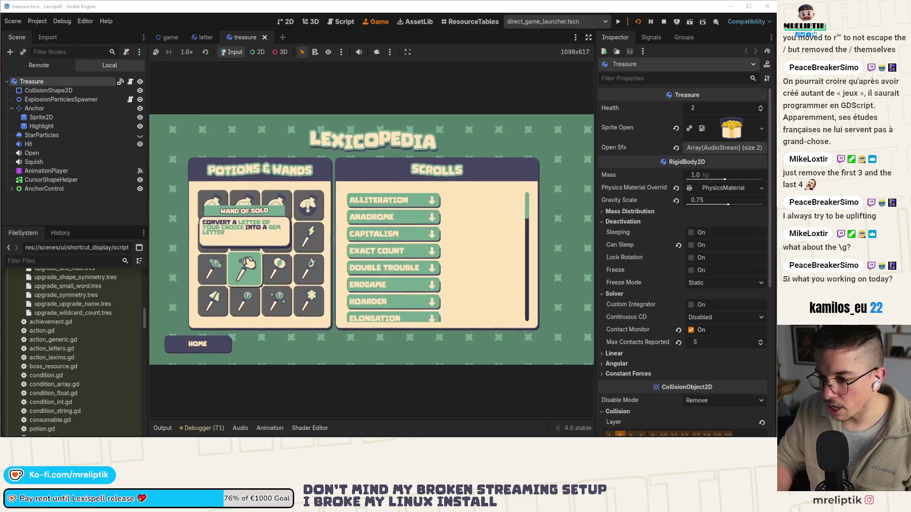
{"action": "mouse_move", "coordinate": [244, 206]}
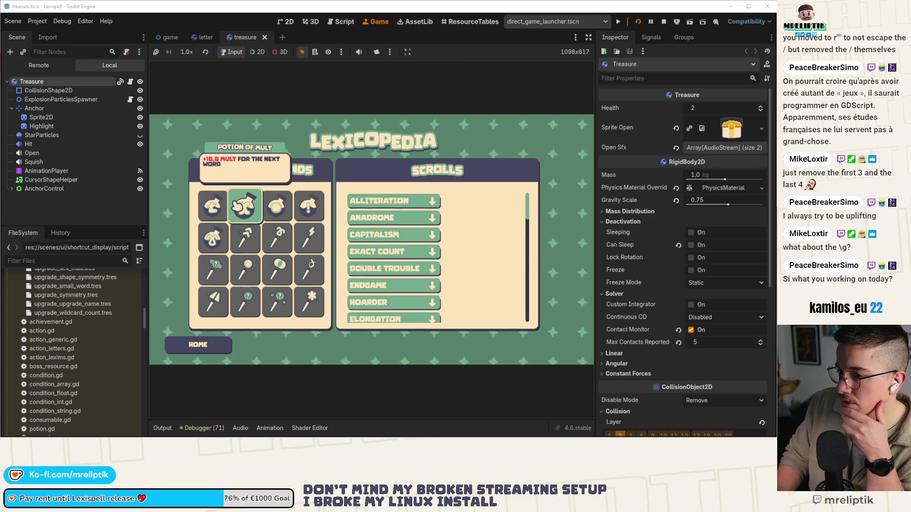
{"action": "mouse_move", "coordinate": [275, 207]}
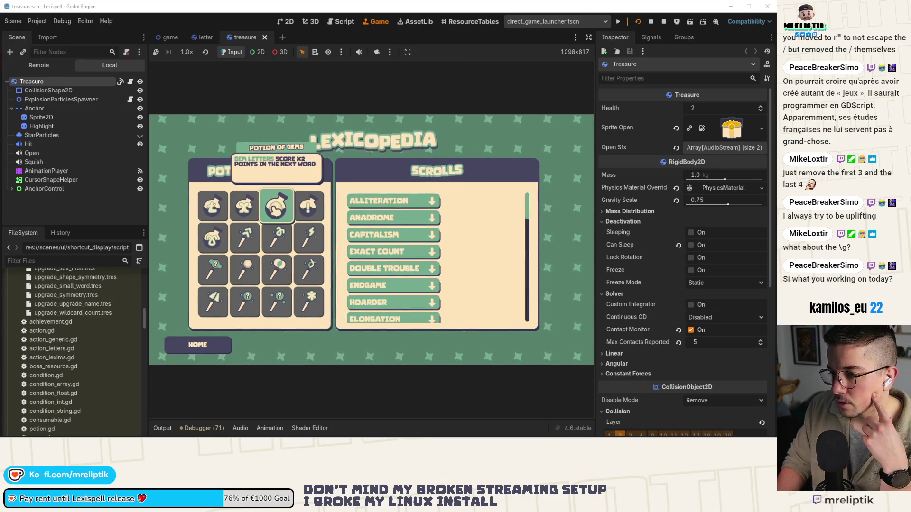
{"action": "mouse_move", "coordinate": [277, 242]}
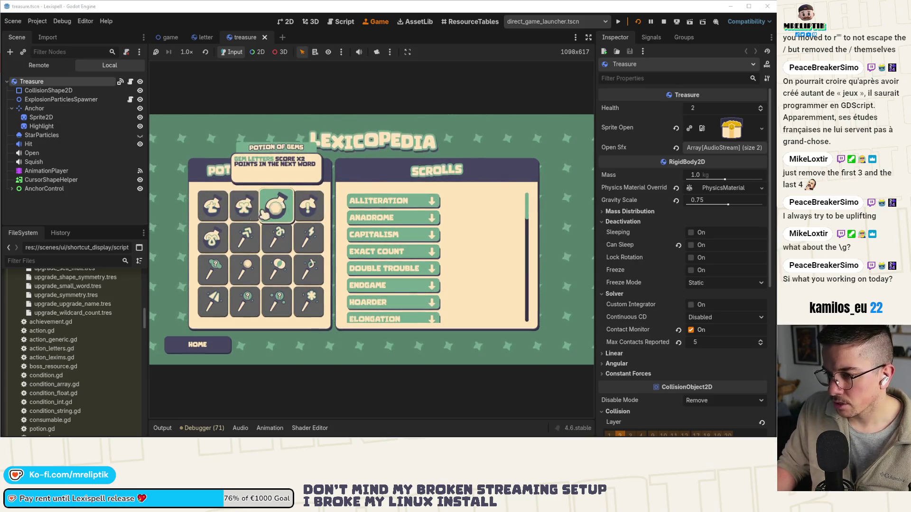
{"action": "mouse_move", "coordinate": [226, 217]}
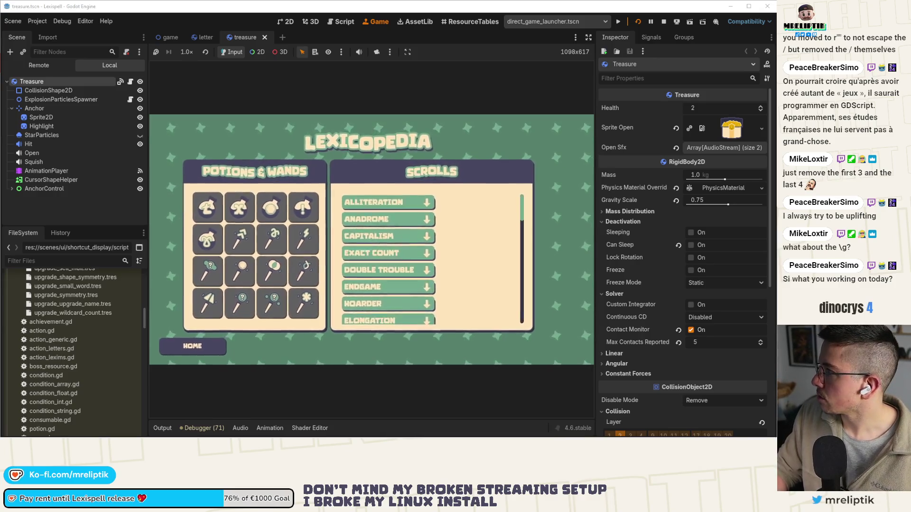
{"action": "key", "text": "alt+Tab"}
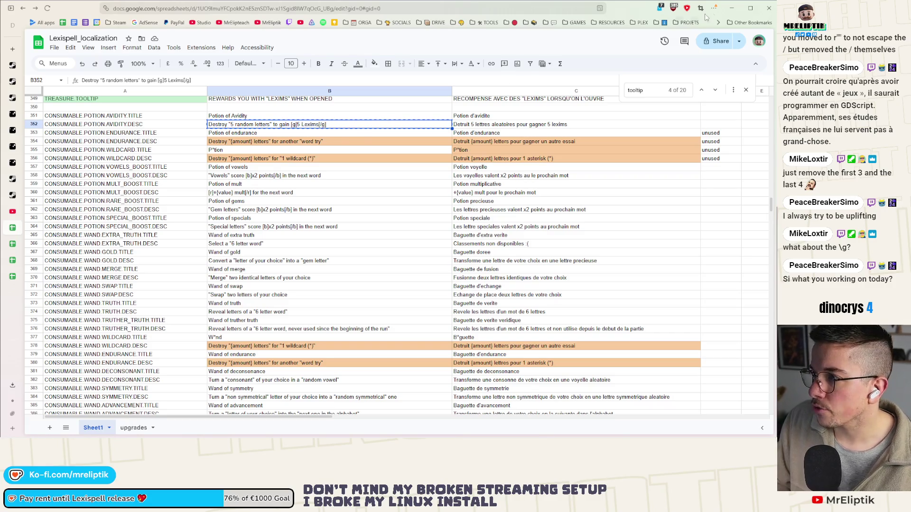
{"action": "left_click", "coordinate": [732, 9]}
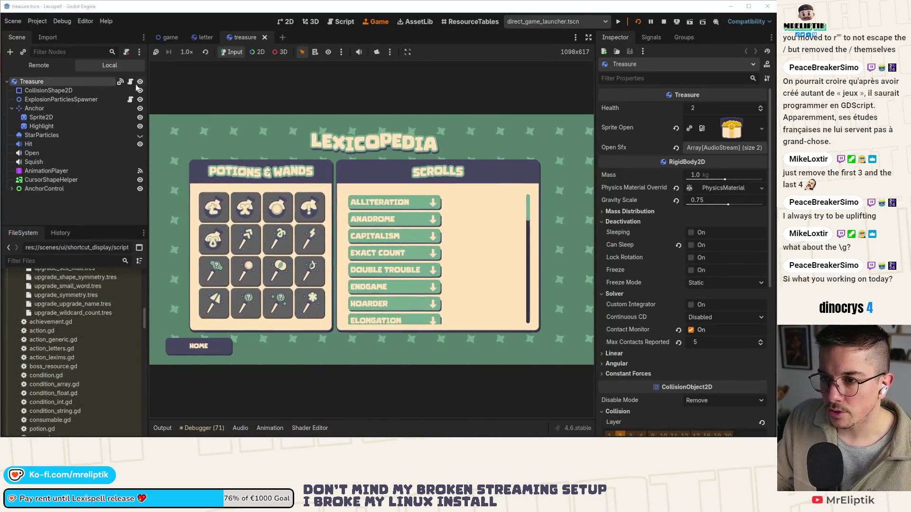
Open consumable.gd in the script editor via the quick script search
{"action": "key", "text": "ctrl+F3"}
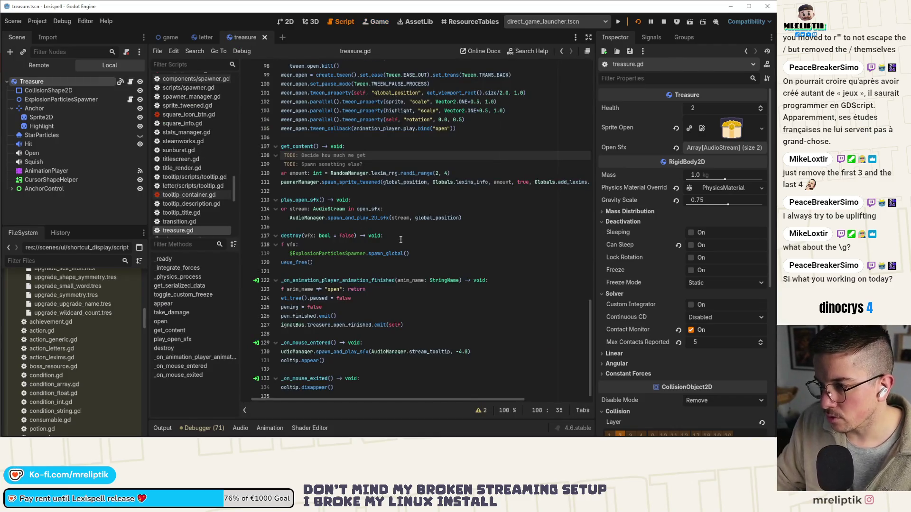
{"action": "scroll", "coordinate": [400, 237], "scroll_direction": "up", "scroll_amount": 4}
{"action": "scroll", "coordinate": [430, 264], "scroll_direction": "down", "scroll_amount": 3}
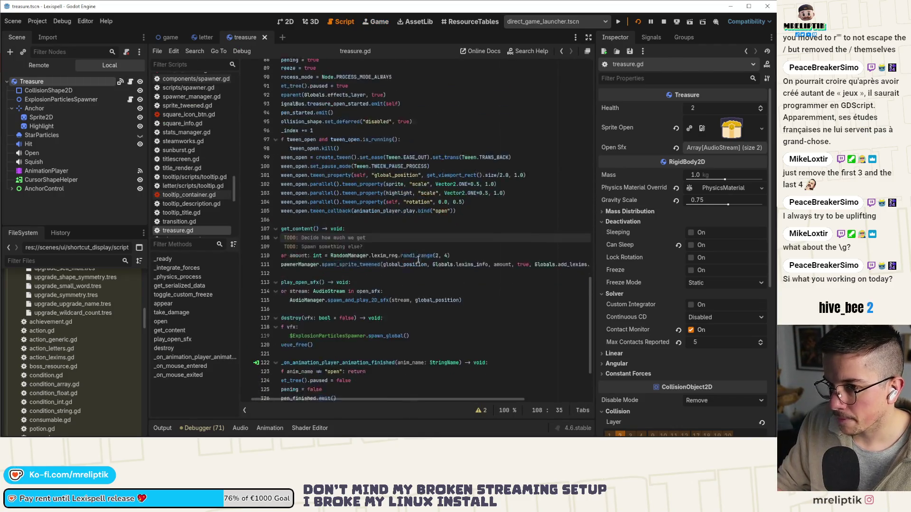
{"action": "key", "text": "ctrl+alt+o"}
{"action": "type", "text": "upgrade"}
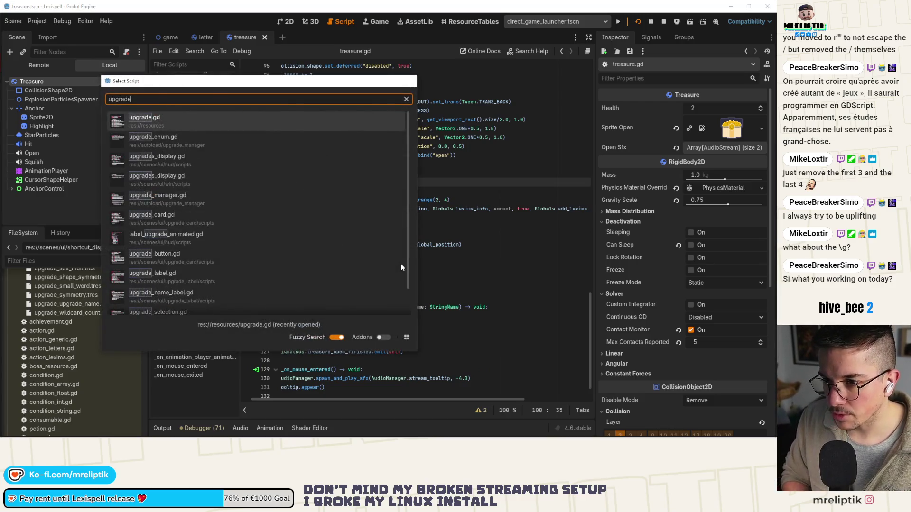
{"action": "key", "text": "Return"}
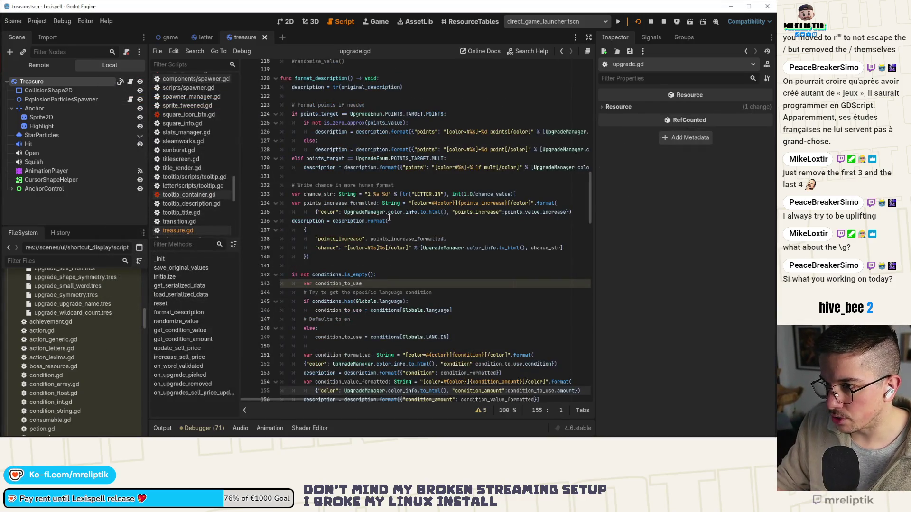
{"action": "key", "text": "ctrl+alt+o"}
{"action": "type", "text": "consuma"}
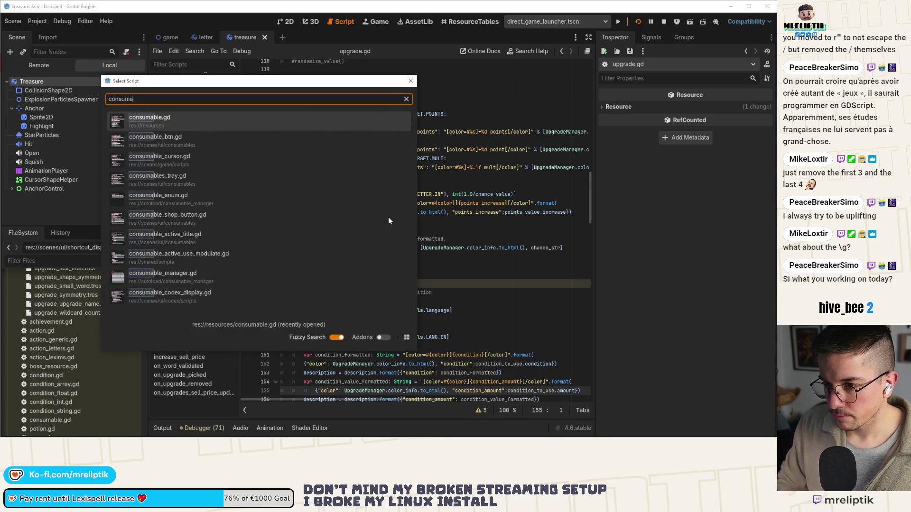
{"action": "left_click", "coordinate": [250, 122]}
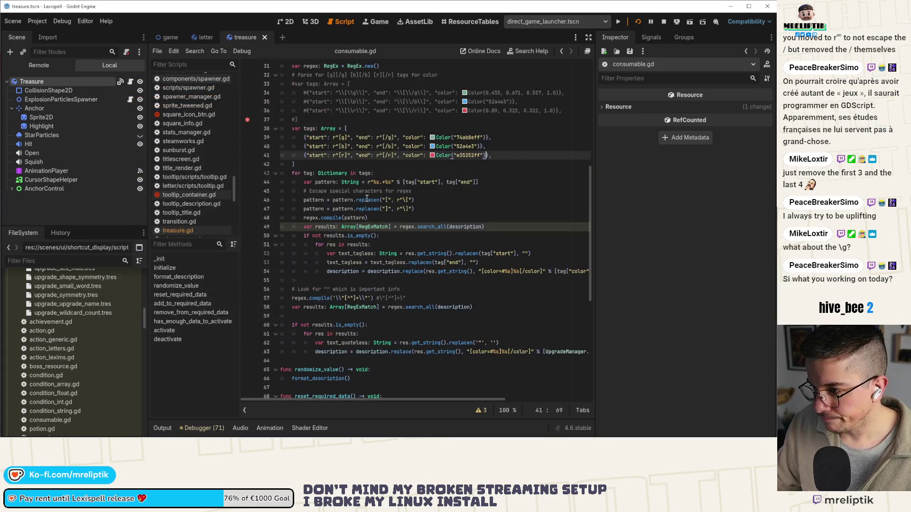
Change the line 39 tag colour to yellow f0b207ff, save, and relaunch the game
{"action": "left_click", "coordinate": [432, 138]}
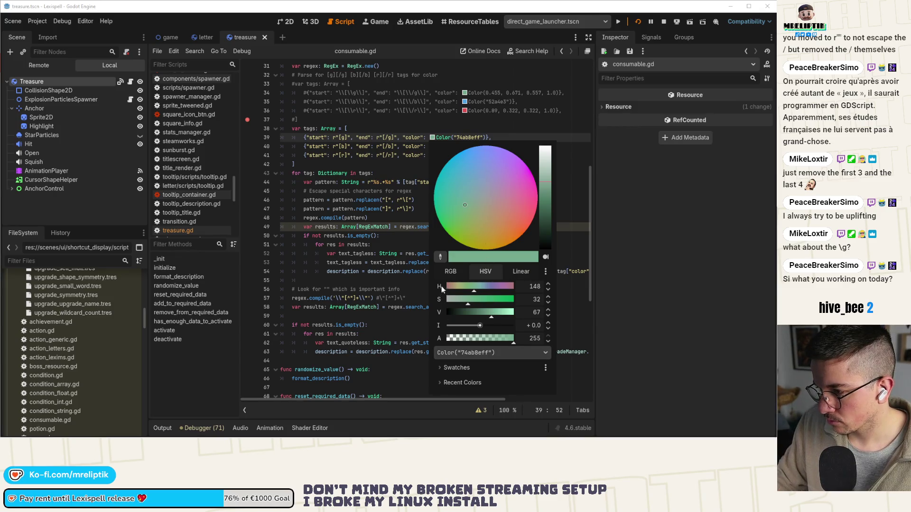
{"action": "left_click", "coordinate": [439, 368]}
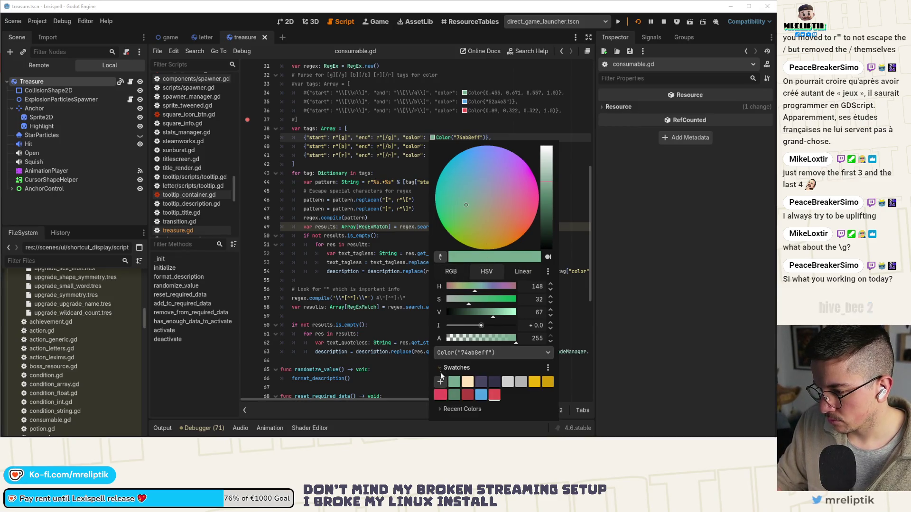
{"action": "left_click", "coordinate": [535, 382]}
{"action": "left_click", "coordinate": [414, 183]}
{"action": "key", "text": "ctrl+s"}
{"action": "mouse_move", "coordinate": [679, 438]}
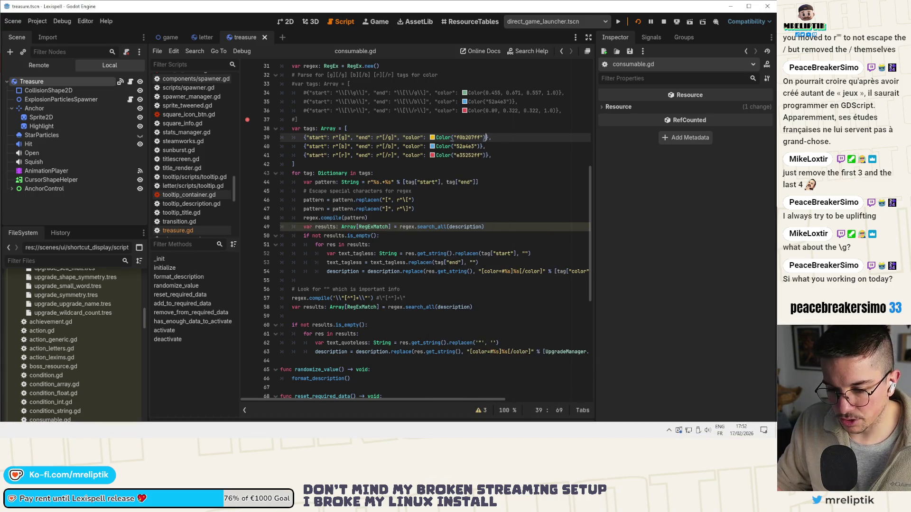
{"action": "left_click", "coordinate": [638, 21]}
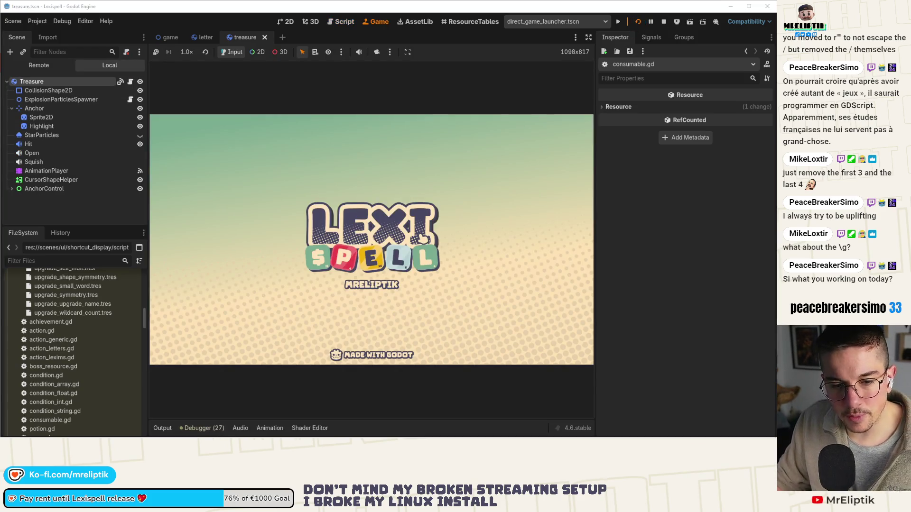
Check the localization spreadsheet, then hide Chrome to get back to the running game
{"action": "key", "text": "alt+Tab"}
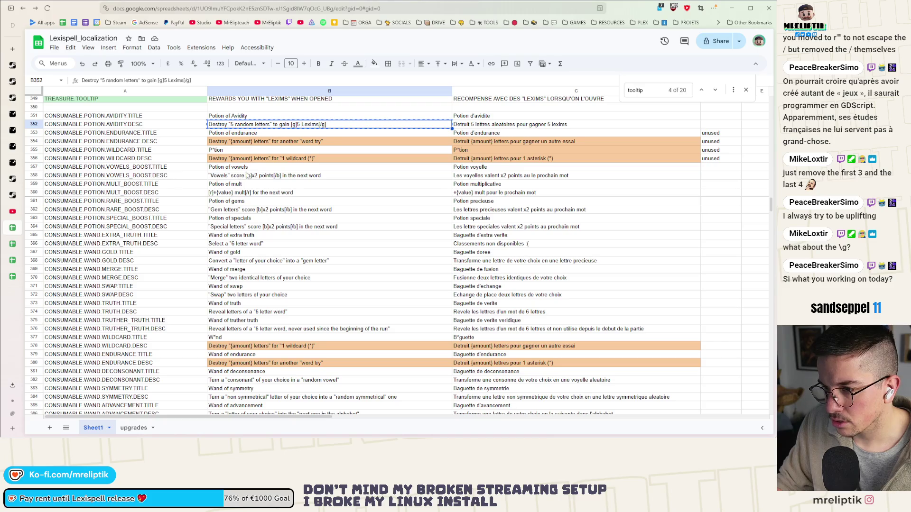
{"action": "left_click", "coordinate": [731, 8]}
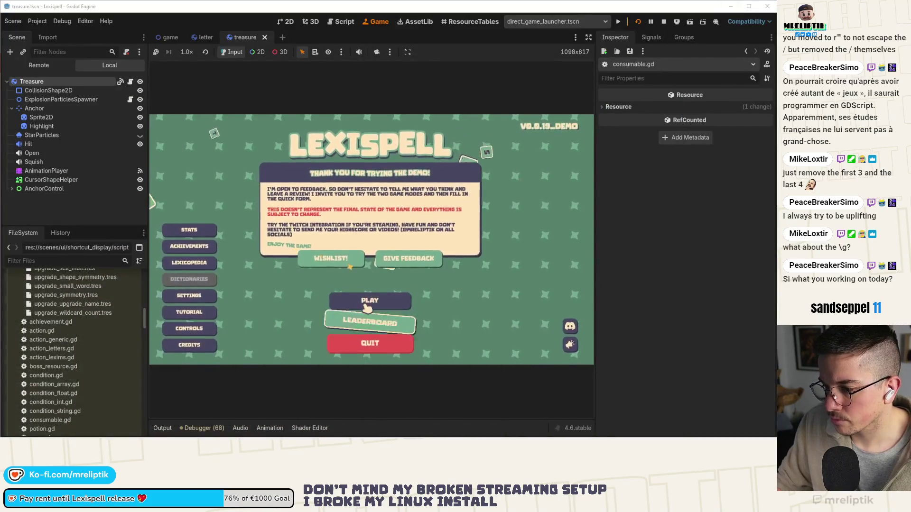
Open the Lexicopedia in the game, then return to the treasure scene in the 2D editor
{"action": "left_click", "coordinate": [209, 262]}
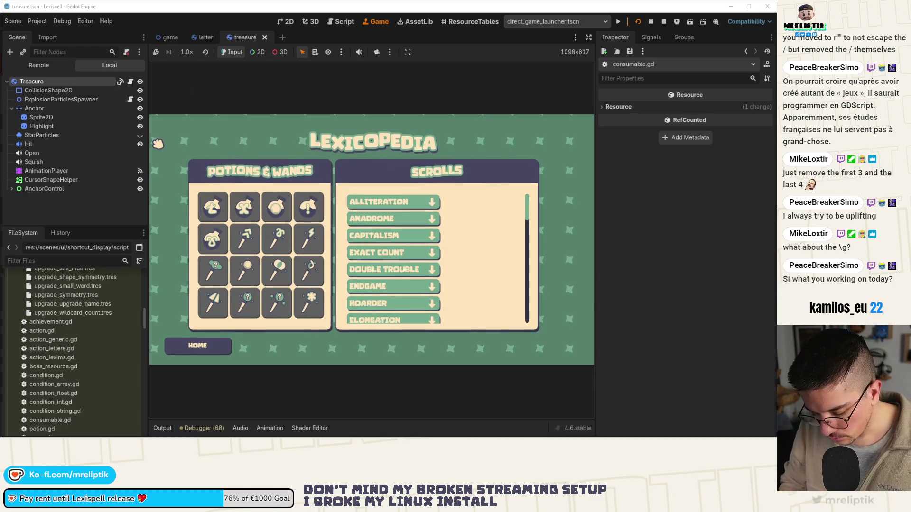
{"action": "left_click", "coordinate": [304, 21]}
{"action": "left_click", "coordinate": [292, 21]}
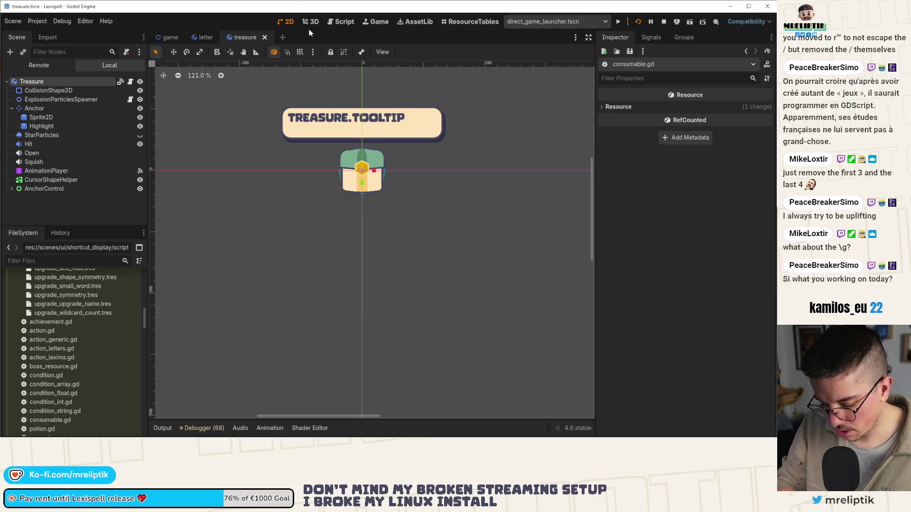
Quick-open consumable.gd and widen the code editor by narrowing the inspector
{"action": "key", "text": "ctrl+alt+o"}
{"action": "type", "text": "co"}
{"action": "key", "text": "Down"}
{"action": "key", "text": "Return"}
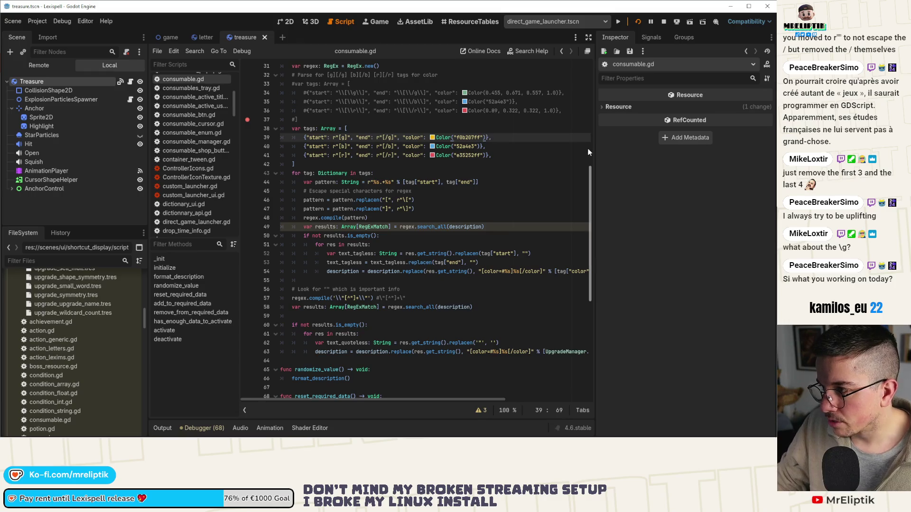
{"action": "left_click_drag", "start_coordinate": [596, 148], "coordinate": [667, 161]}
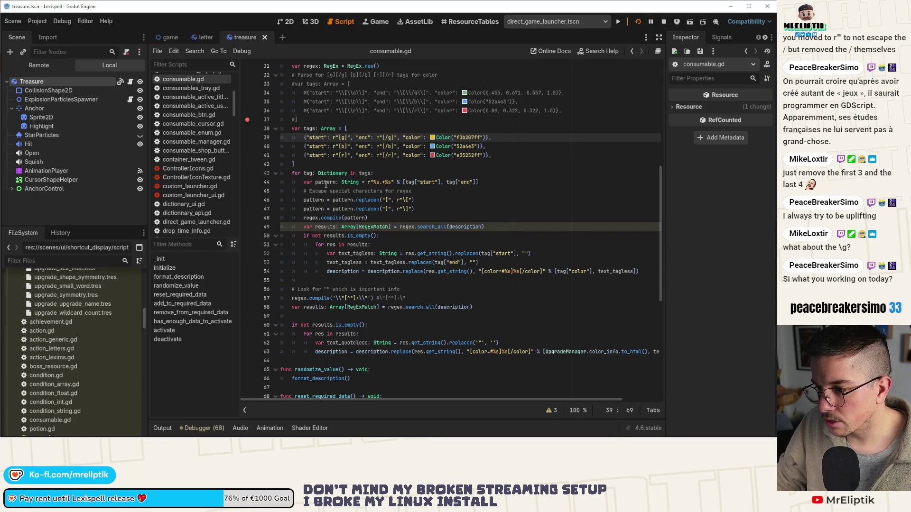
Review pattern, regex, description and text_tagless on lines 44–54 of consumable.gd
{"action": "double_click", "coordinate": [325, 183]}
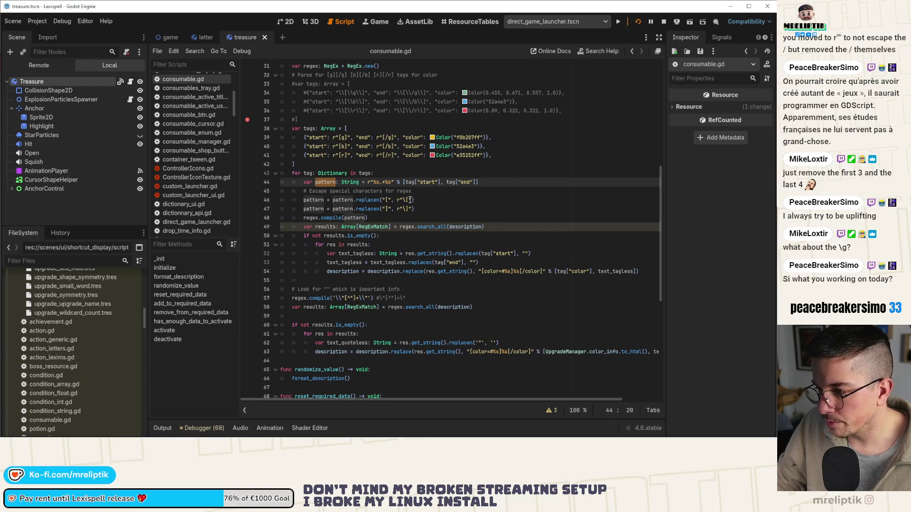
{"action": "double_click", "coordinate": [311, 218]}
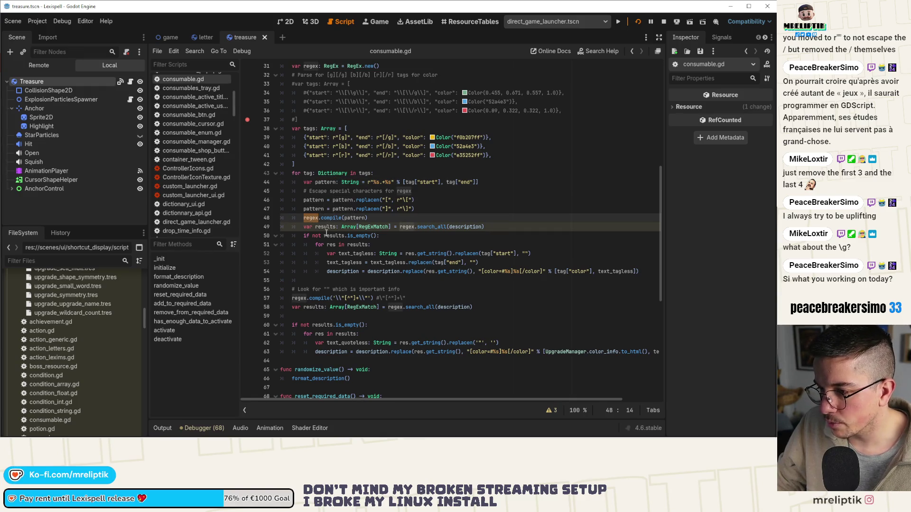
{"action": "double_click", "coordinate": [462, 227]}
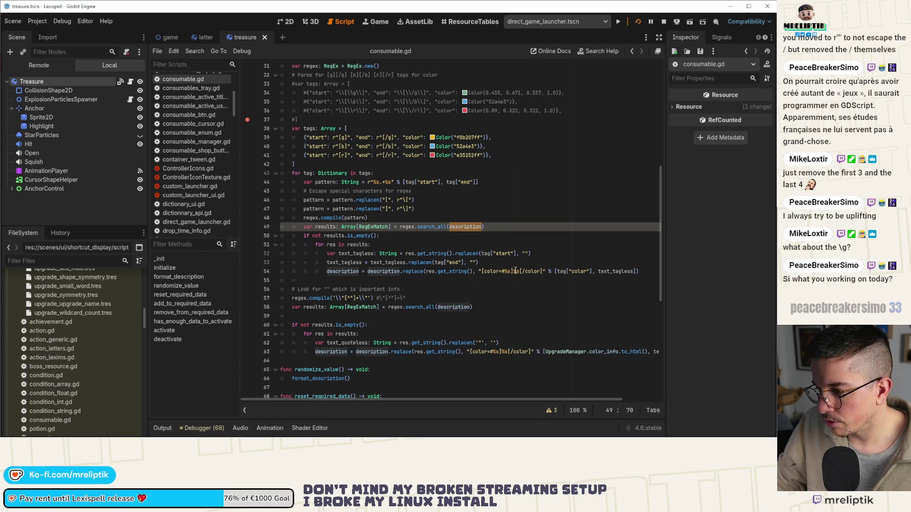
{"action": "double_click", "coordinate": [615, 272]}
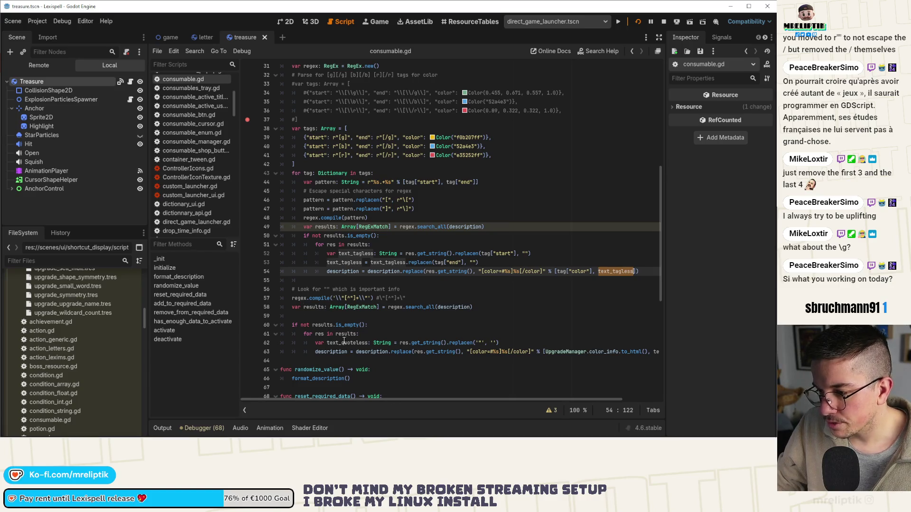
Insert a return on new line 56 after the tag-replacement loop, then stop the game
{"action": "left_click", "coordinate": [276, 300]}
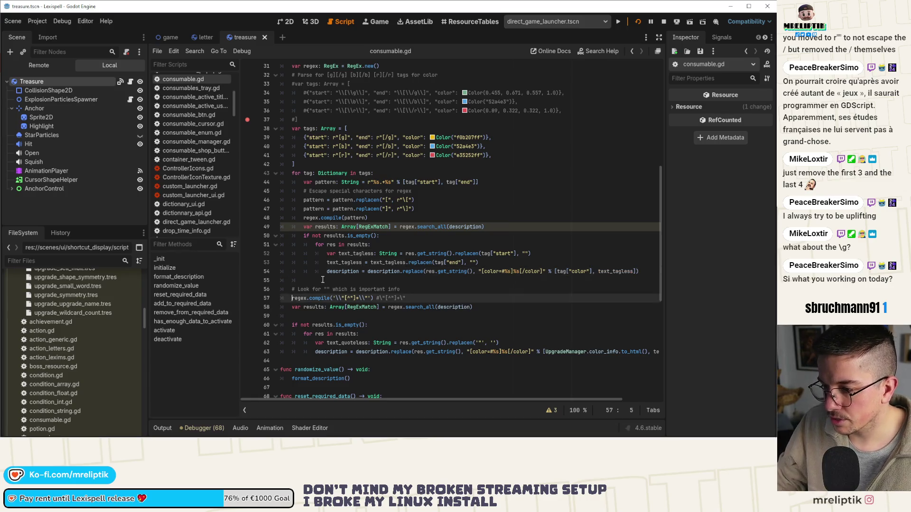
{"action": "left_click", "coordinate": [325, 280]}
{"action": "key", "text": "Return"}
{"action": "type", "text": "return"}
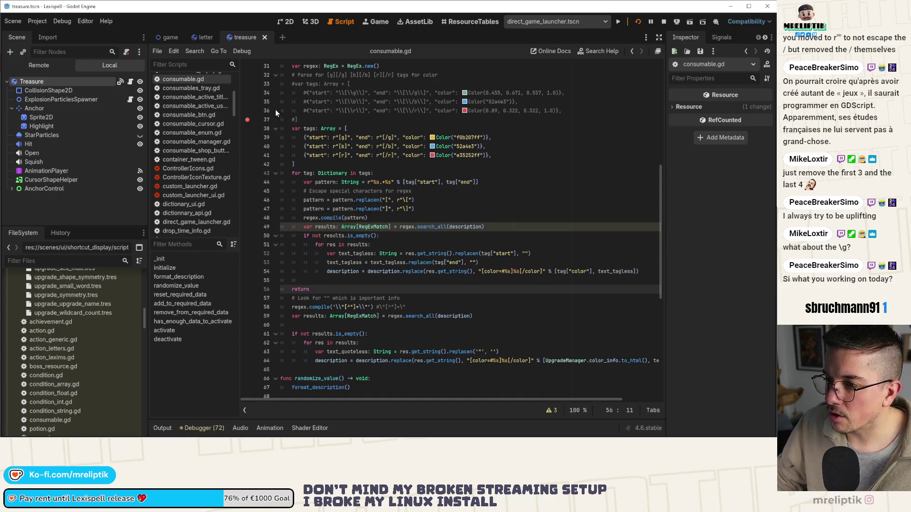
{"action": "left_click", "coordinate": [663, 21]}
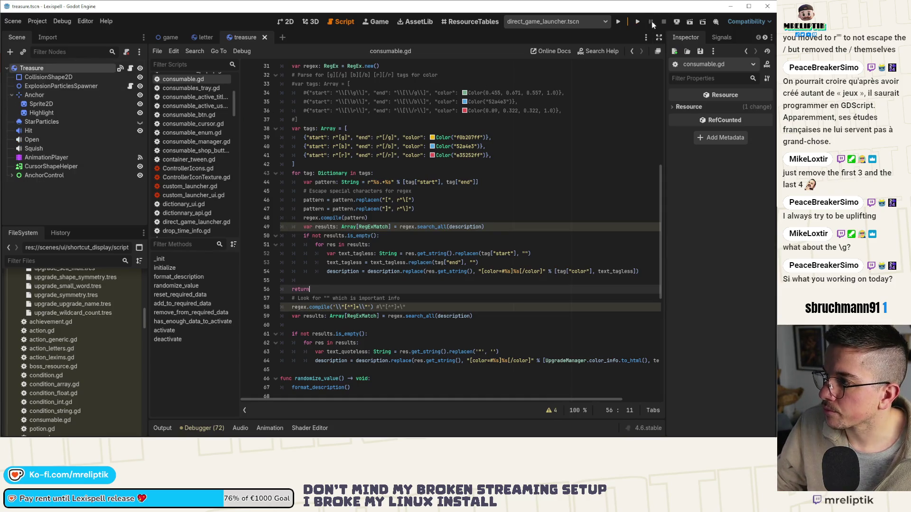
Rerun the game, open the Lexicopedia to check tooltips, then search scenes for 'consumalbe'
{"action": "left_click", "coordinate": [638, 21]}
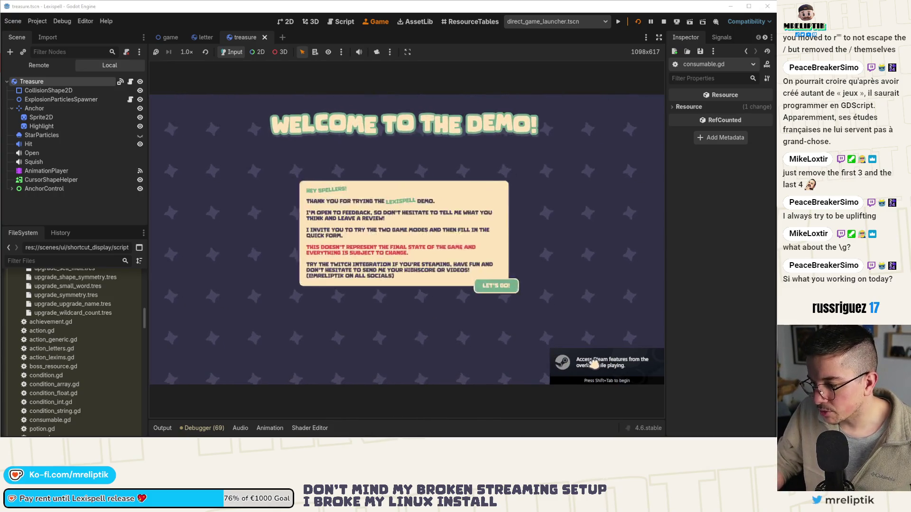
{"action": "left_click", "coordinate": [515, 298]}
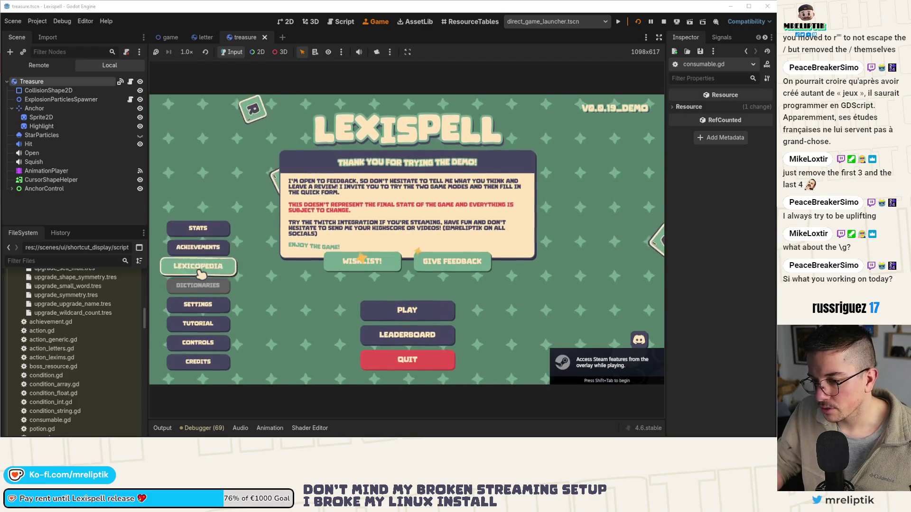
{"action": "left_click", "coordinate": [197, 268]}
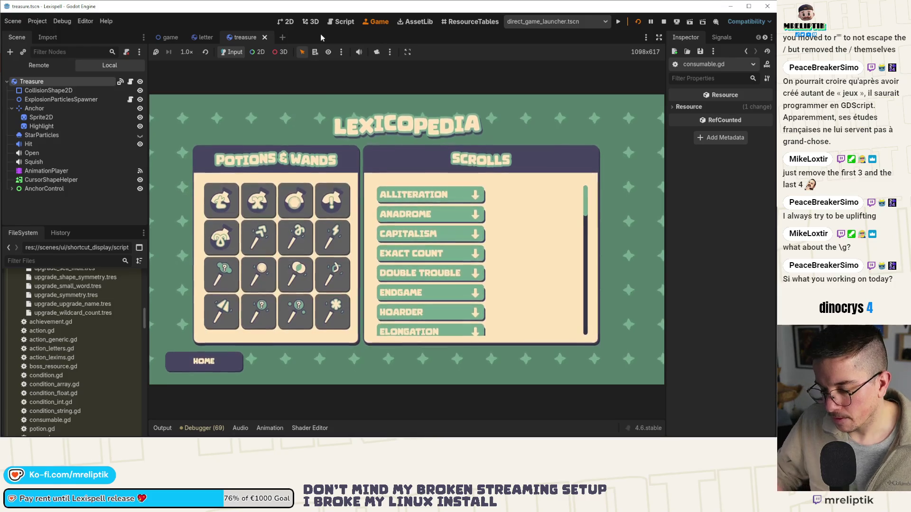
{"action": "key", "text": "ctrl+shift+o"}
{"action": "type", "text": "consumalbe"}
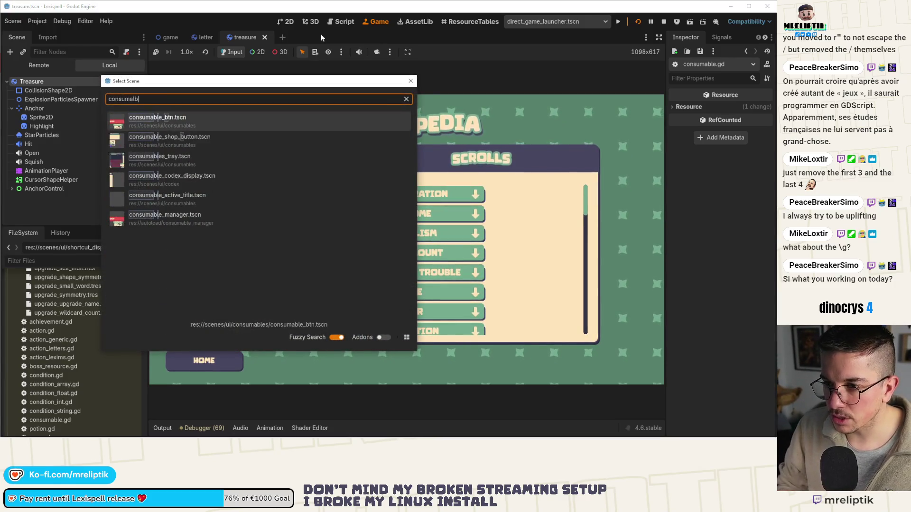
Open consumable_btn.tscn, then consumable_shop_button.tscn and its attached script
{"action": "key", "text": "Down"}
{"action": "key", "text": "Down"}
{"action": "key", "text": "Down"}
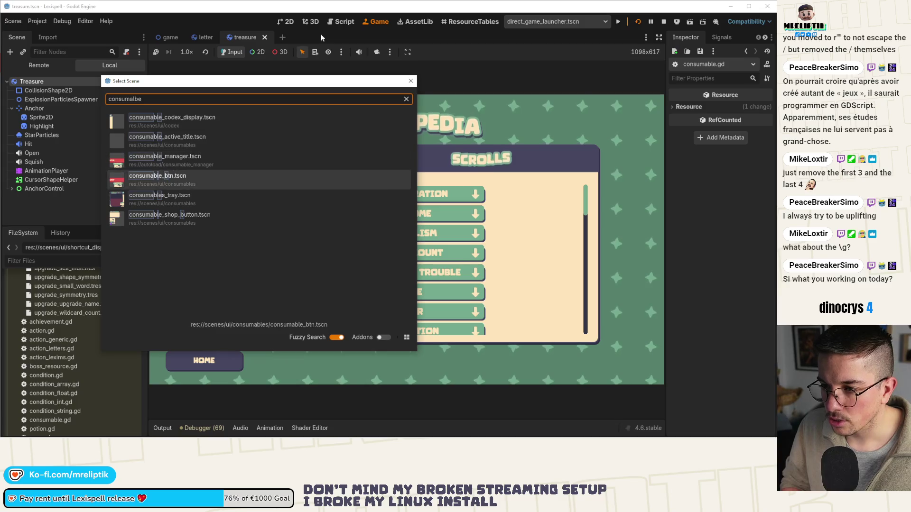
{"action": "key", "text": "Return"}
{"action": "key", "text": "ctrl+shift+o"}
{"action": "type", "text": "consum"}
{"action": "key", "text": "Down"}
{"action": "key", "text": "Down"}
{"action": "key", "text": "Down"}
{"action": "key", "text": "Return"}
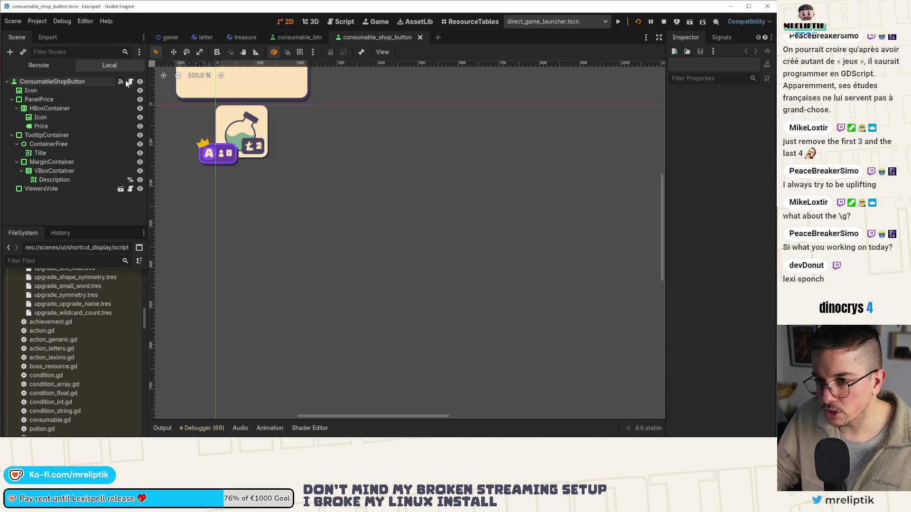
{"action": "left_click", "coordinate": [131, 82]}
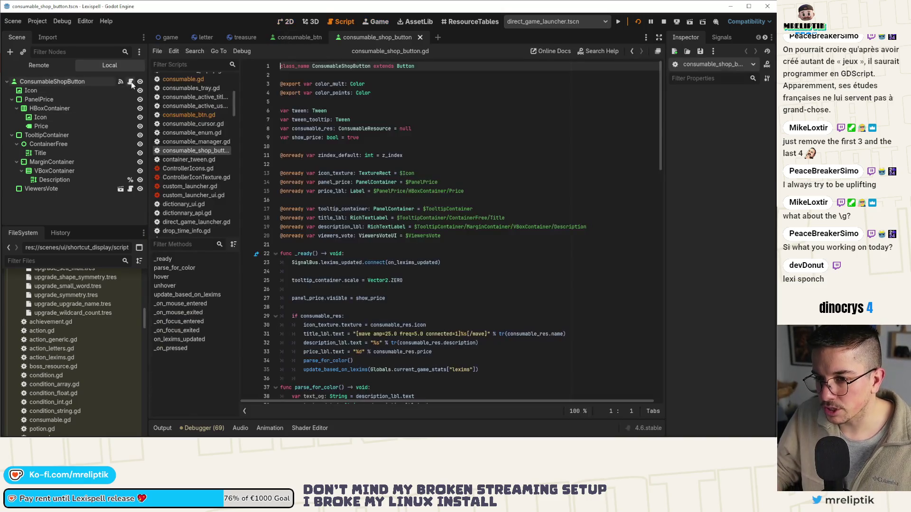
Comment out the parse_for_color() call on line 34 with Ctrl+K and save
{"action": "scroll", "coordinate": [339, 262], "scroll_direction": "down", "scroll_amount": 3}
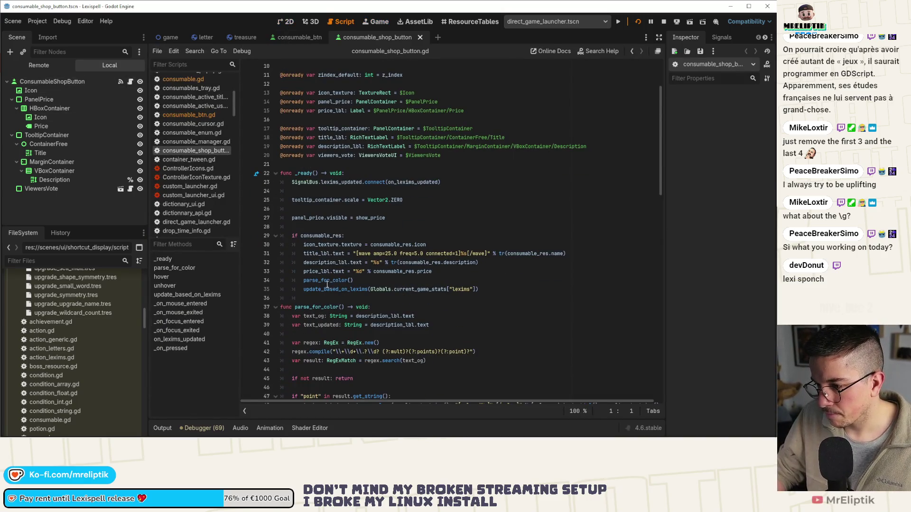
{"action": "double_click", "coordinate": [327, 283]}
{"action": "scroll", "coordinate": [363, 228], "scroll_direction": "down", "scroll_amount": 2}
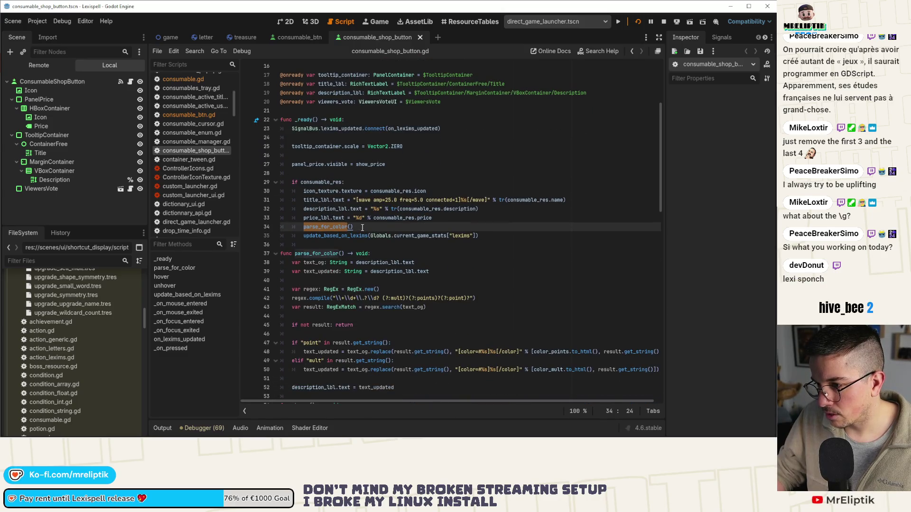
{"action": "scroll", "coordinate": [356, 320], "scroll_direction": "down", "scroll_amount": 2}
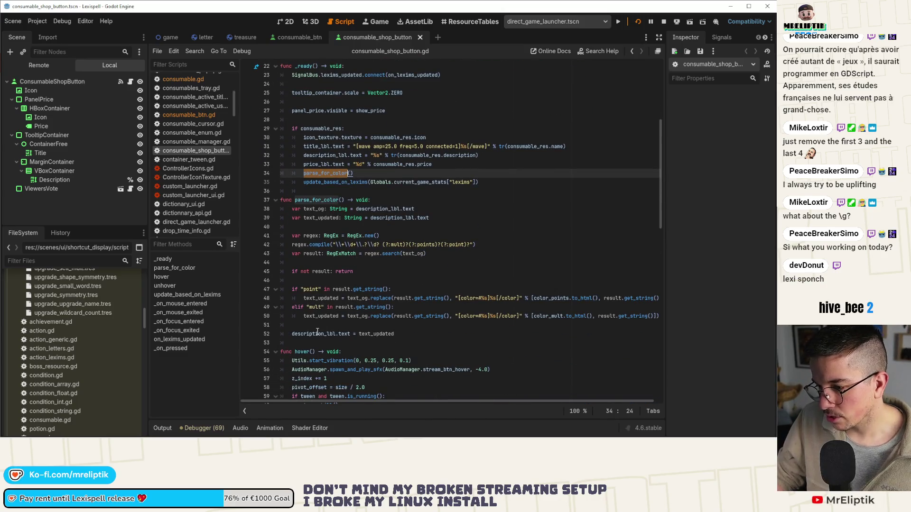
{"action": "left_click", "coordinate": [357, 175]}
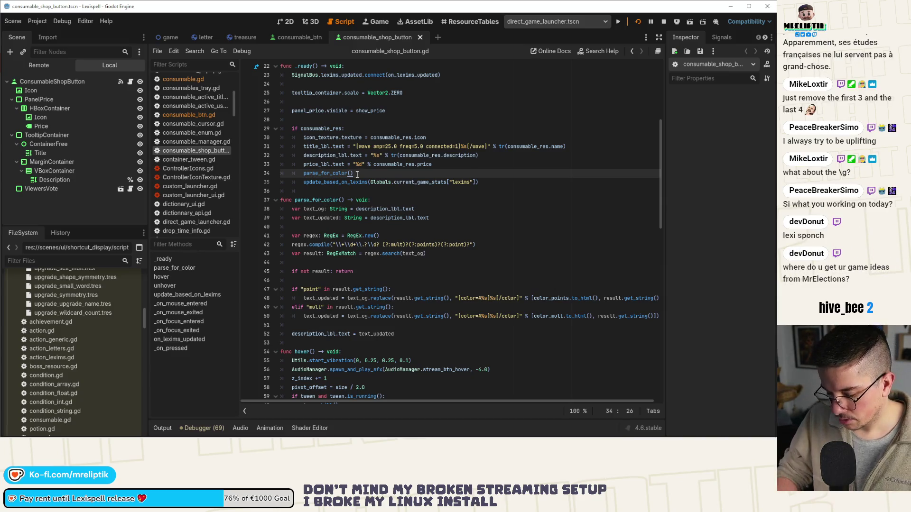
{"action": "key", "text": "ctrl+k"}
{"action": "key", "text": "ctrl+s"}
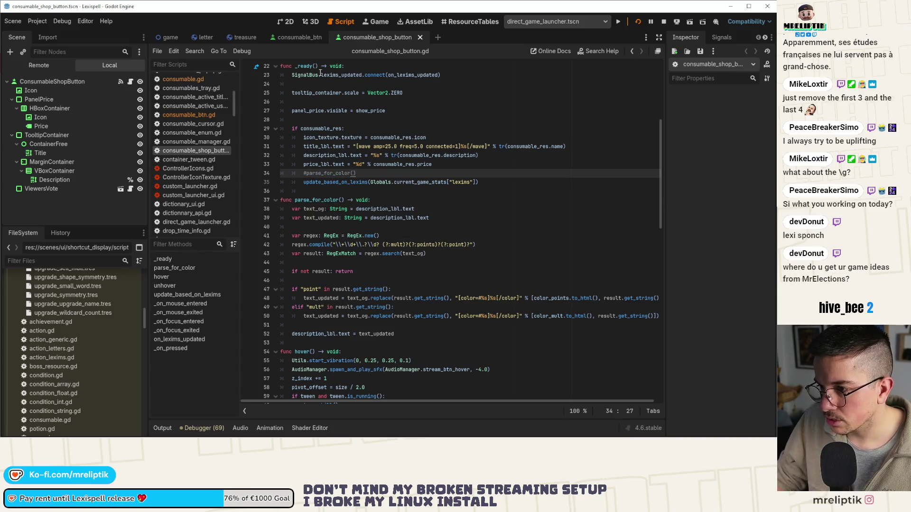
{"action": "left_click", "coordinate": [300, 37]}
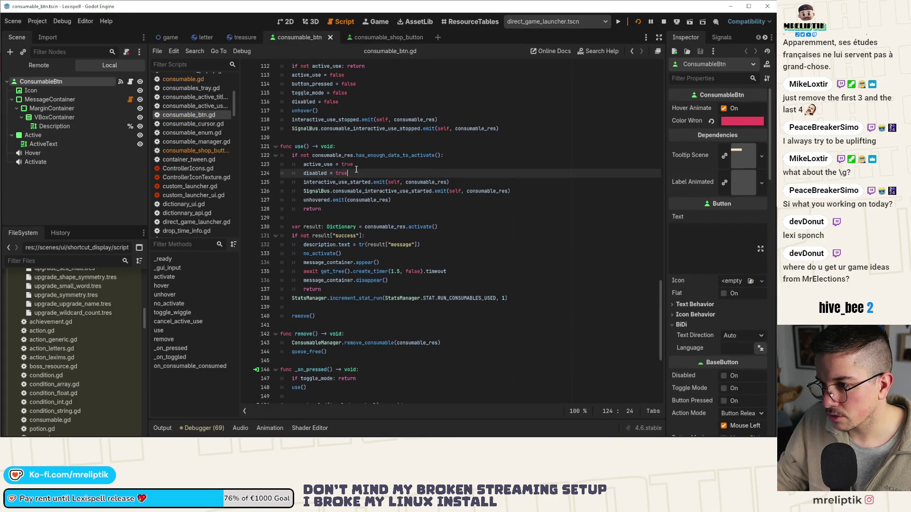
Review the consumable_consumed signal and consumable_res on line 36 of consumable_btn.gd
{"action": "scroll", "coordinate": [339, 189], "scroll_direction": "up", "scroll_amount": 15}
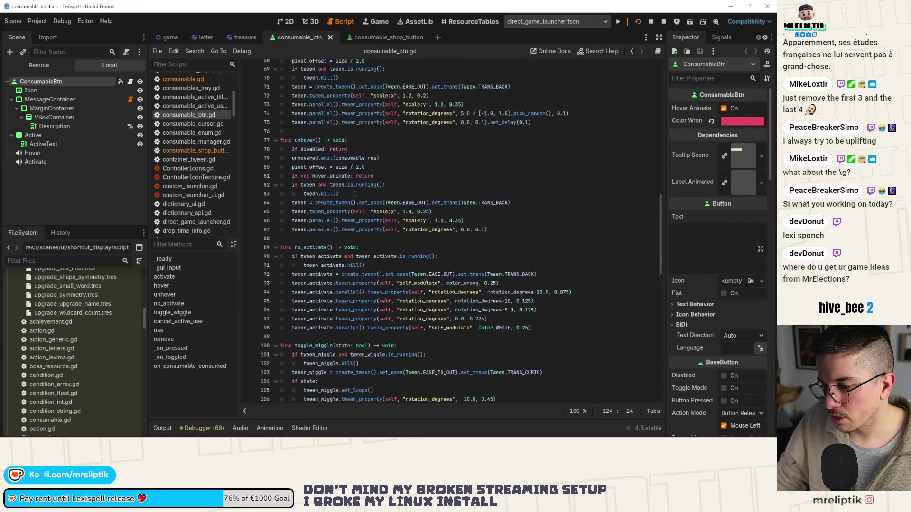
{"action": "scroll", "coordinate": [354, 194], "scroll_direction": "up", "scroll_amount": 10}
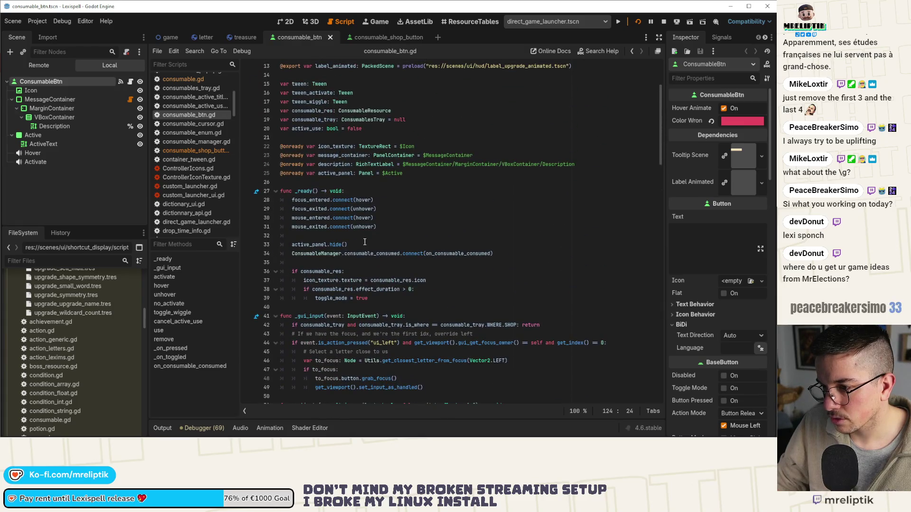
{"action": "double_click", "coordinate": [377, 253]}
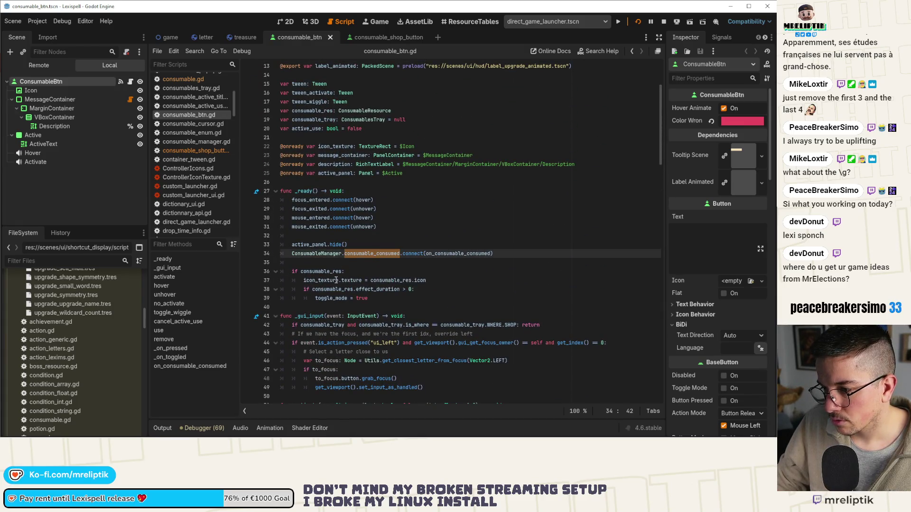
{"action": "double_click", "coordinate": [322, 271]}
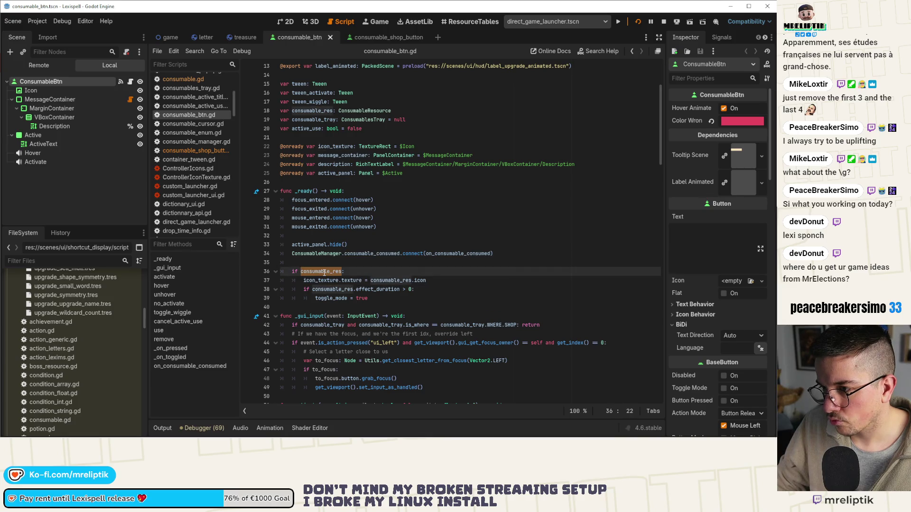
{"action": "mouse_move", "coordinate": [325, 272]}
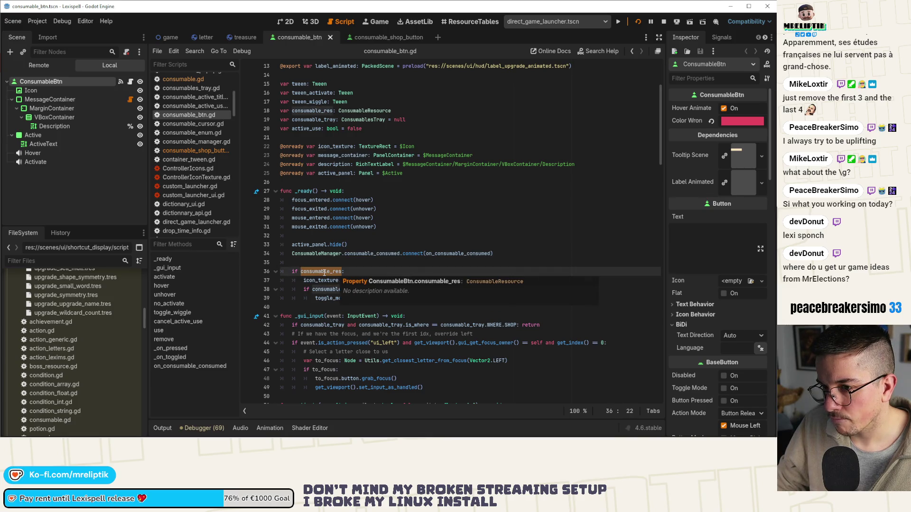
{"action": "scroll", "coordinate": [364, 224], "scroll_direction": "down", "scroll_amount": 3}
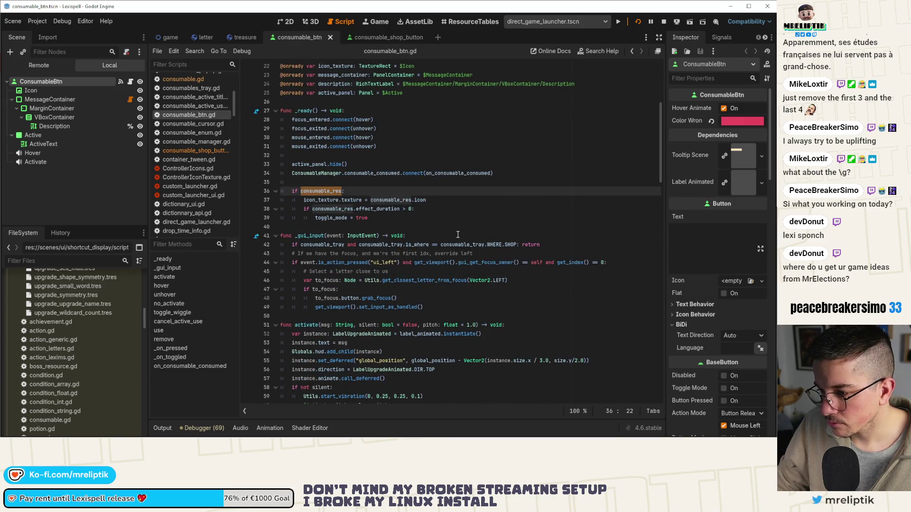
Glance at the ConsumableBtn scene in 2D, then search scenes for 'consumable'
{"action": "left_click", "coordinate": [288, 25]}
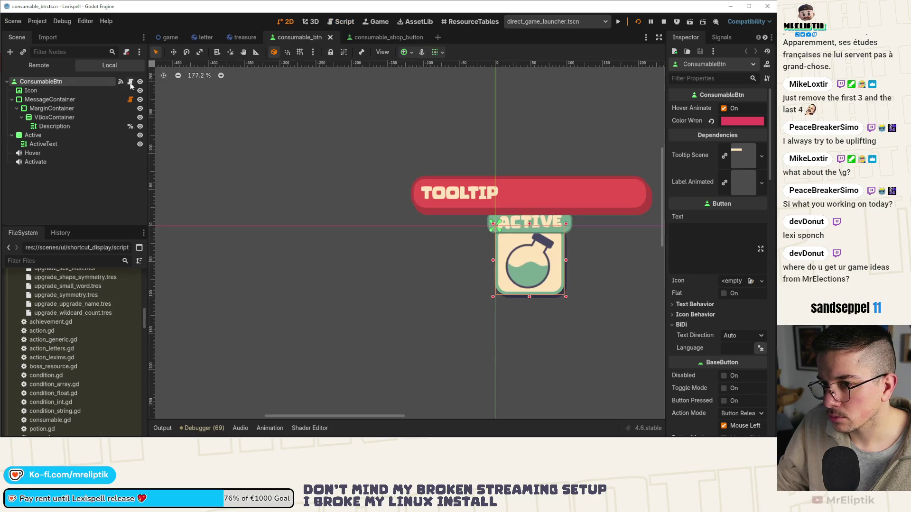
{"action": "left_click", "coordinate": [131, 83]}
{"action": "key", "text": "ctrl+shift+o"}
{"action": "type", "text": "consumable"}
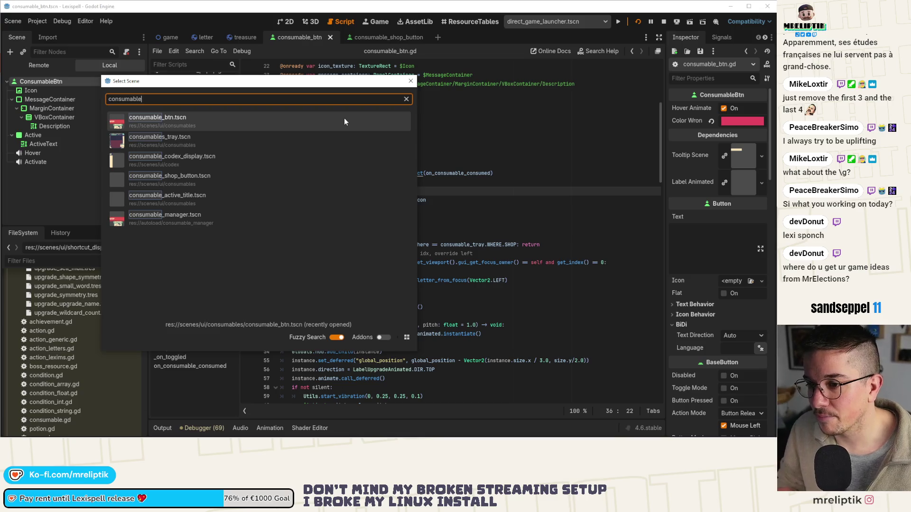
Open consumables_tray.tscn and inspect the activate call on line 111 of its script
{"action": "key", "text": "Down"}
{"action": "key", "text": "Return"}
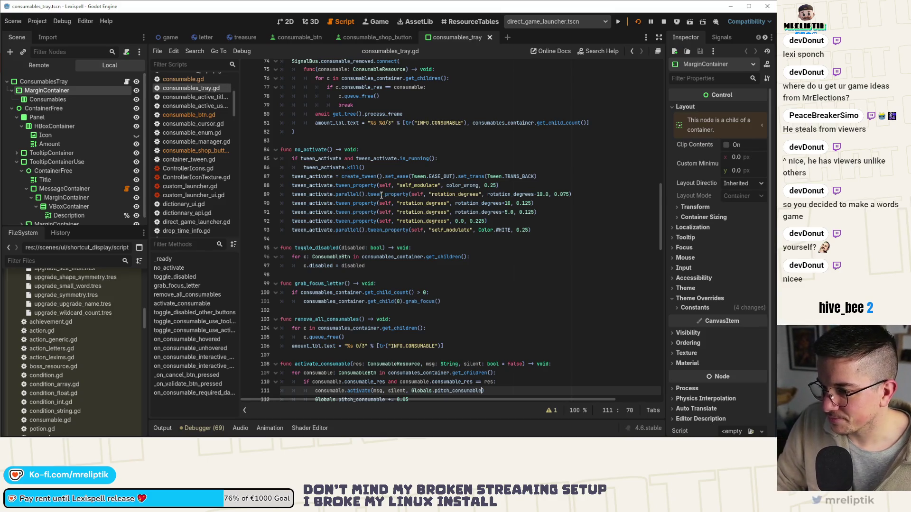
{"action": "scroll", "coordinate": [398, 269], "scroll_direction": "down", "scroll_amount": 4}
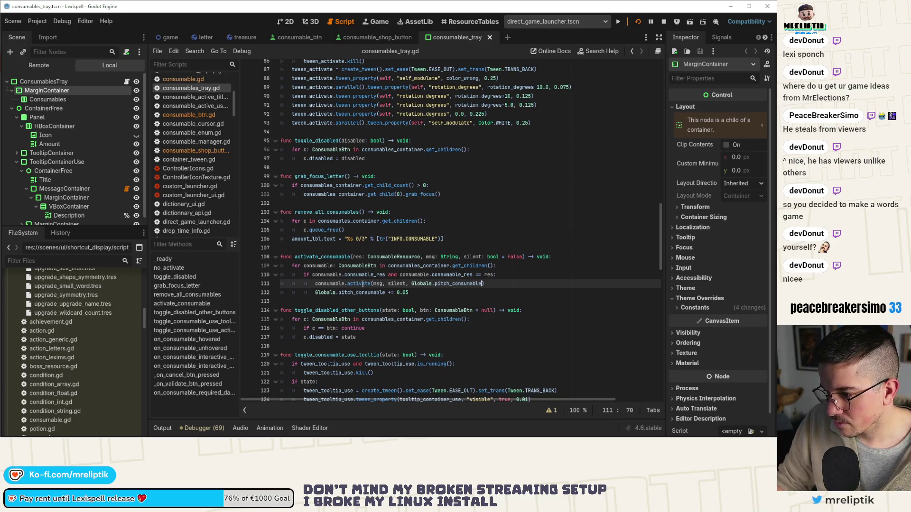
{"action": "double_click", "coordinate": [359, 284]}
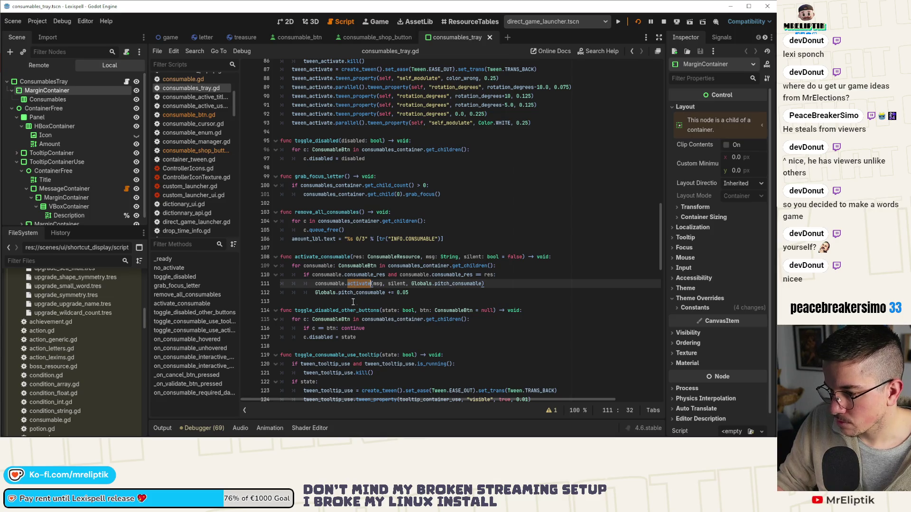
Jump to on_consumable_hovered, highlight tooltip_container's uses, then restart the game
{"action": "left_click", "coordinate": [181, 339]}
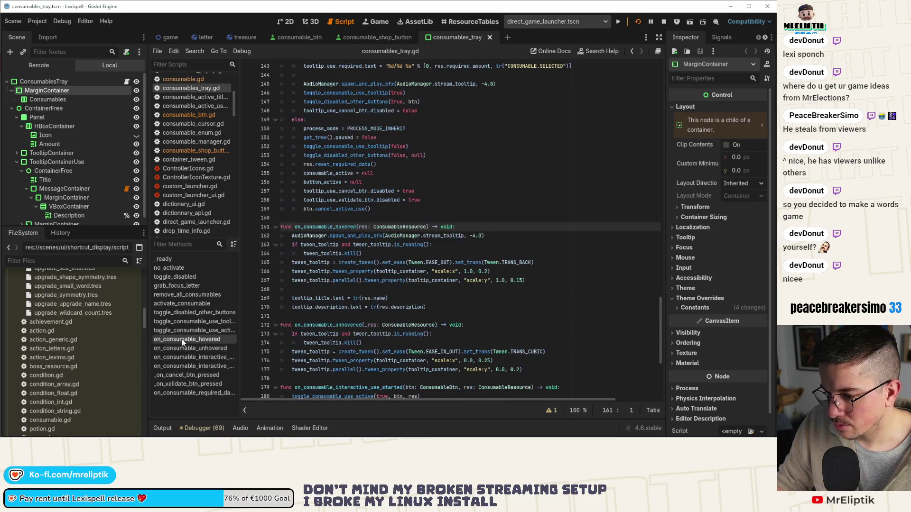
{"action": "left_click", "coordinate": [403, 273]}
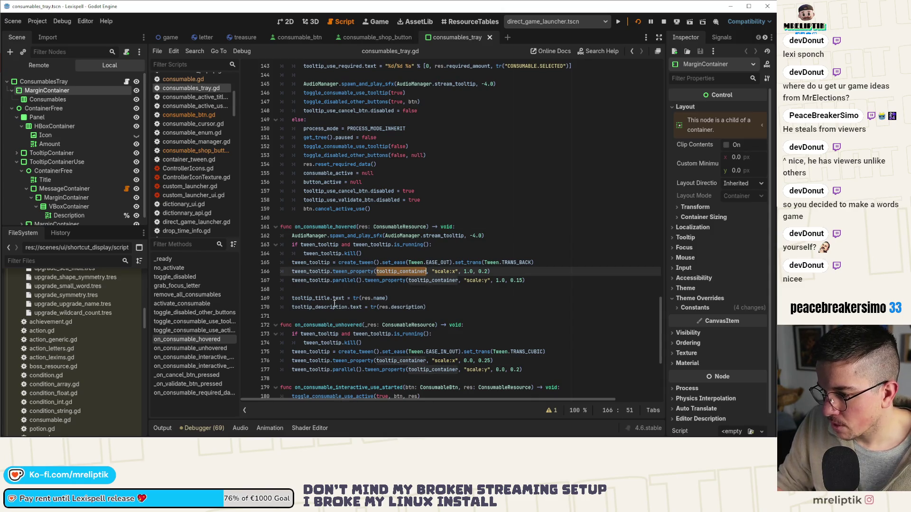
{"action": "mouse_move", "coordinate": [415, 310]}
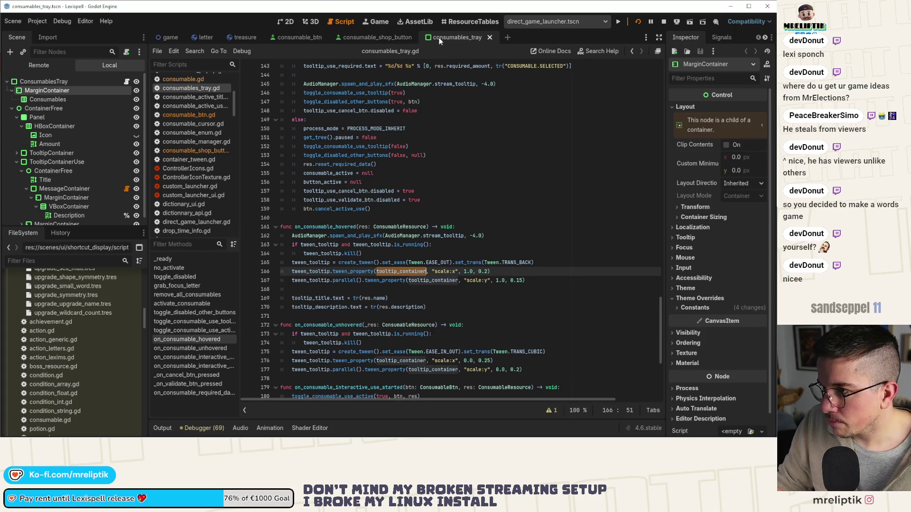
{"action": "left_click", "coordinate": [638, 21]}
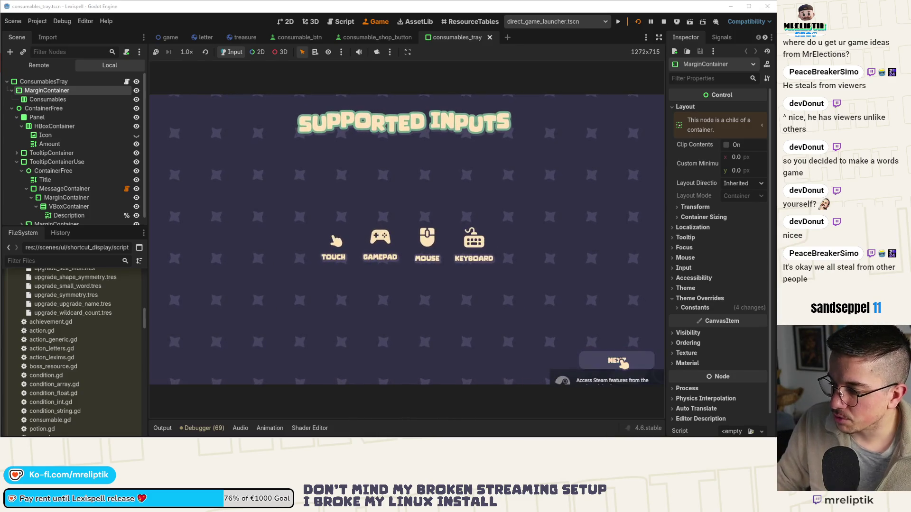
Get past the Supported Inputs and demo welcome screens, then switch to the consumable_btn scene tab
{"action": "left_click", "coordinate": [619, 362]}
{"action": "left_click", "coordinate": [514, 298]}
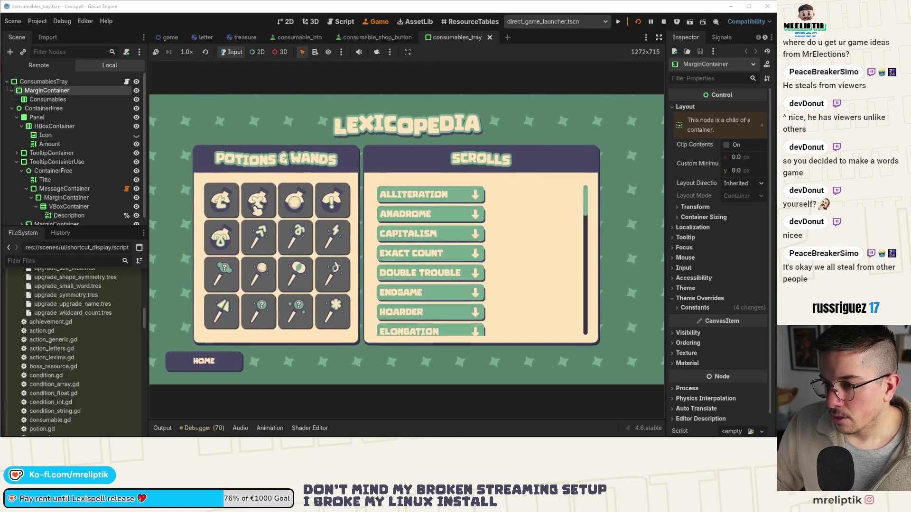
{"action": "left_click", "coordinate": [298, 37]}
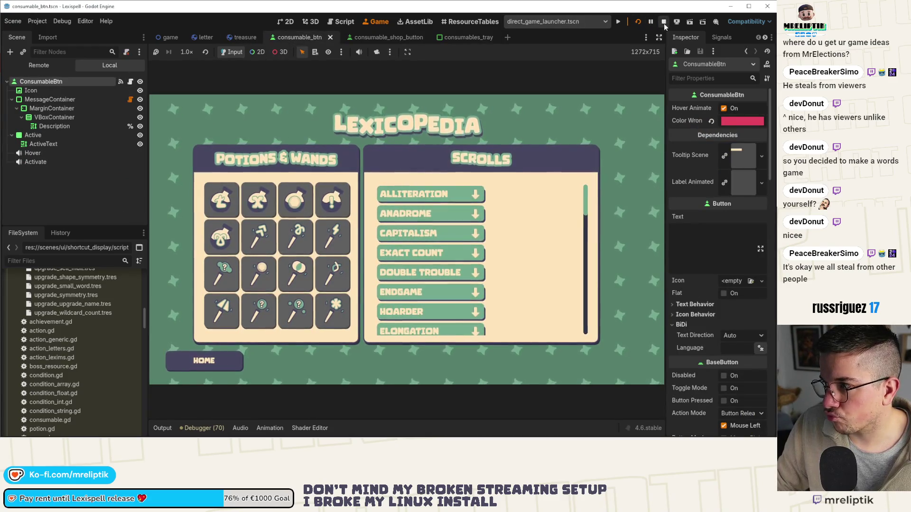
Browse the consumable_btn script, then open upgrade.gd at line 134
{"action": "left_click", "coordinate": [340, 21]}
{"action": "scroll", "coordinate": [190, 161], "scroll_direction": "down", "scroll_amount": 10}
{"action": "scroll", "coordinate": [190, 163], "scroll_direction": "down", "scroll_amount": 3}
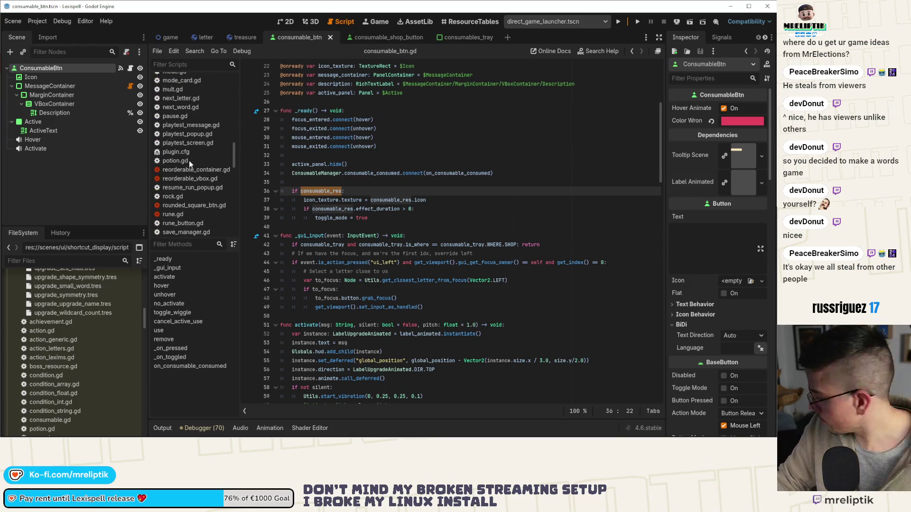
{"action": "scroll", "coordinate": [199, 154], "scroll_direction": "down", "scroll_amount": 2}
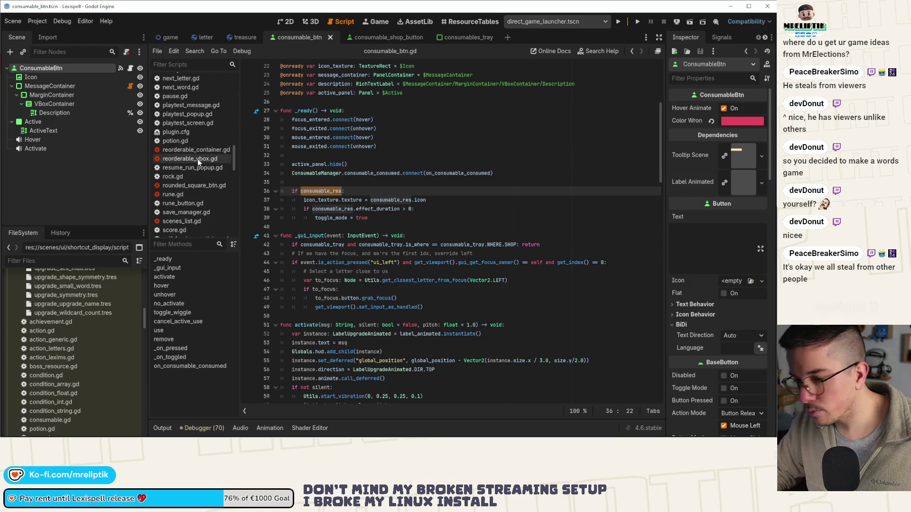
{"action": "scroll", "coordinate": [199, 204], "scroll_direction": "down", "scroll_amount": 6}
{"action": "scroll", "coordinate": [193, 207], "scroll_direction": "down", "scroll_amount": 5}
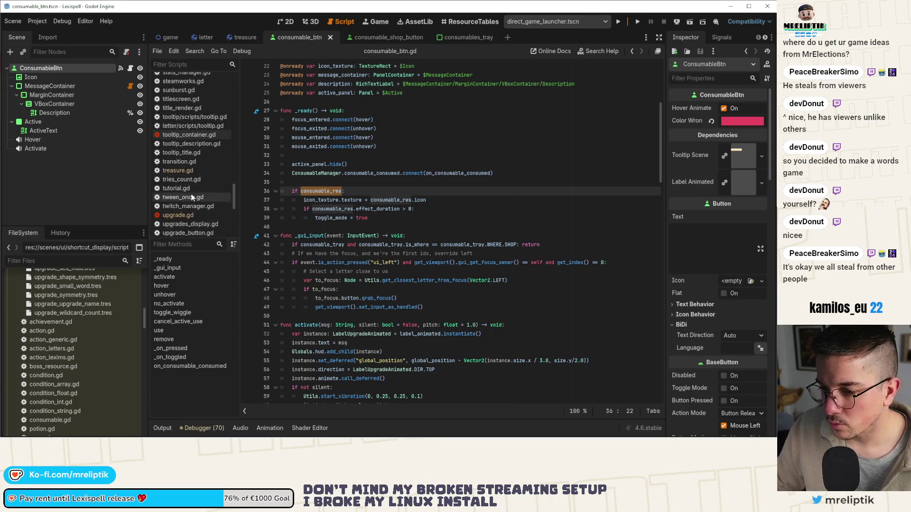
{"action": "left_click", "coordinate": [184, 196]}
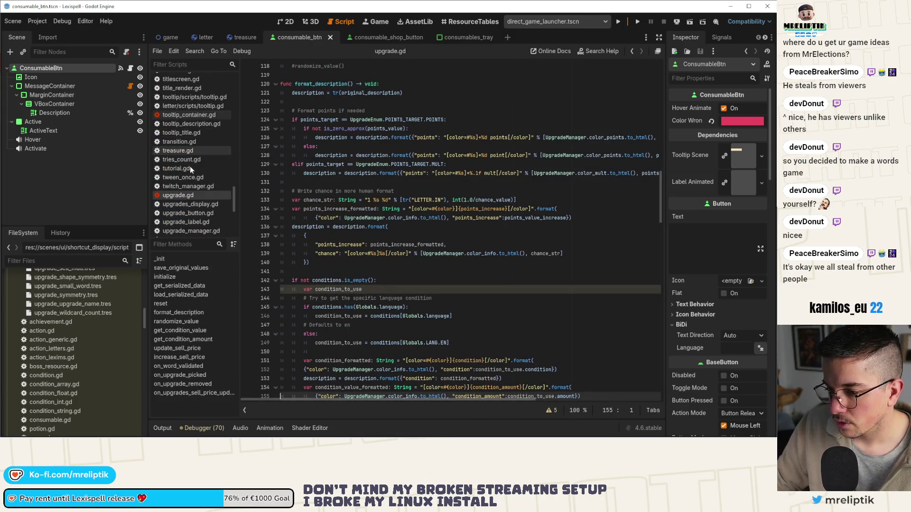
{"action": "scroll", "coordinate": [189, 164], "scroll_direction": "down", "scroll_amount": 7}
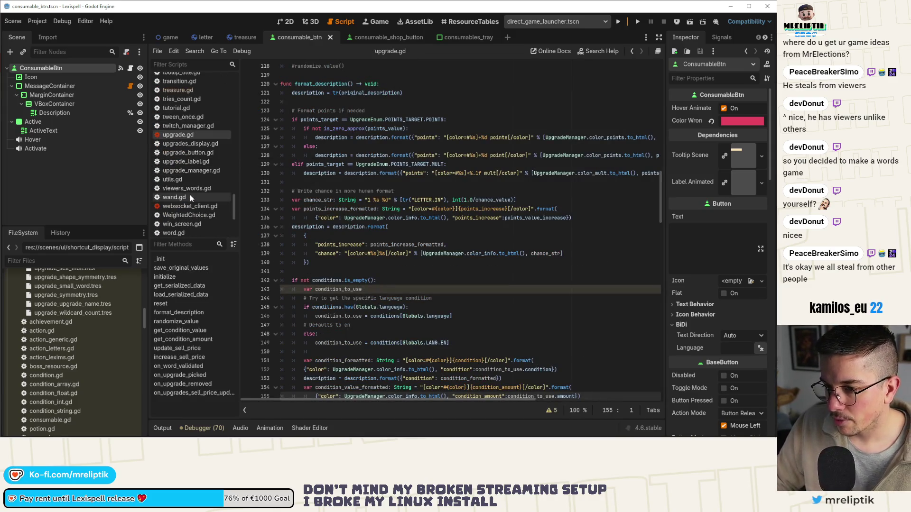
{"action": "left_click", "coordinate": [400, 209]}
Open consumable.gd and set a breakpoint on line 44, where the tag pattern is built
{"action": "key", "text": "ctrl+alt+o"}
{"action": "type", "text": "consumable"}
{"action": "key", "text": "Return"}
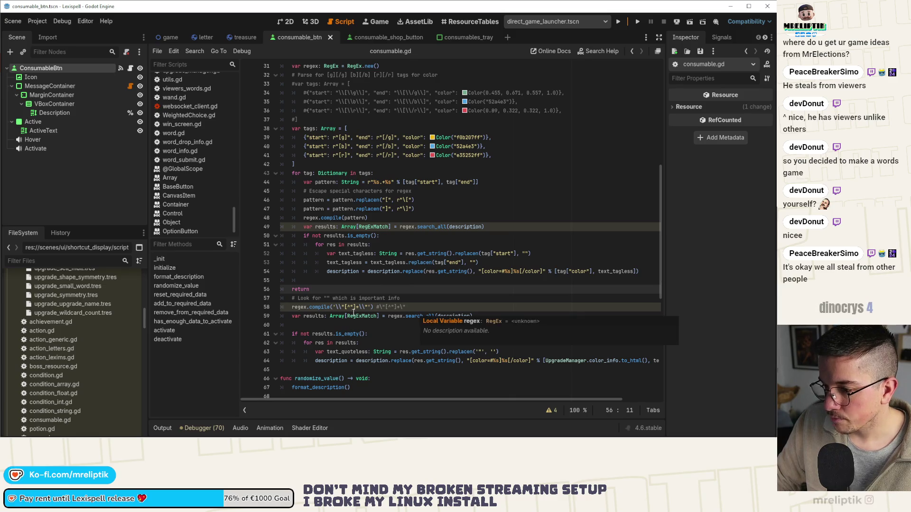
{"action": "scroll", "coordinate": [369, 231], "scroll_direction": "up", "scroll_amount": 3}
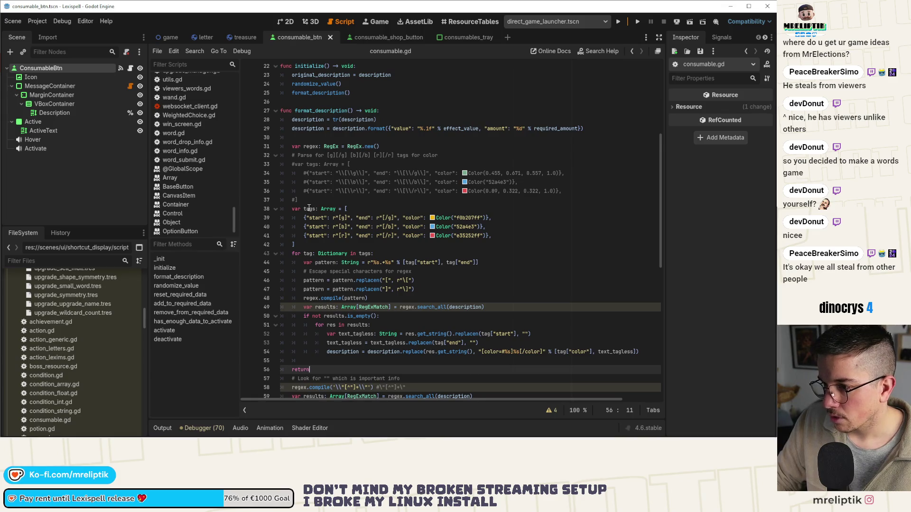
{"action": "scroll", "coordinate": [309, 208], "scroll_direction": "down", "scroll_amount": 1}
{"action": "left_click", "coordinate": [247, 235]}
Run the project until it halts at line 44, then inspect tags (three entries) and results (null)
{"action": "left_click", "coordinate": [639, 23]}
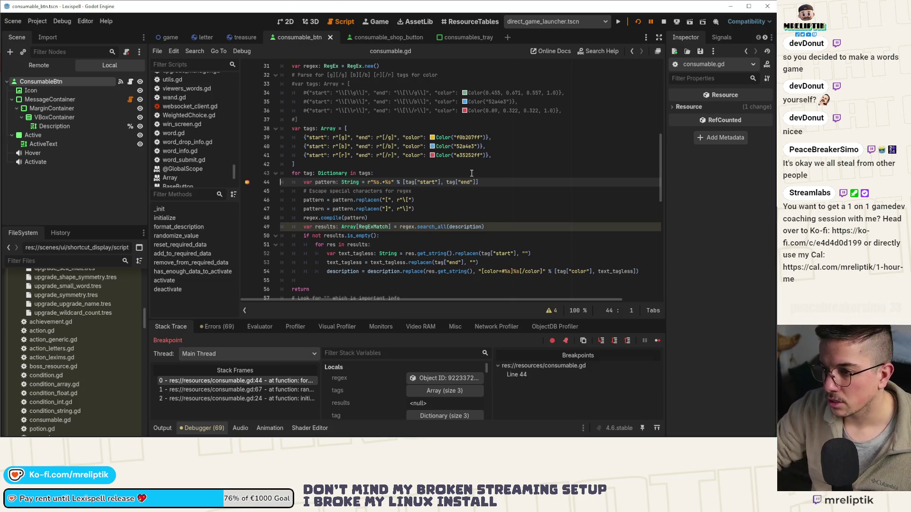
{"action": "mouse_move", "coordinate": [432, 251]}
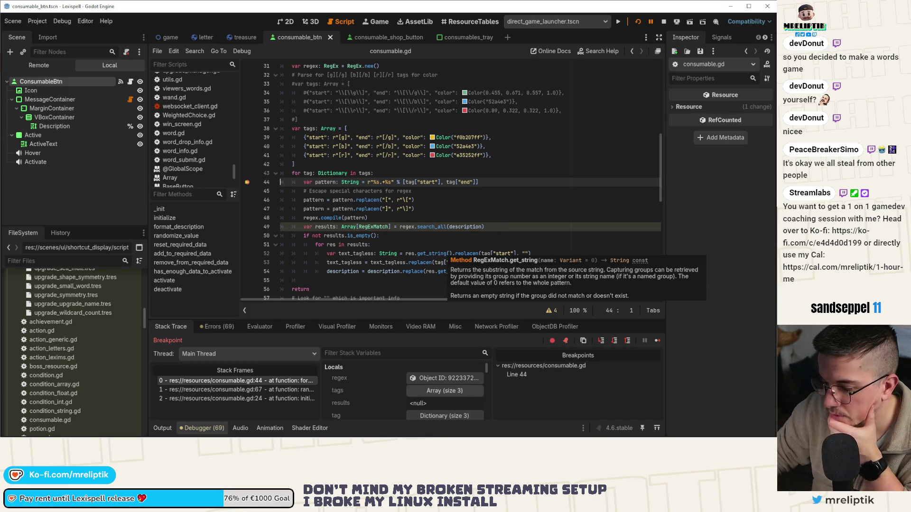
Step over lines 49–51 into the body of the results loop
{"action": "left_click", "coordinate": [601, 342]}
{"action": "left_click", "coordinate": [601, 342]}
{"action": "left_click", "coordinate": [602, 342]}
{"action": "left_click", "coordinate": [601, 342]}
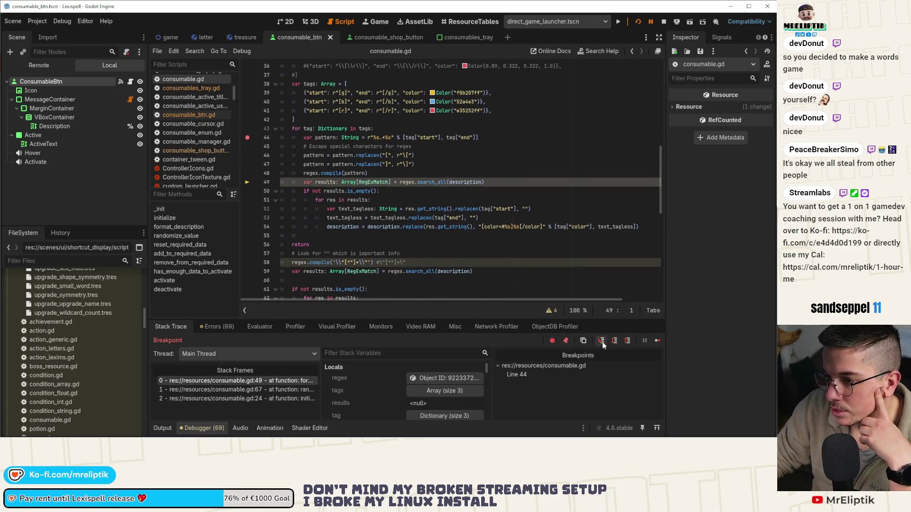
{"action": "left_click", "coordinate": [601, 342]}
{"action": "left_click", "coordinate": [601, 342]}
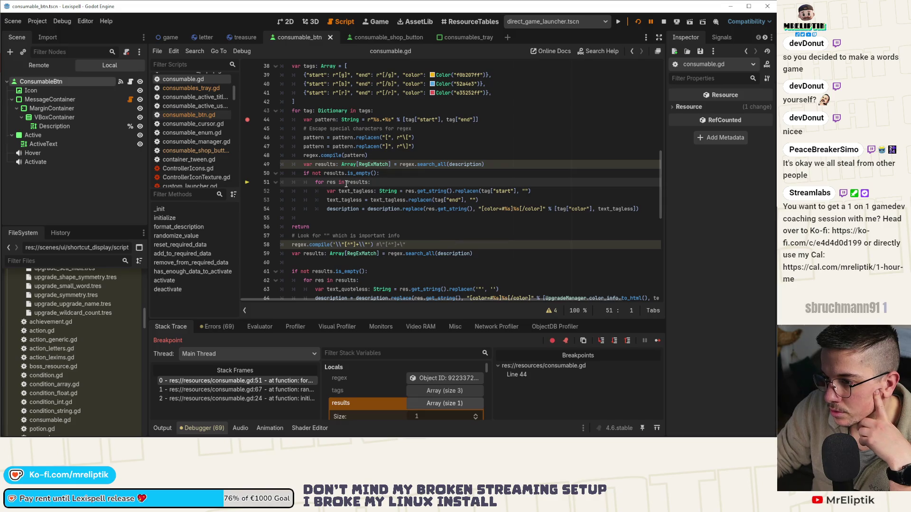
{"action": "left_click", "coordinate": [605, 340]}
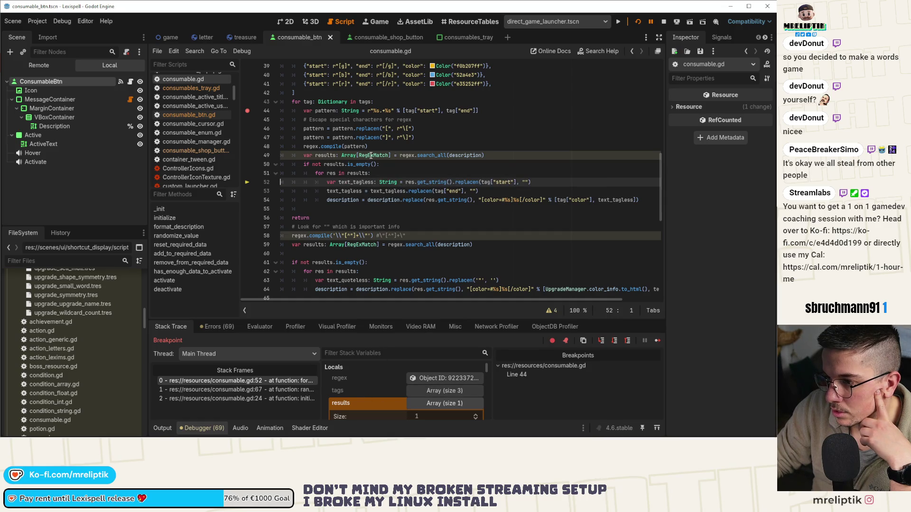
Type the loop variable on line 51 as res: RegExMatch and save the script
{"action": "mouse_move", "coordinate": [372, 155]}
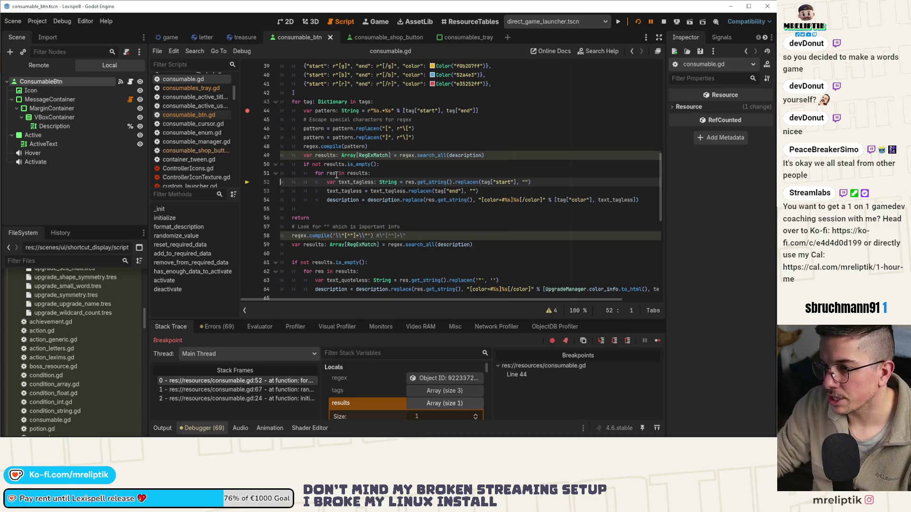
{"action": "left_click", "coordinate": [367, 173]}
{"action": "type", "text": ": Rege"}
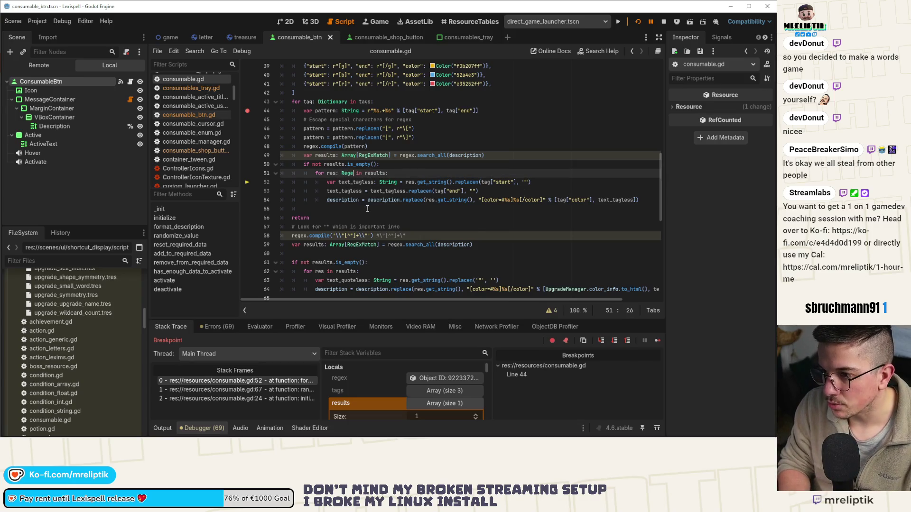
{"action": "key", "text": "Down"}
{"action": "key", "text": "Down"}
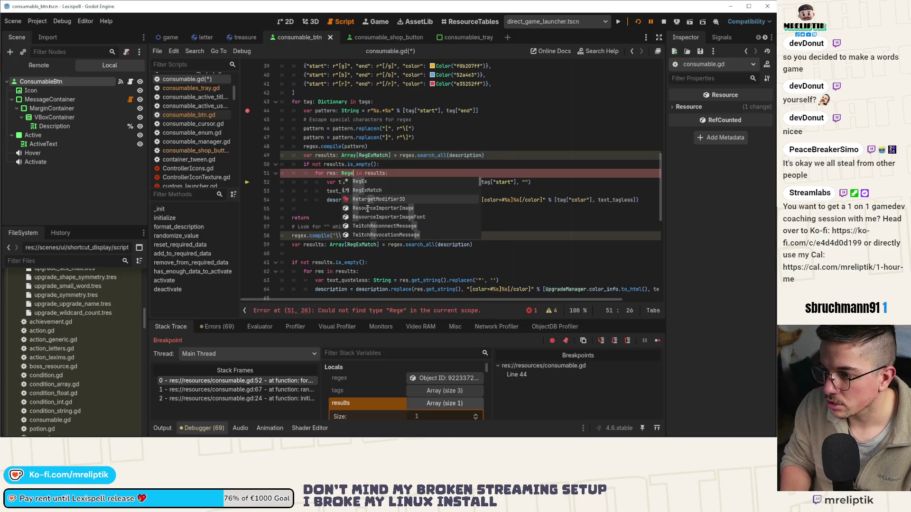
{"action": "key", "text": "Up"}
{"action": "key", "text": "Return"}
{"action": "key", "text": "ctrl+s"}
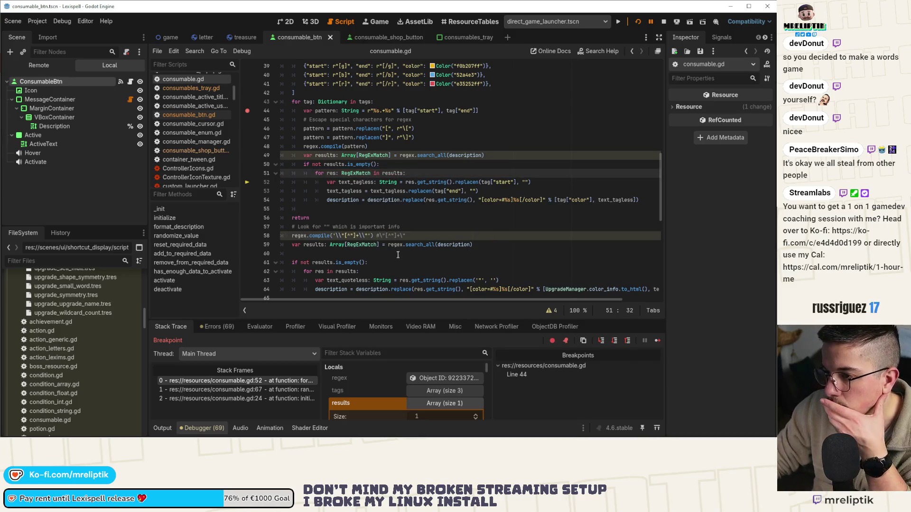
Step through lines 53–54, then continue to the line 44 breakpoint
{"action": "left_click", "coordinate": [600, 341]}
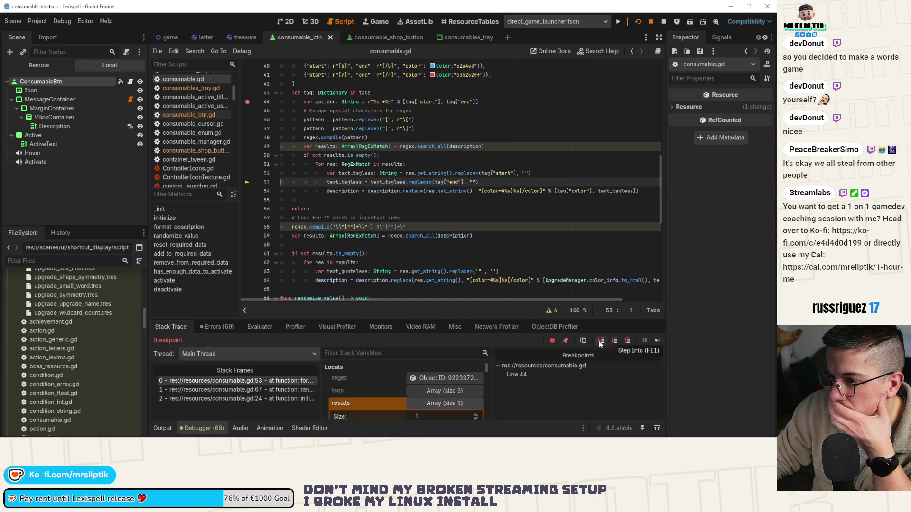
{"action": "mouse_move", "coordinate": [353, 175]}
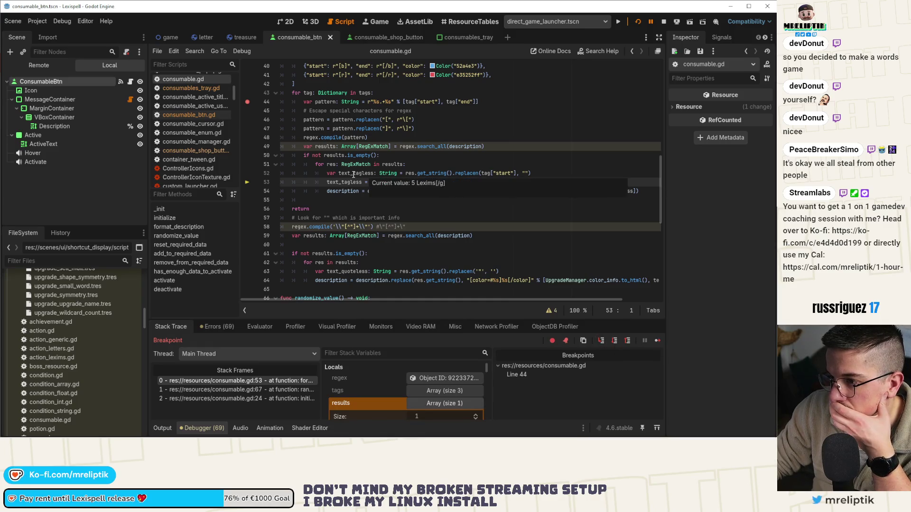
{"action": "left_click", "coordinate": [603, 341]}
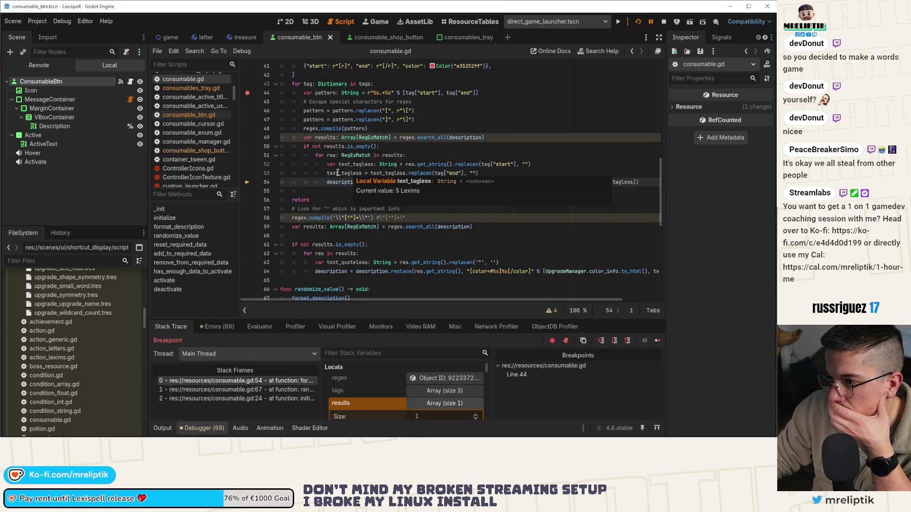
{"action": "mouse_move", "coordinate": [338, 182]}
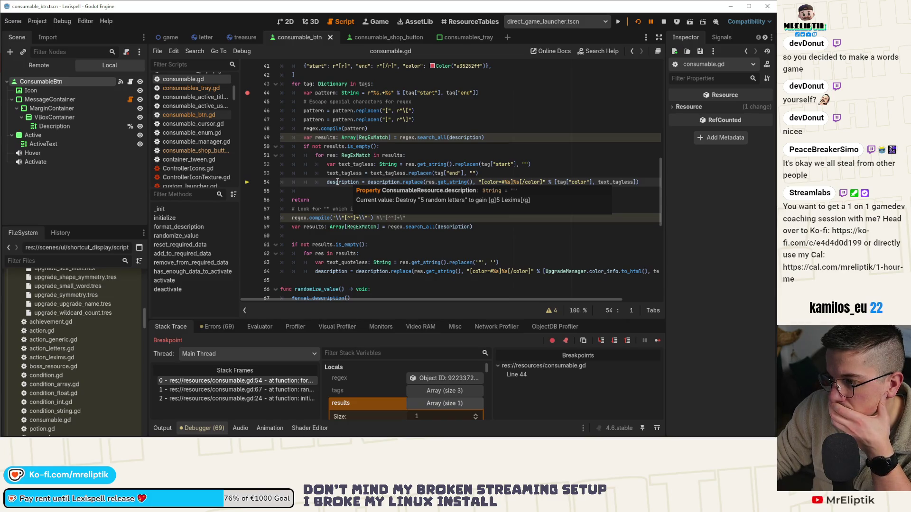
{"action": "left_click", "coordinate": [601, 341]}
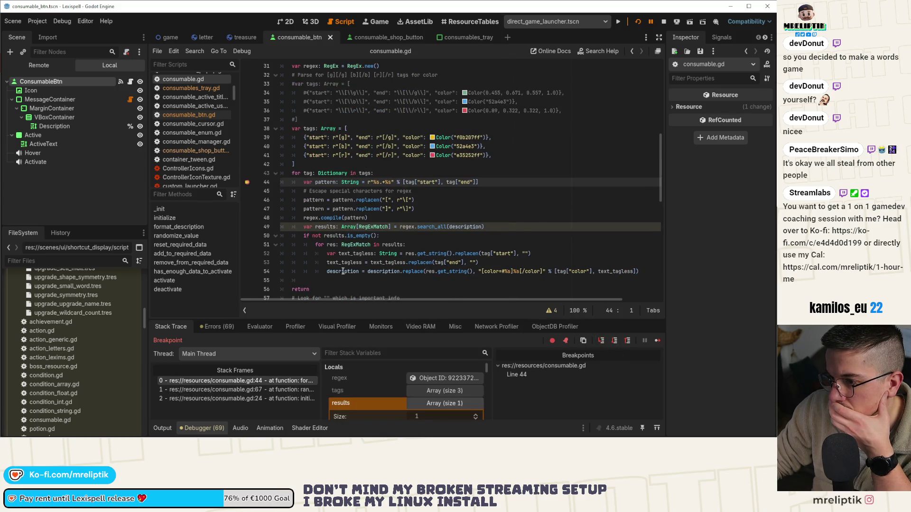
Append .to_string() to tag["color"] on line 54 and rerun the game with F5
{"action": "mouse_move", "coordinate": [342, 271]}
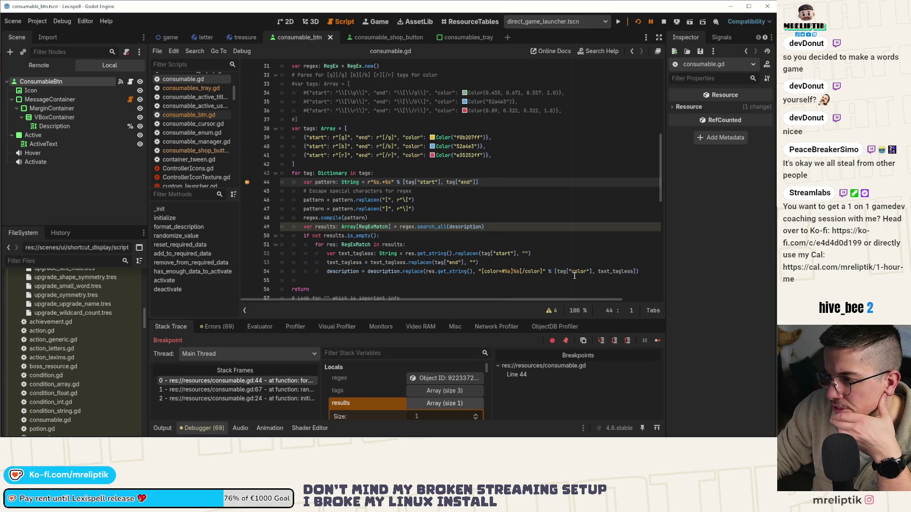
{"action": "left_click", "coordinate": [594, 273]}
{"action": "type", "text": "."}
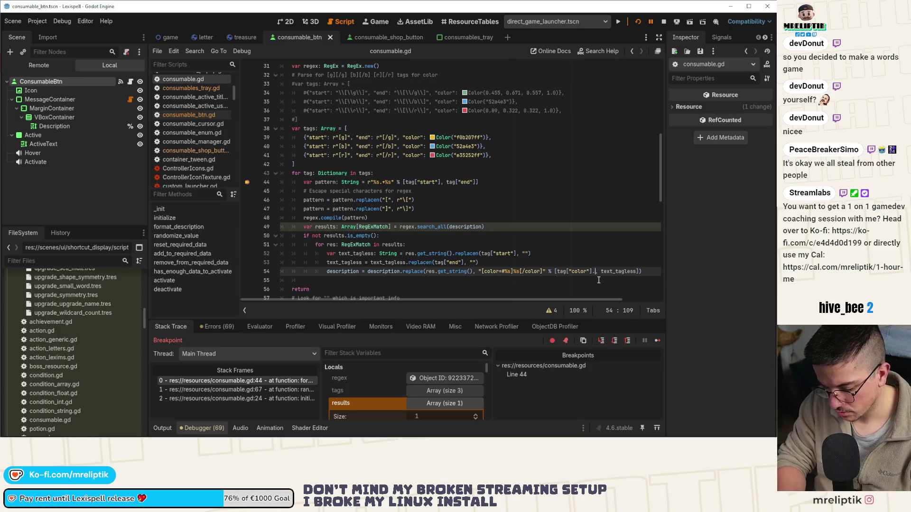
{"action": "type", "text": "to_string(\""}
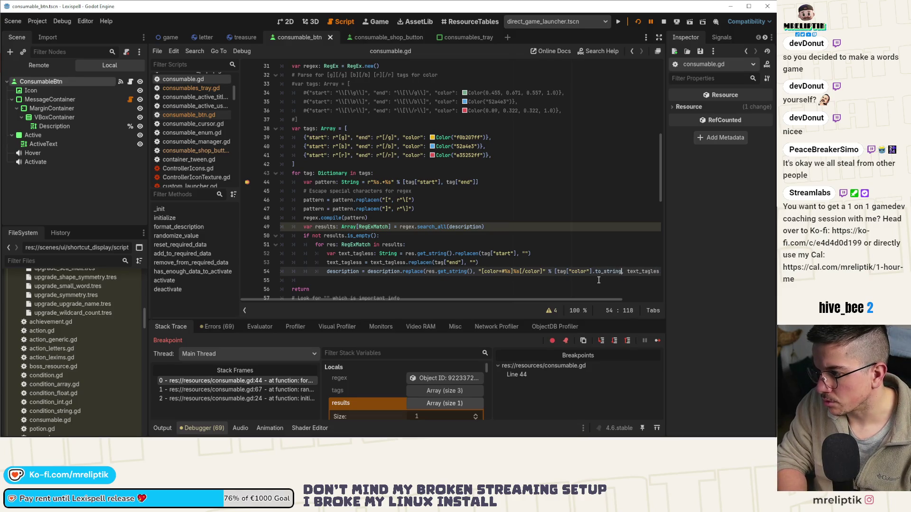
{"action": "key", "text": "BackSpace"}
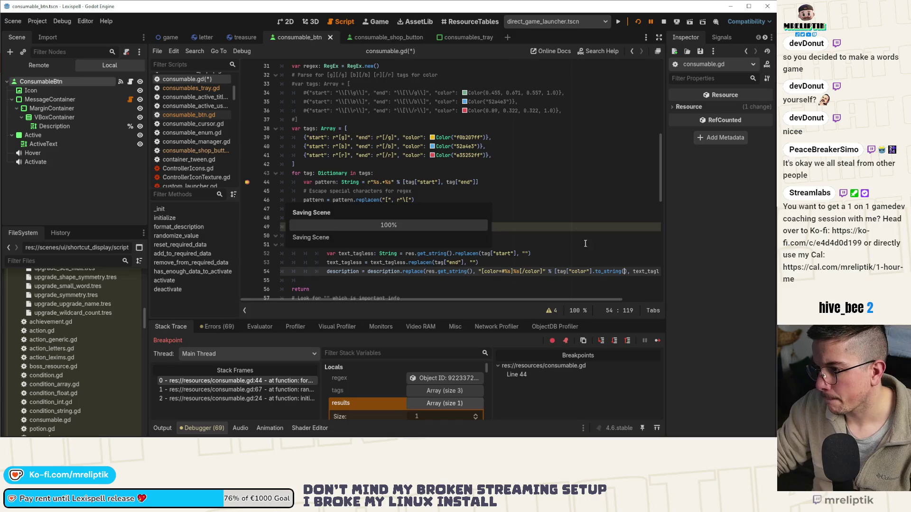
{"action": "scroll", "coordinate": [473, 214], "scroll_direction": "down", "scroll_amount": 2}
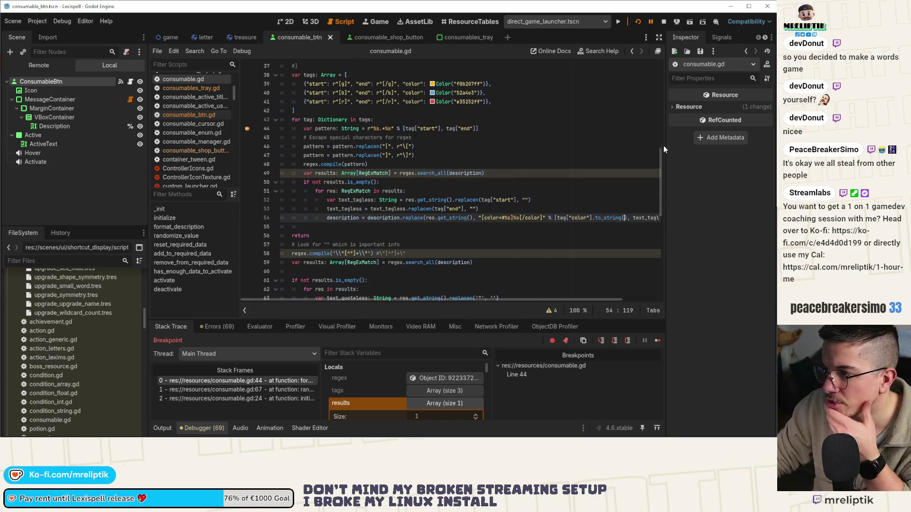
{"action": "key", "text": "F5"}
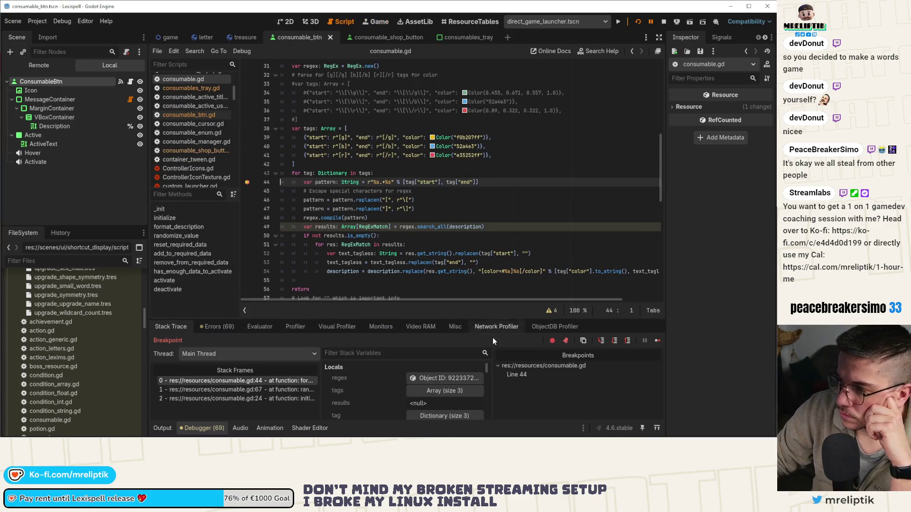
Step over through the results loop until line 54 runs and raises the to_string error
{"action": "left_click", "coordinate": [599, 342]}
{"action": "left_click", "coordinate": [600, 342]}
{"action": "left_click", "coordinate": [599, 342]}
{"action": "left_click", "coordinate": [600, 342]}
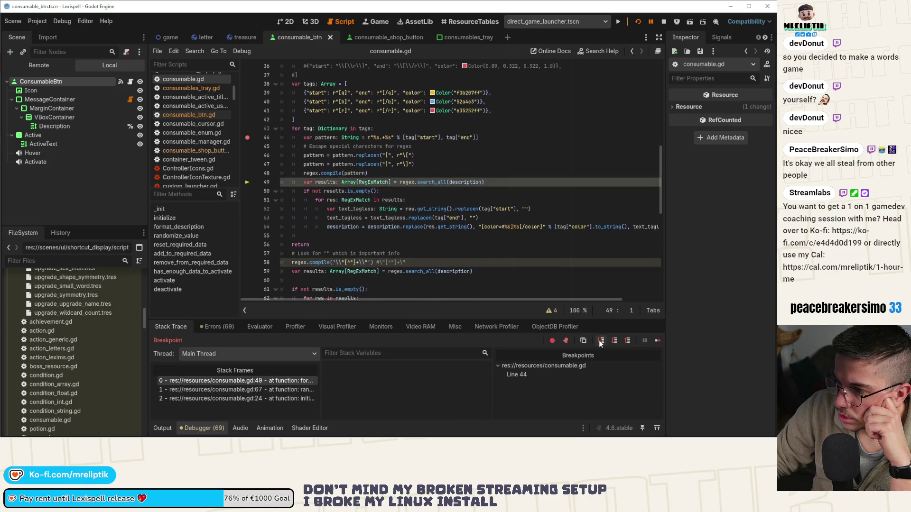
{"action": "left_click", "coordinate": [600, 342]}
{"action": "left_click", "coordinate": [600, 342]}
{"action": "left_click", "coordinate": [600, 342]}
{"action": "left_click", "coordinate": [600, 342]}
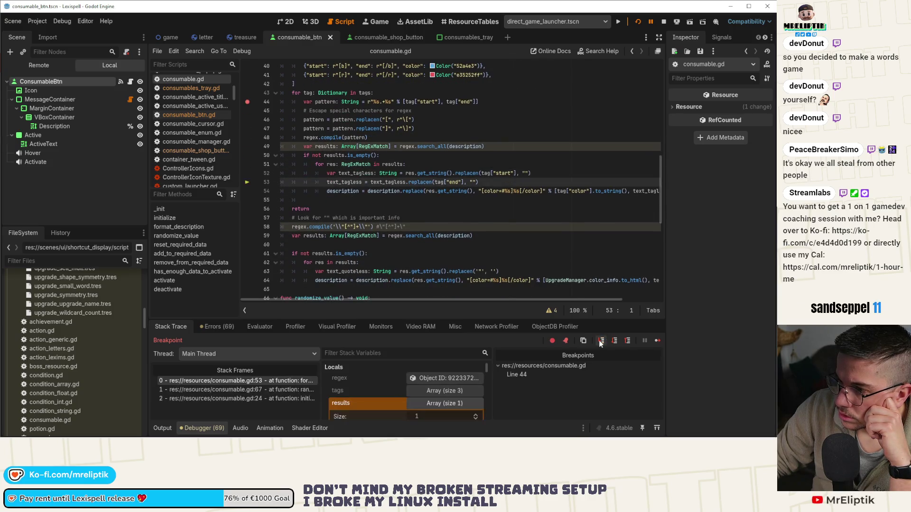
{"action": "left_click", "coordinate": [601, 341]}
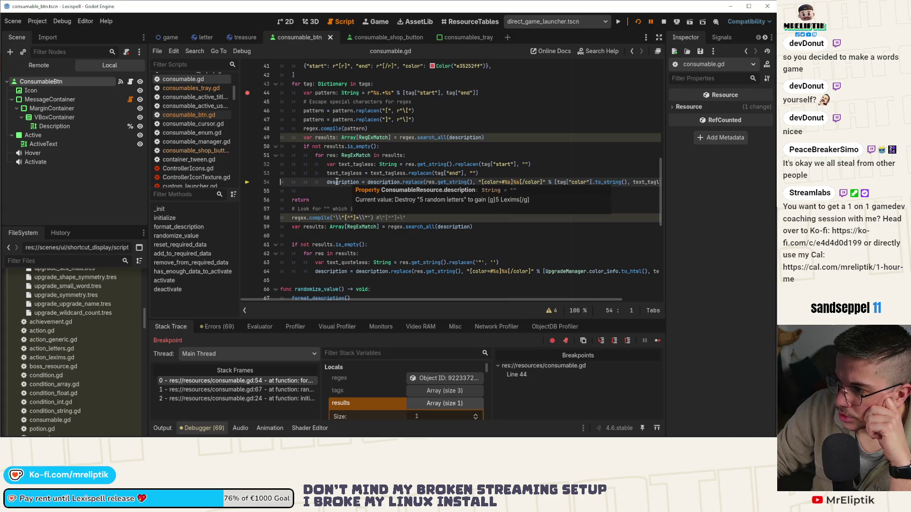
{"action": "left_click", "coordinate": [601, 342]}
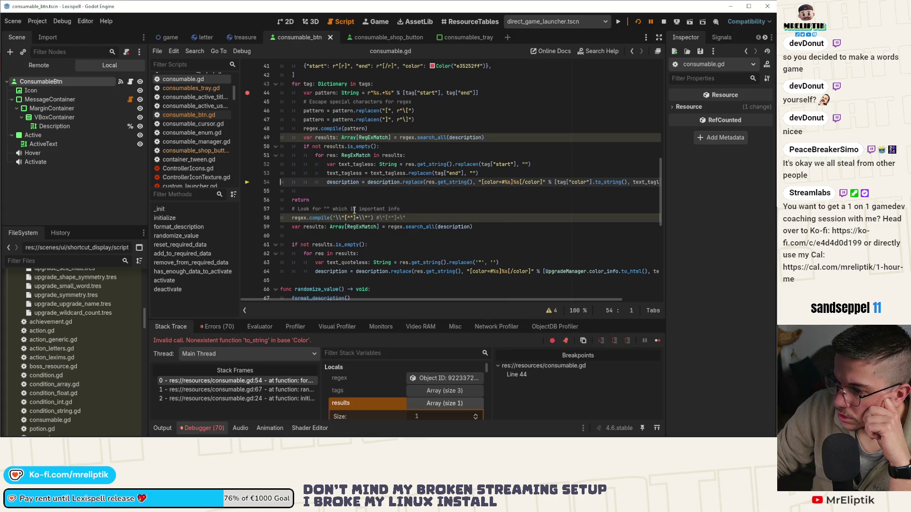
Inspect to_string on line 54, then open Search Help for the documentation
{"action": "double_click", "coordinate": [601, 183]}
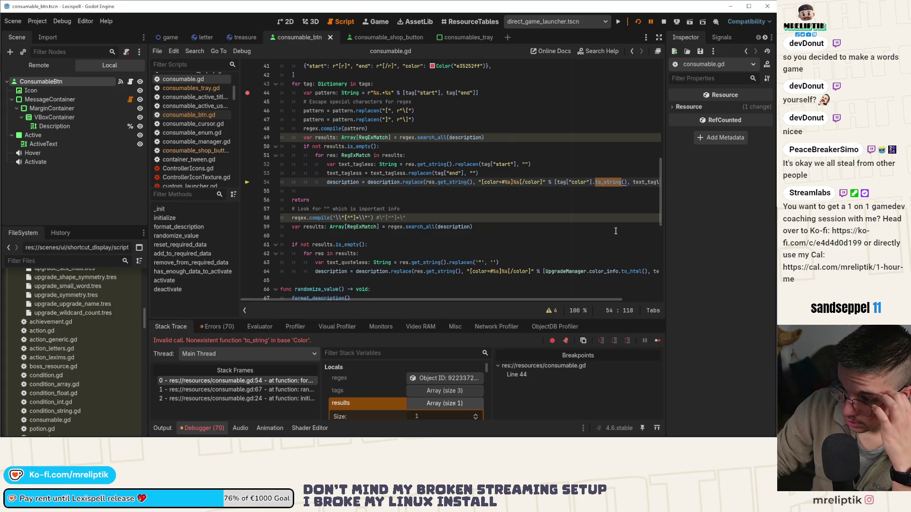
{"action": "scroll", "coordinate": [474, 166], "scroll_direction": "up", "scroll_amount": 1}
{"action": "left_click", "coordinate": [439, 138]}
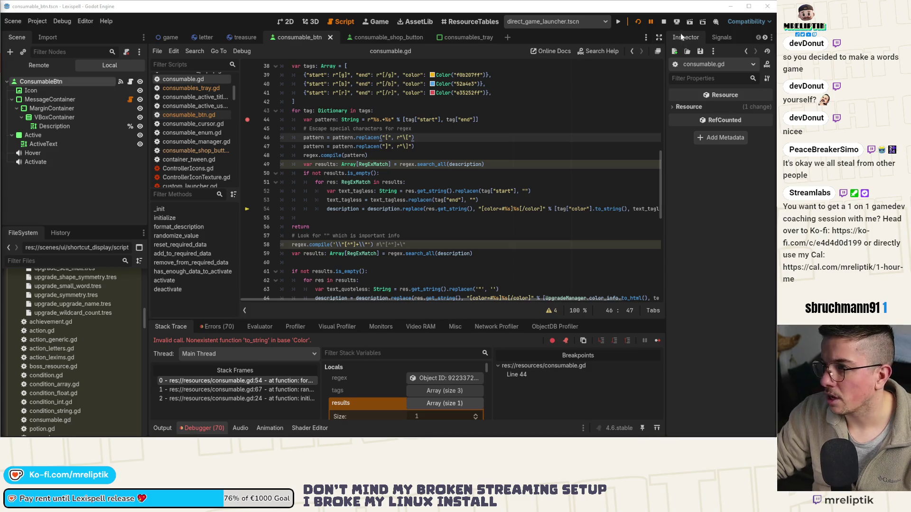
{"action": "left_click", "coordinate": [601, 50]}
Search help for 'color', open the Color class reference, and scroll to its Methods list
{"action": "type", "text": "color"}
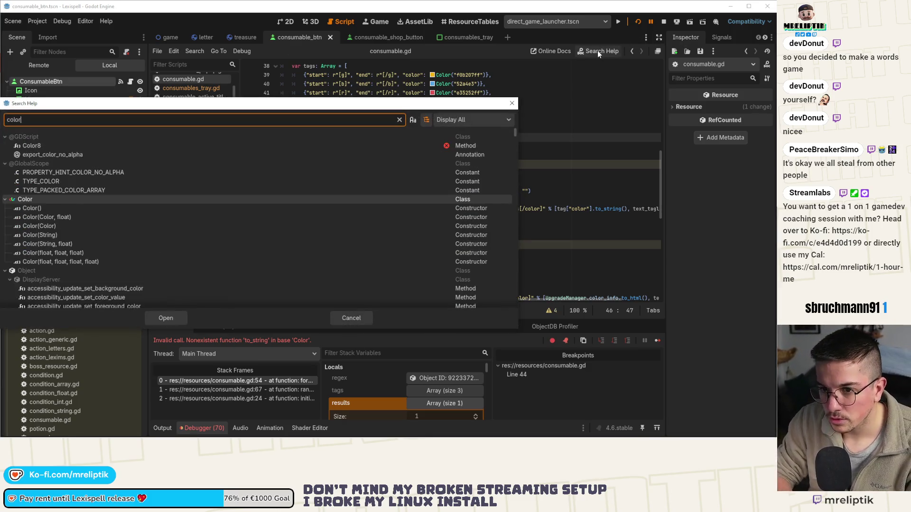
{"action": "double_click", "coordinate": [52, 199]}
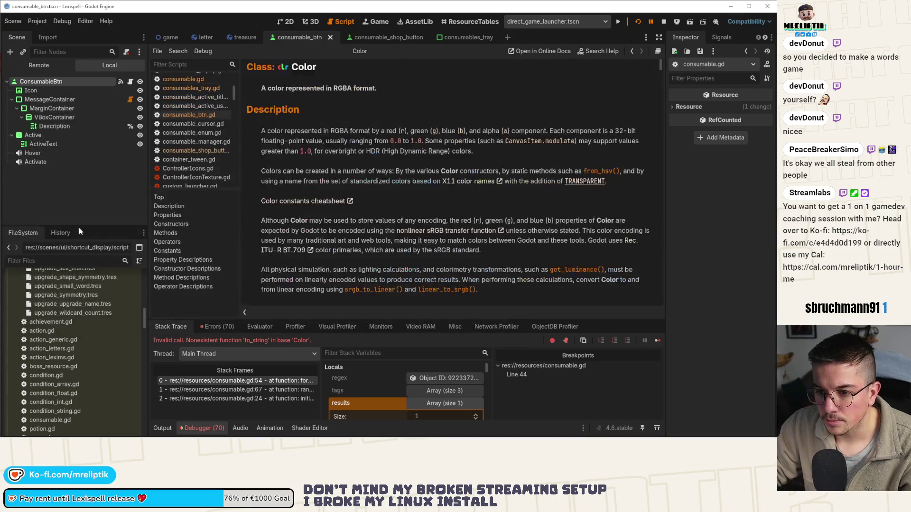
{"action": "scroll", "coordinate": [336, 219], "scroll_direction": "down", "scroll_amount": 10}
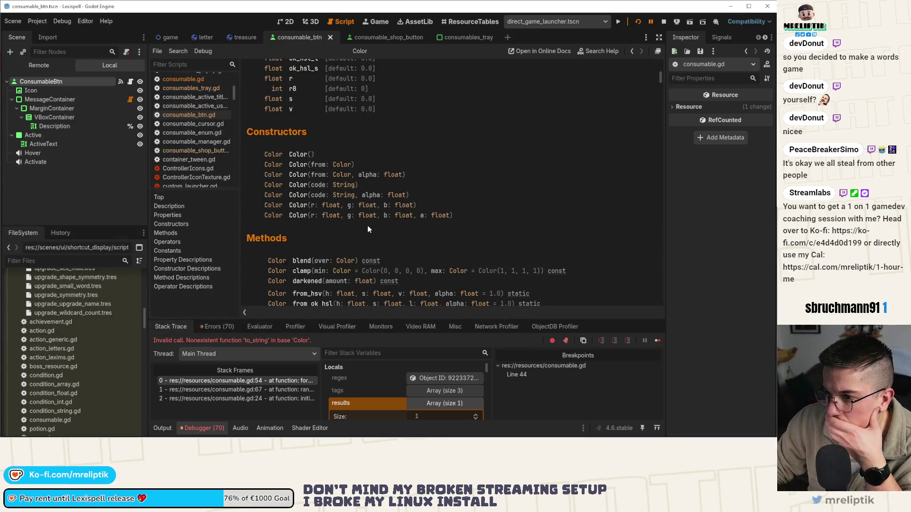
{"action": "scroll", "coordinate": [367, 227], "scroll_direction": "down", "scroll_amount": 5}
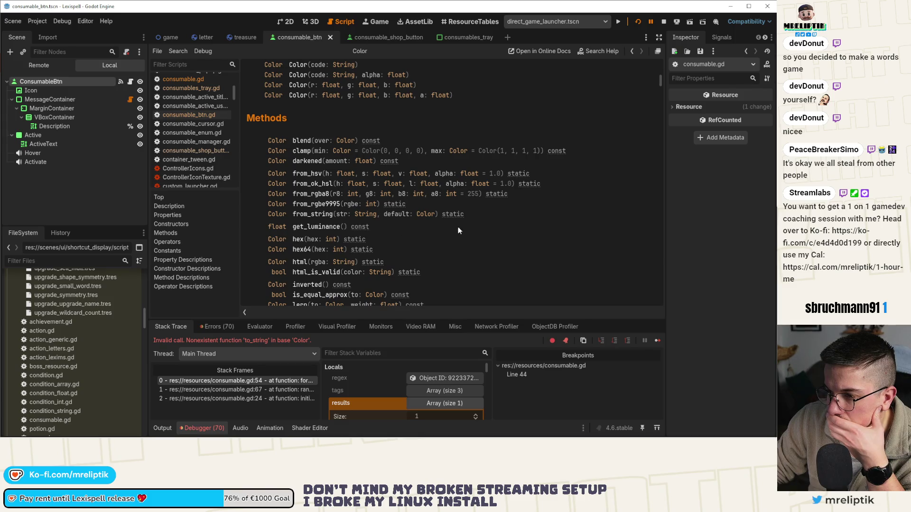
{"action": "scroll", "coordinate": [458, 229], "scroll_direction": "down", "scroll_amount": 3}
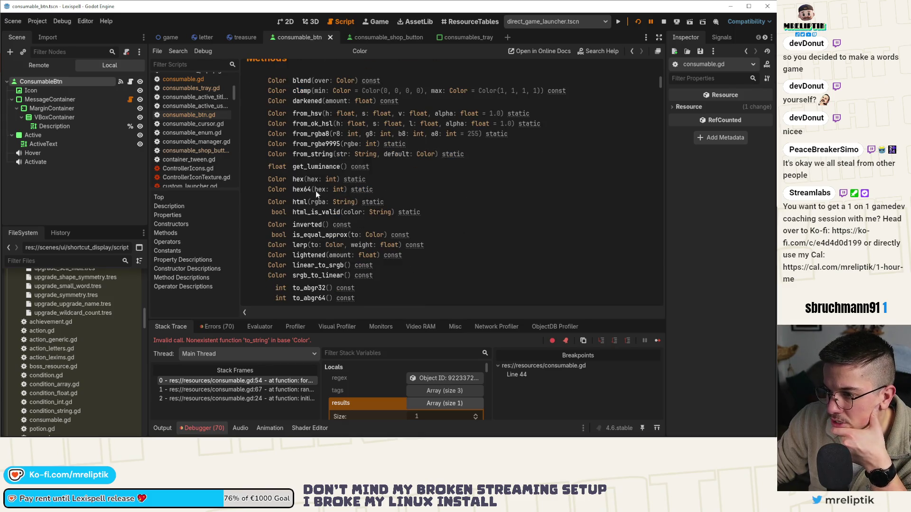